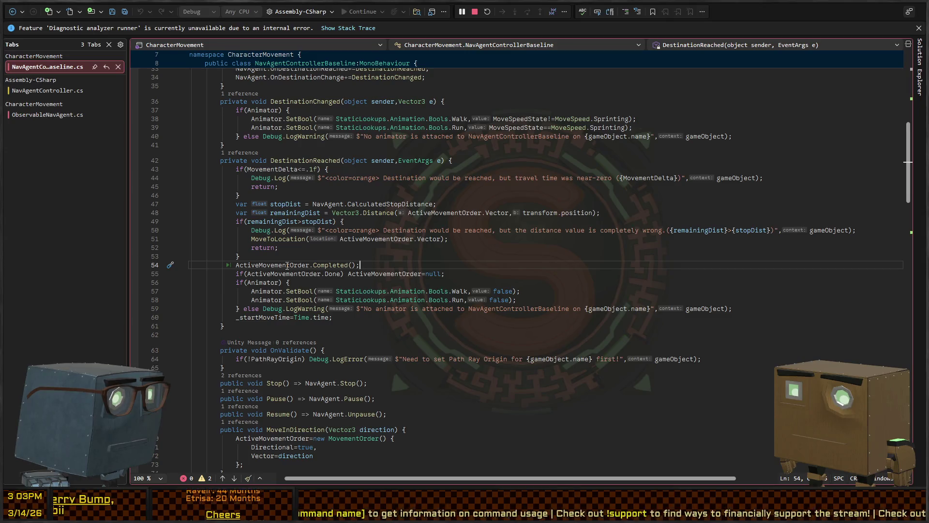
Review NavAgentController's ActivateCurrentOrder call on line 37 and its commented-out SetDestination line
triple_click(286, 265)
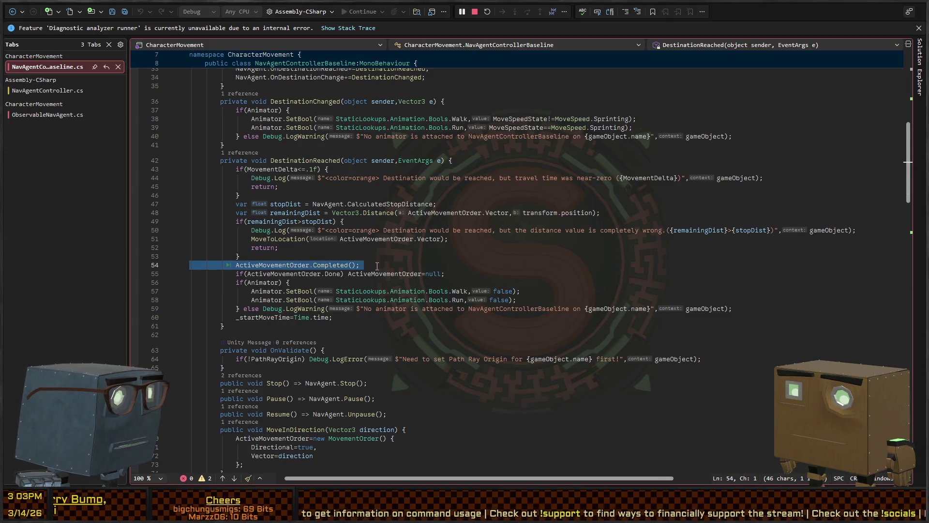
scroll(404, 267, down, 10)
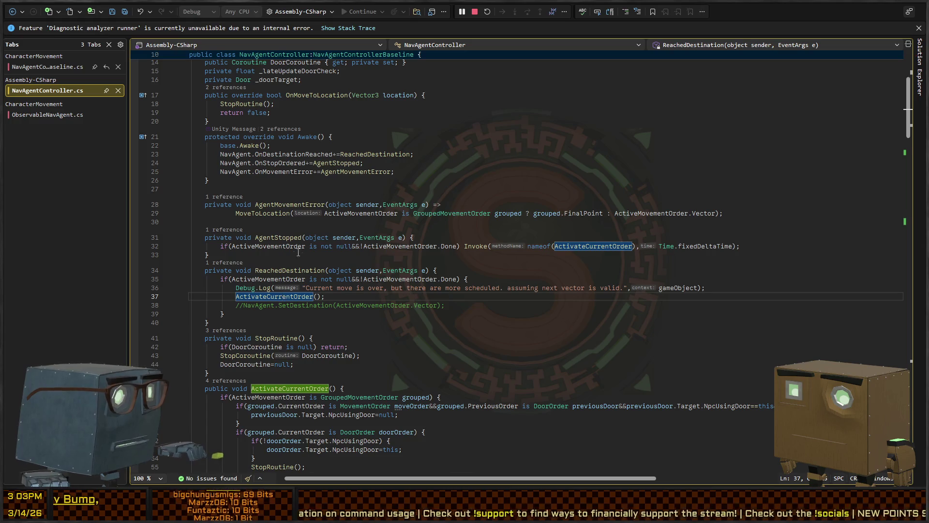
scroll(312, 207, up, 10)
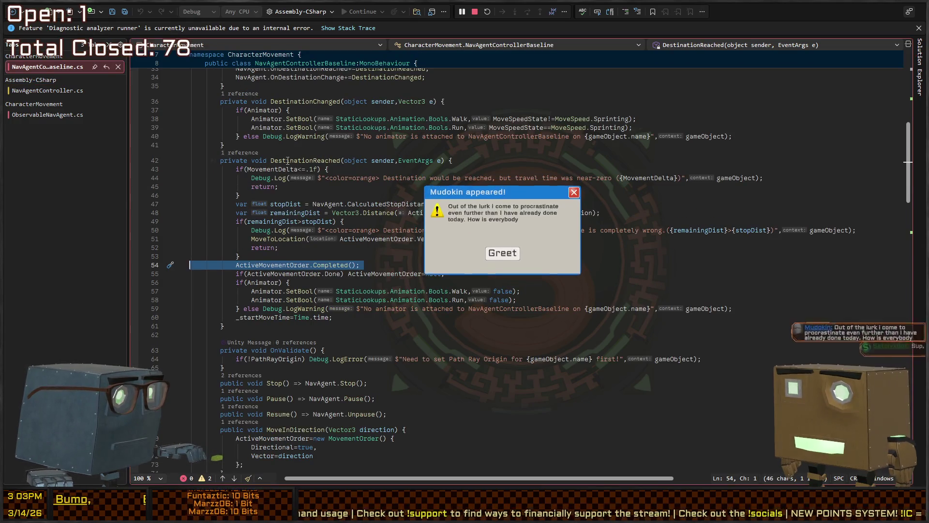
key(ctrl+Tab)
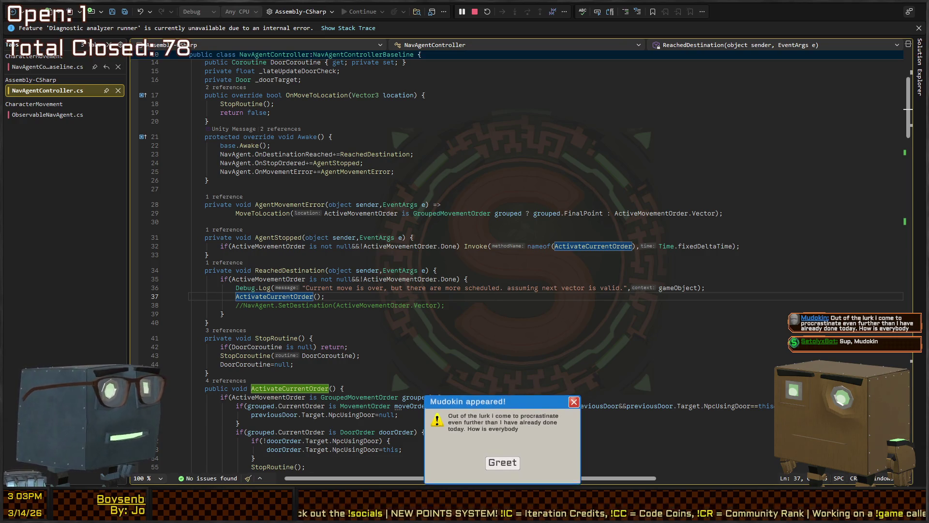
click(452, 294)
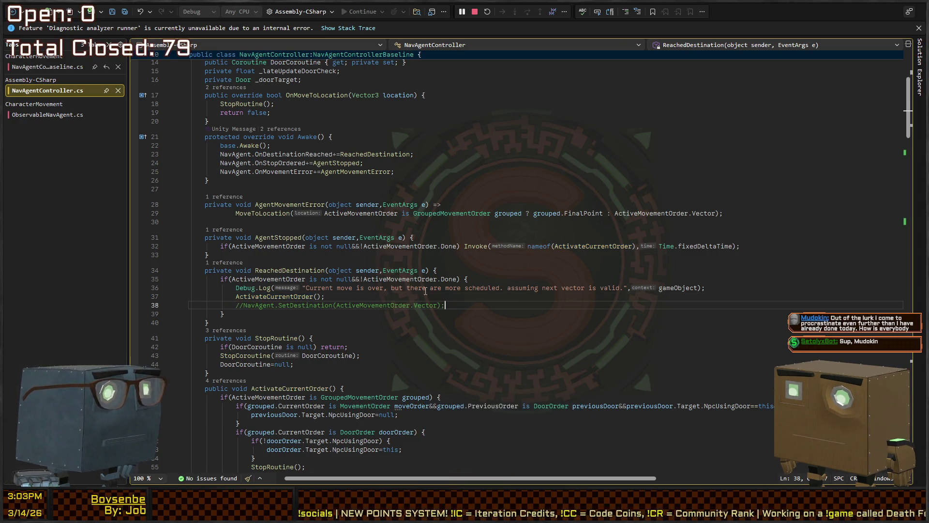
click(465, 288)
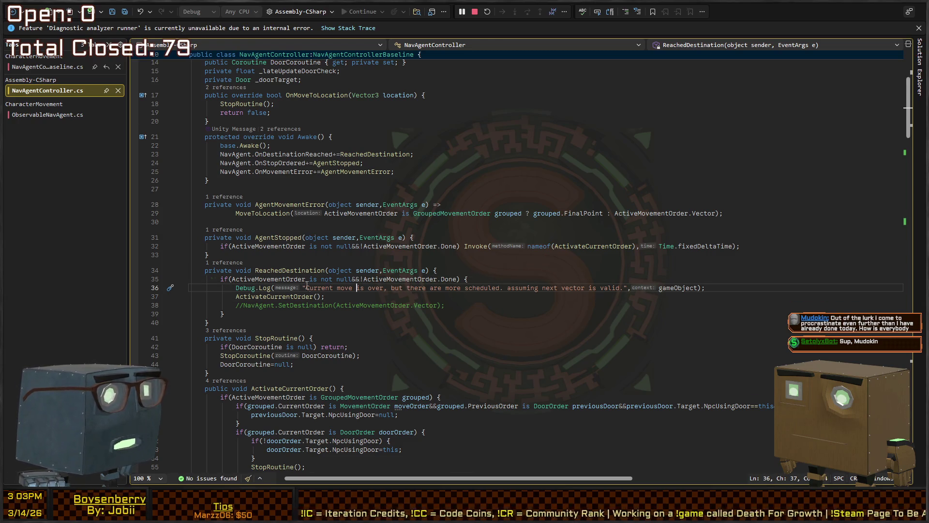
click(239, 305)
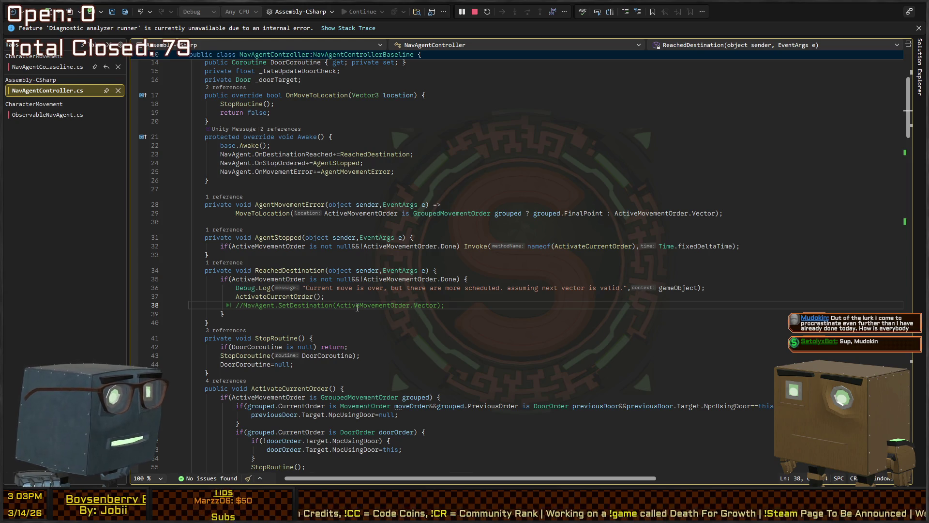
key(shift+End)
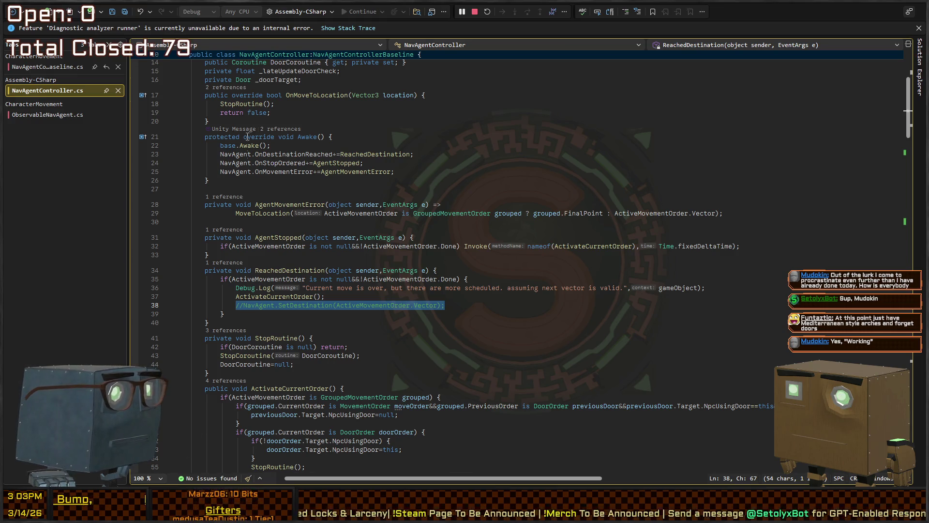
click(270, 296)
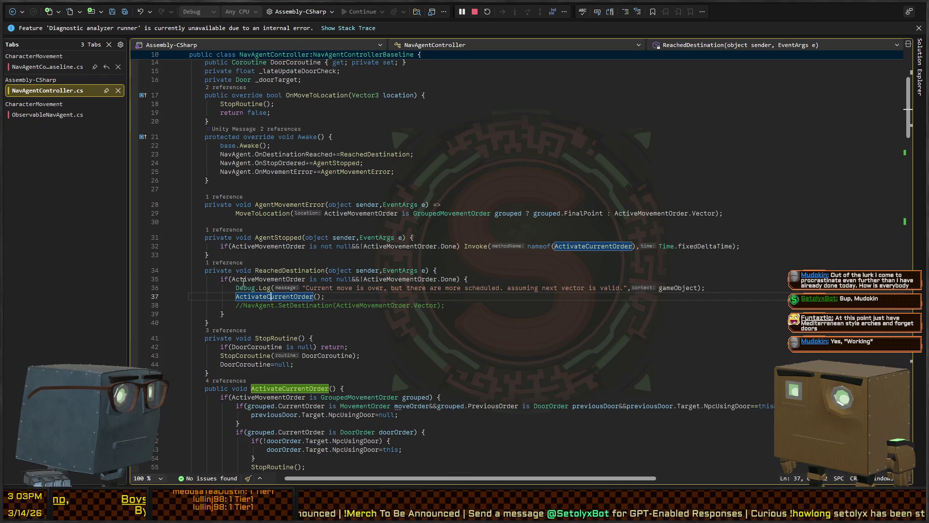
click(340, 295)
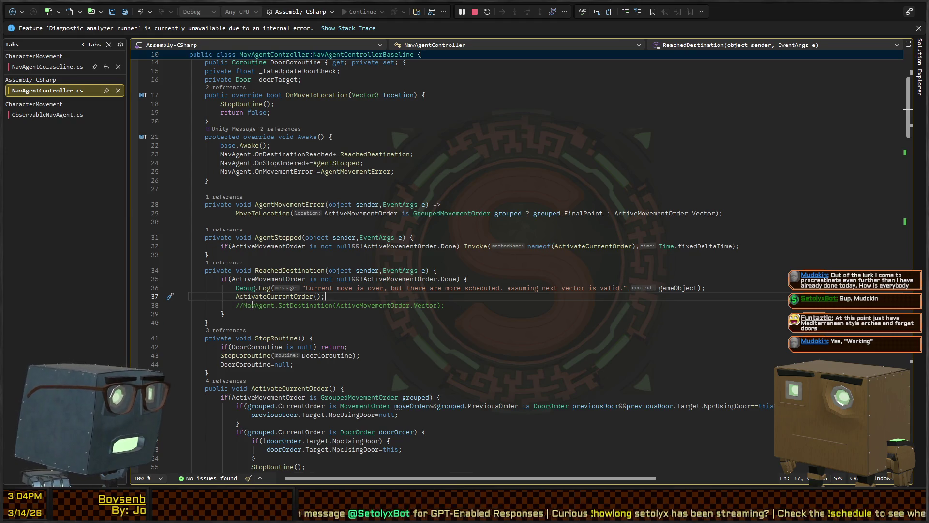
Find all references to Completed from the baseline's ActiveMovementOrder.Completed() call on line 54
key(ctrl+minus)
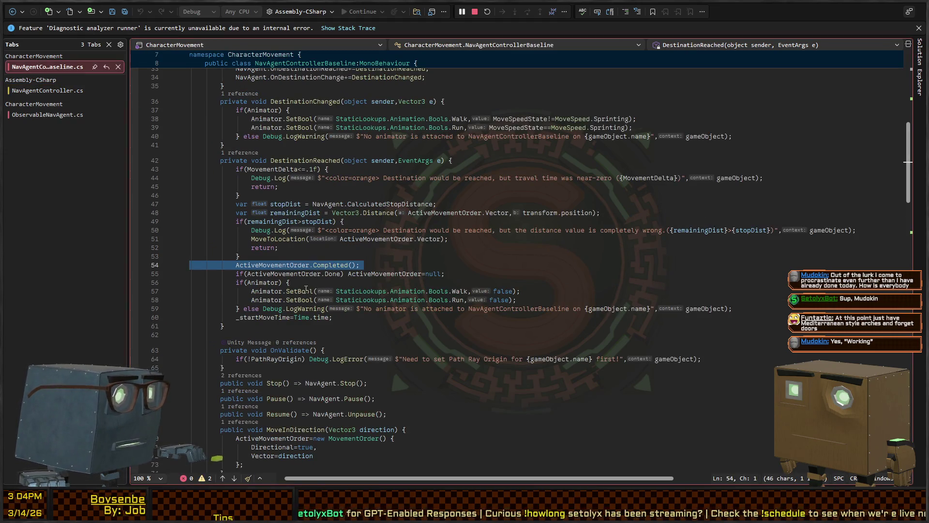
click(278, 265)
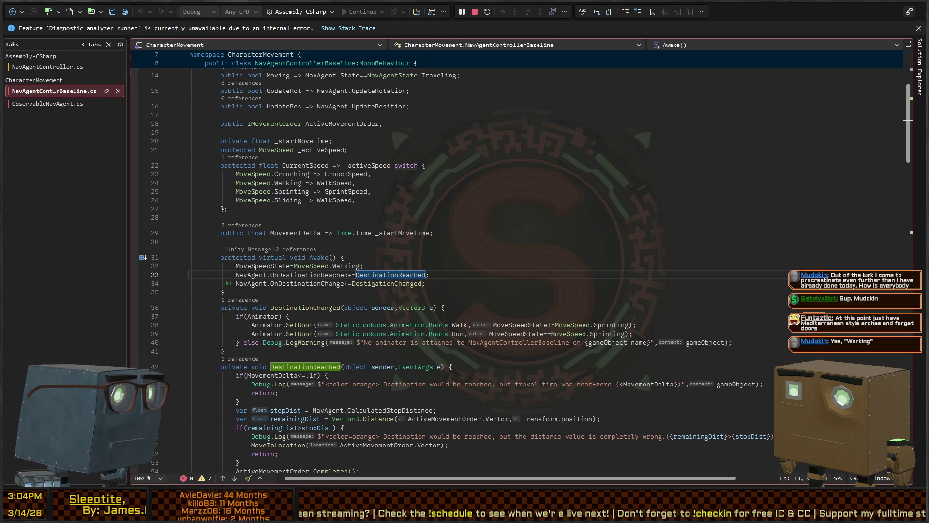
scroll(320, 294, down, 7)
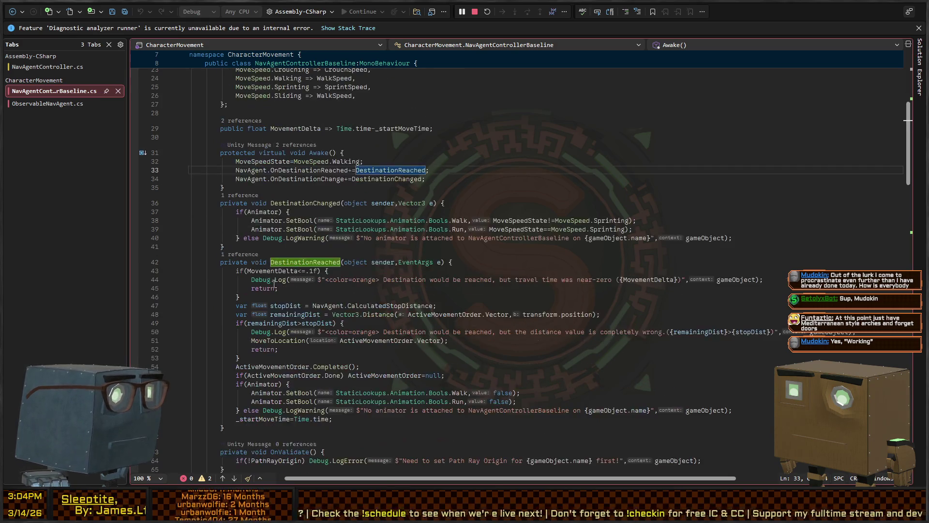
scroll(312, 259, up, 4)
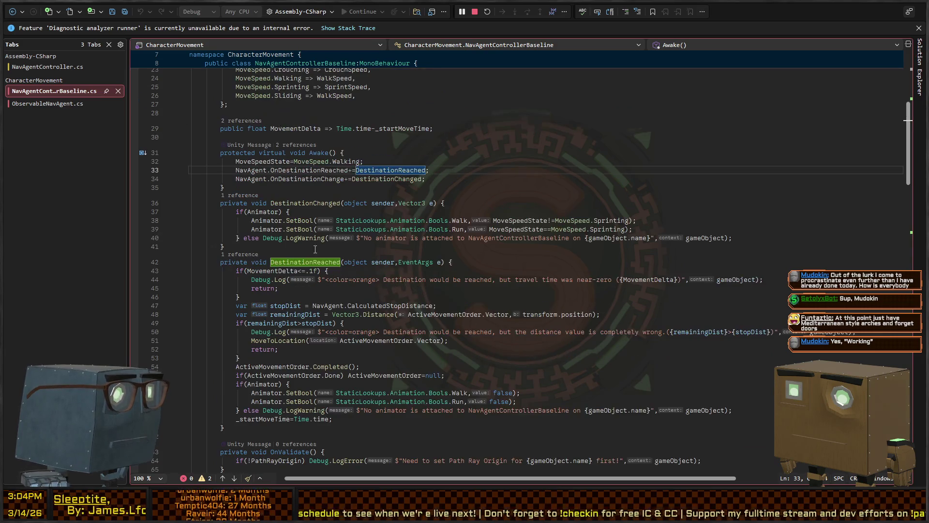
scroll(274, 257, down, 5)
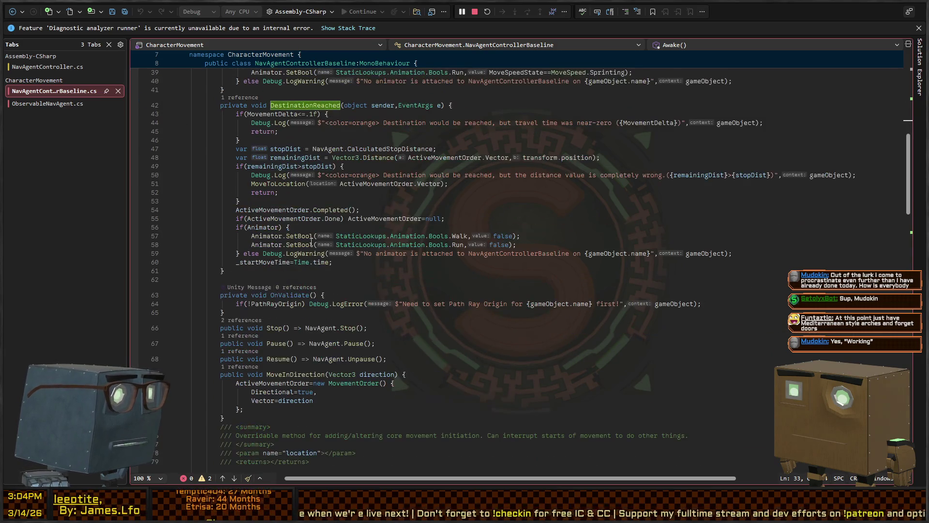
click(330, 210)
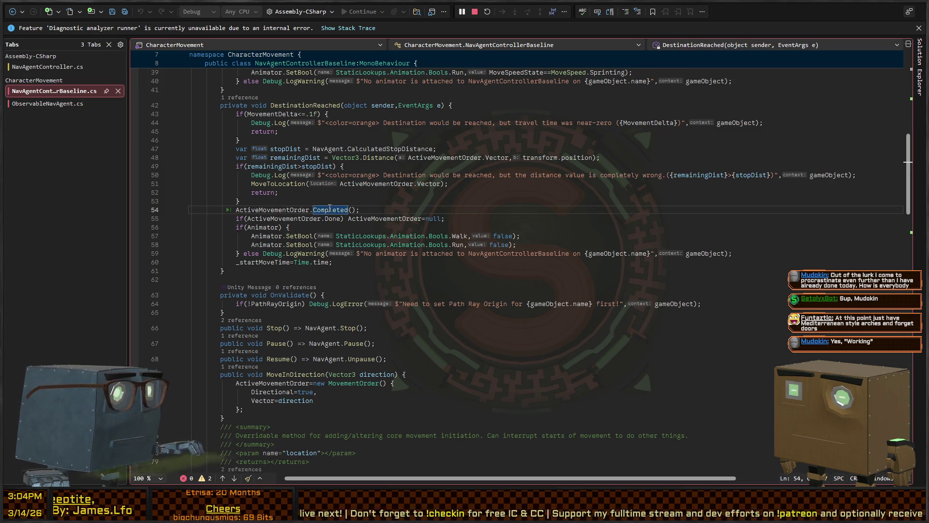
key(shift+F12)
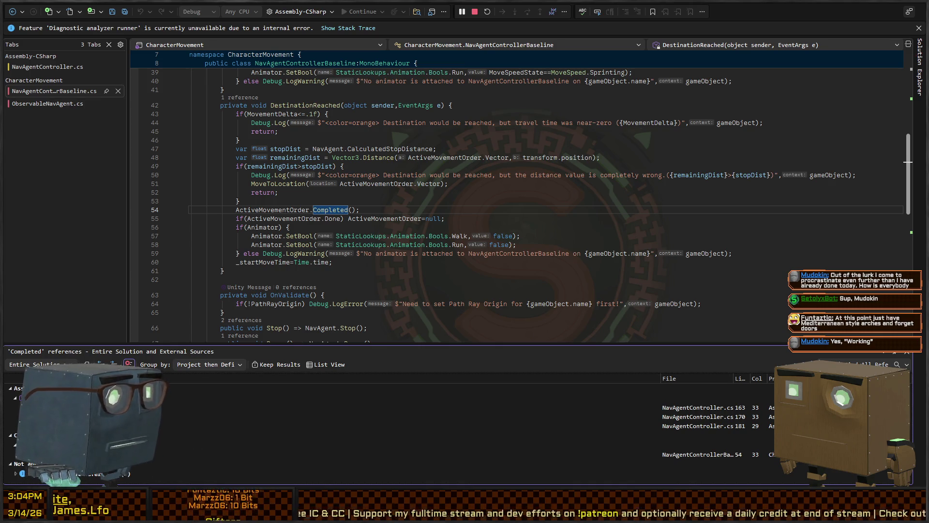
click(702, 454)
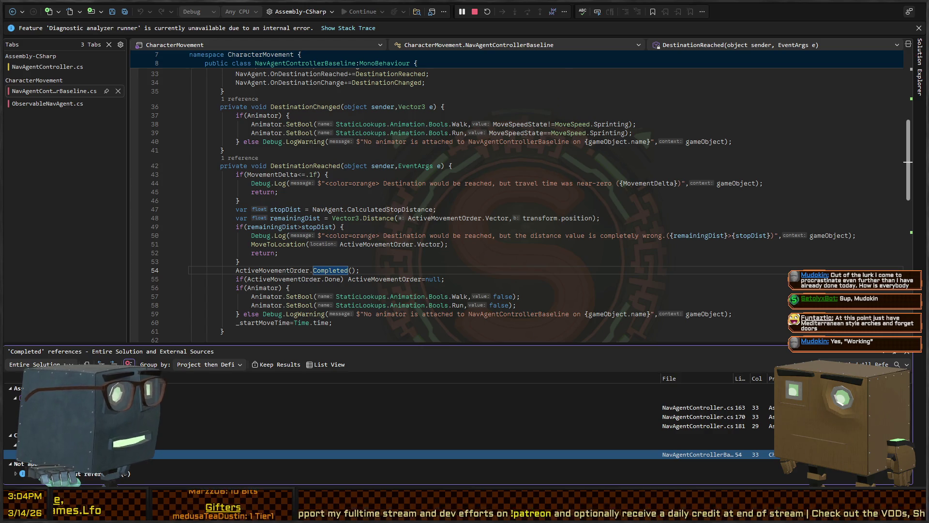
Jump to NavAgentController's Completed calls at lines 181 and 163 inside DoorInteractRoutine
click(702, 426)
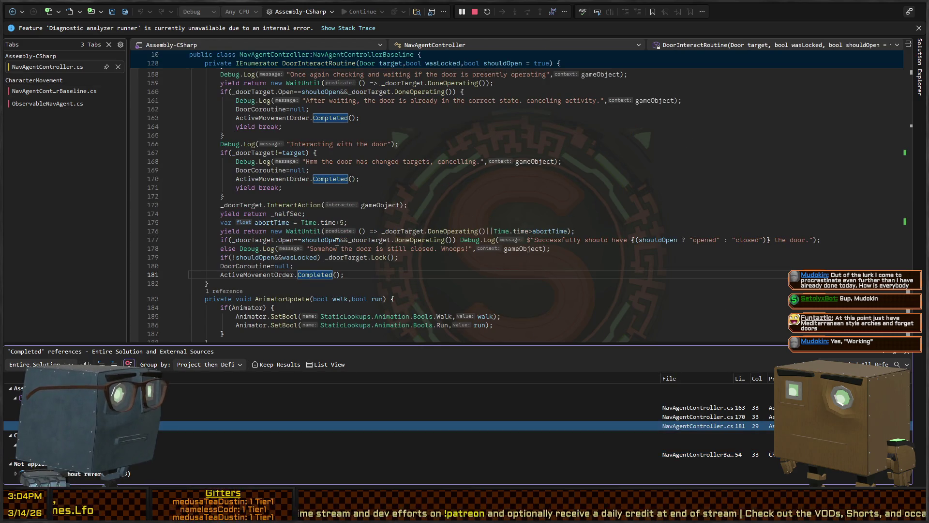
scroll(338, 242, up, 14)
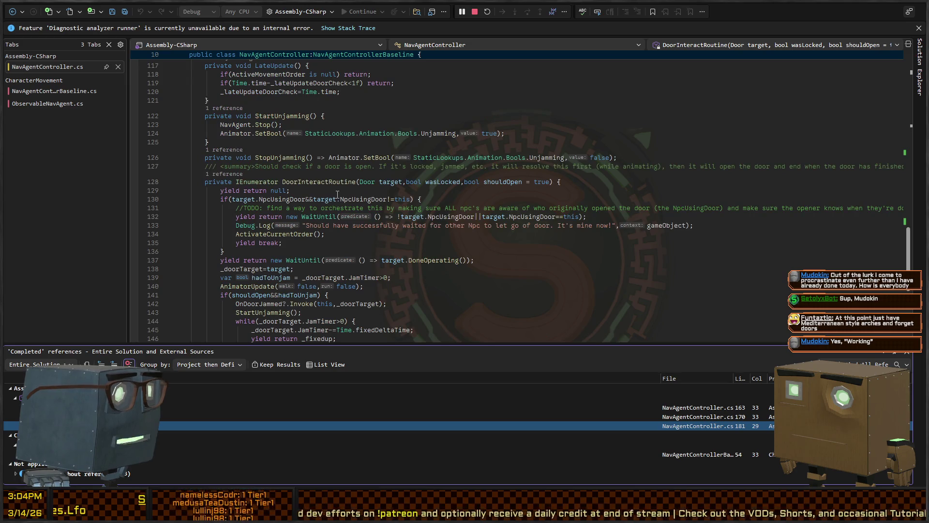
scroll(338, 194, down, 11)
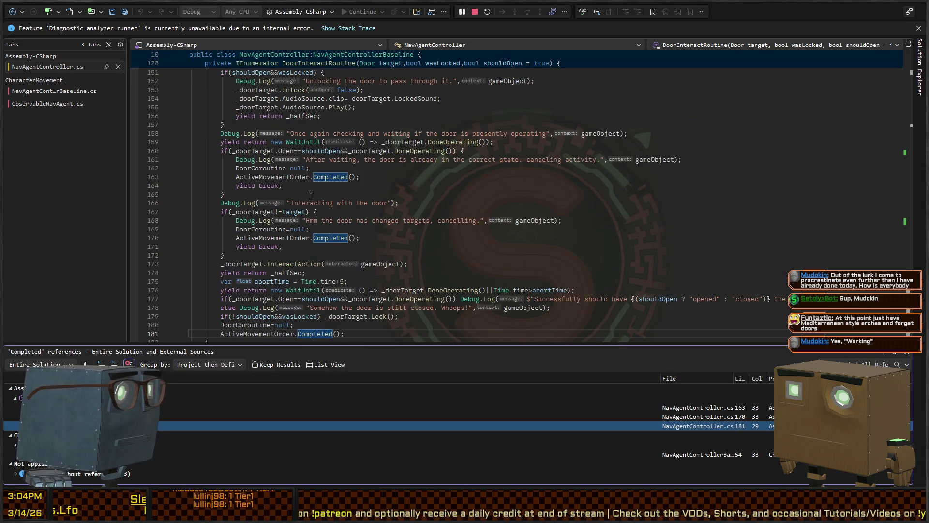
scroll(315, 243, down, 4)
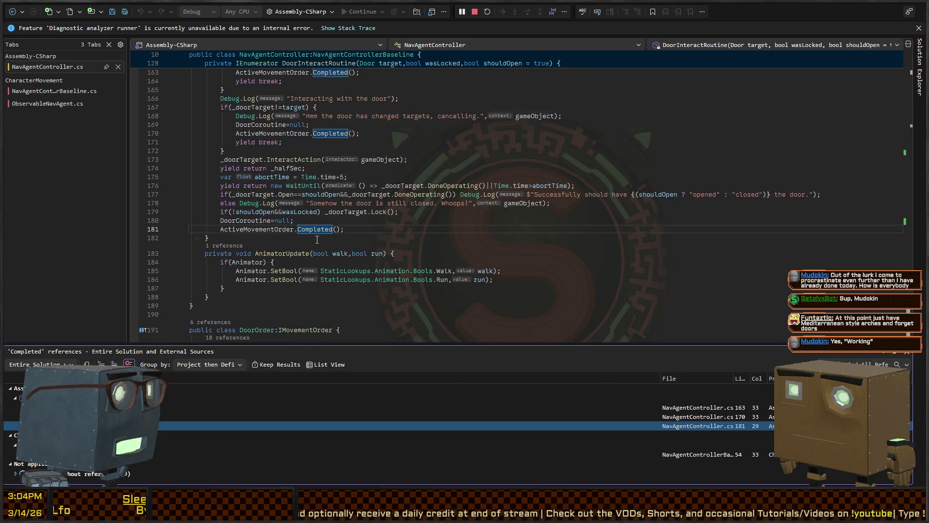
scroll(339, 232, up, 8)
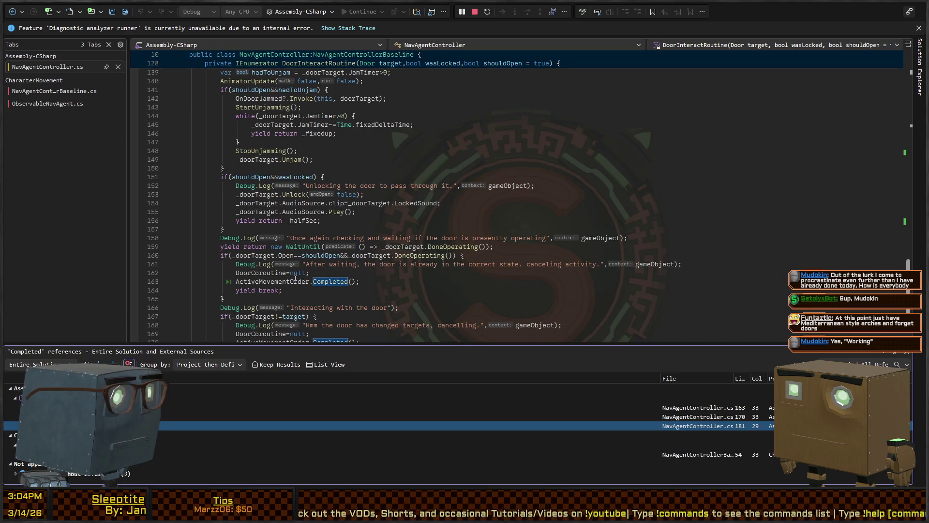
click(276, 283)
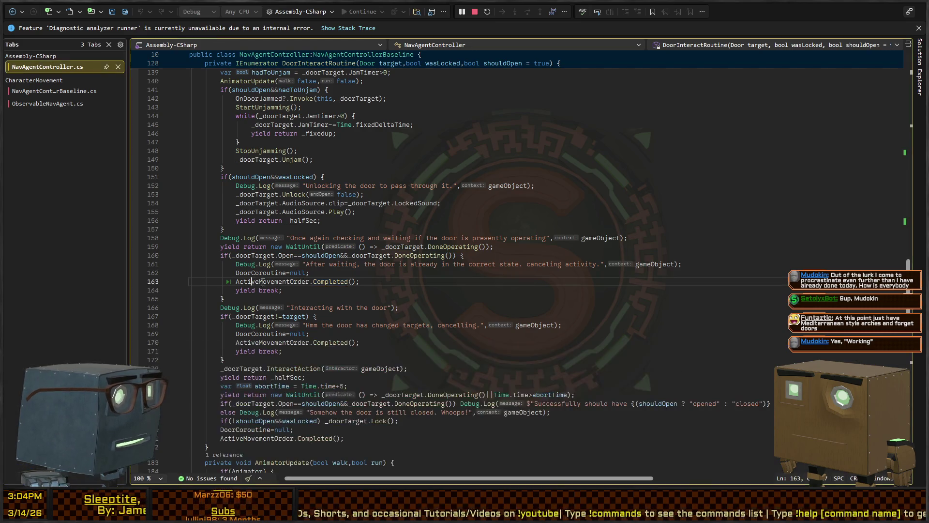
scroll(308, 250, down, 2)
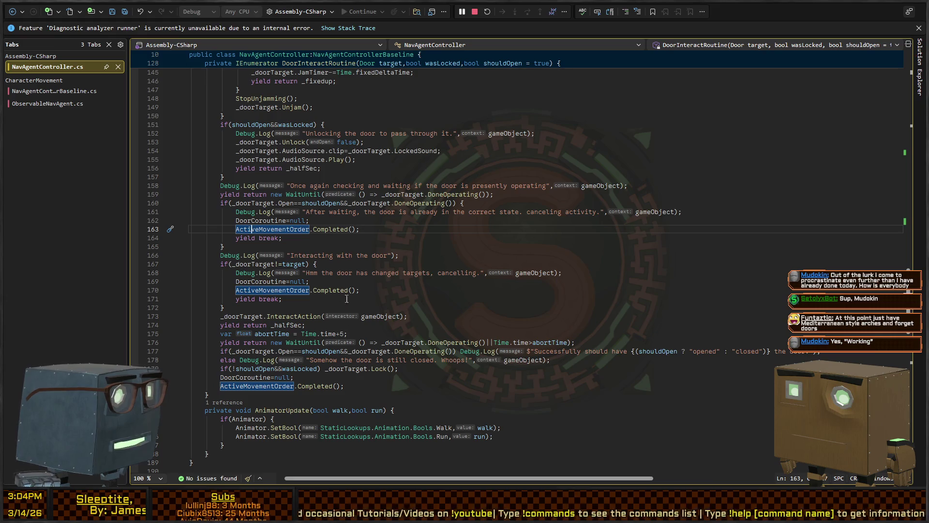
click(380, 231)
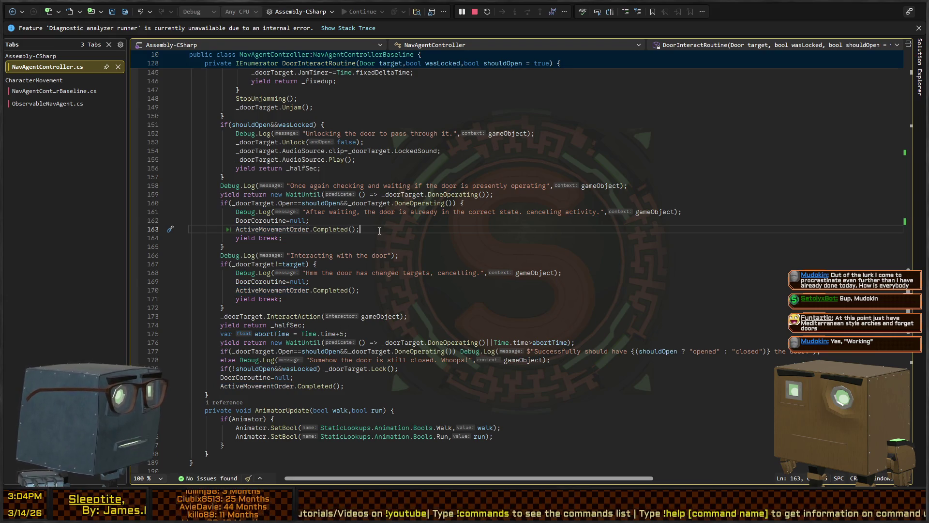
Add ActivateCurrentOrder() after line 163 and in the changed-target cancel branch, then save
key(Return)
text(Activat)
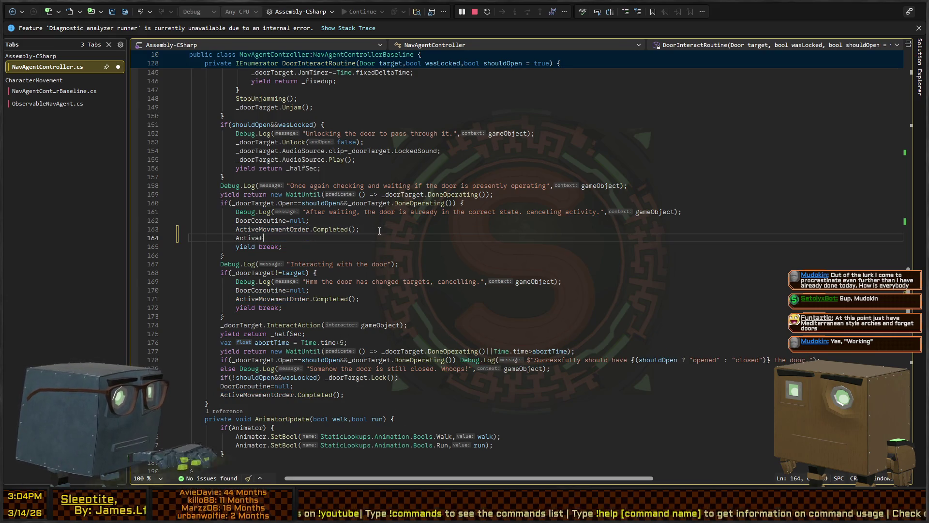
text(eCurrentOrder();)
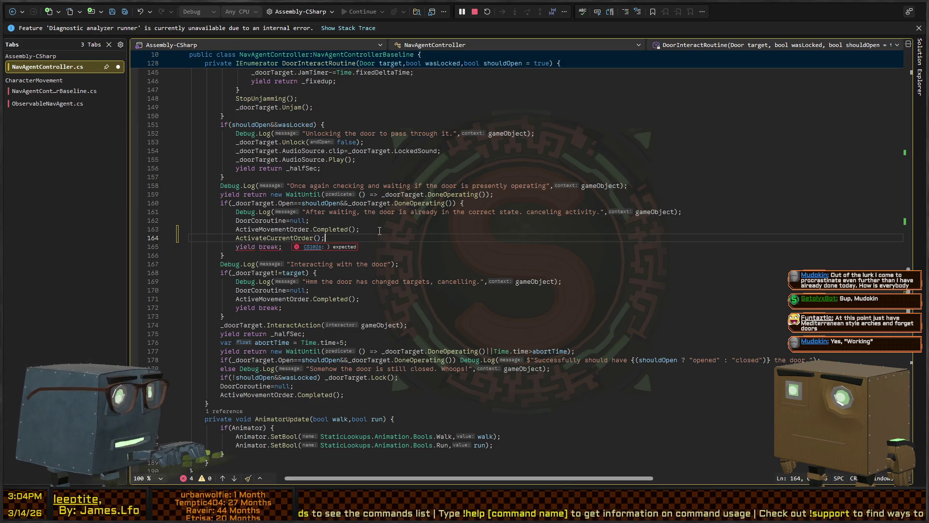
key(Down)
key(Down)
key(Down)
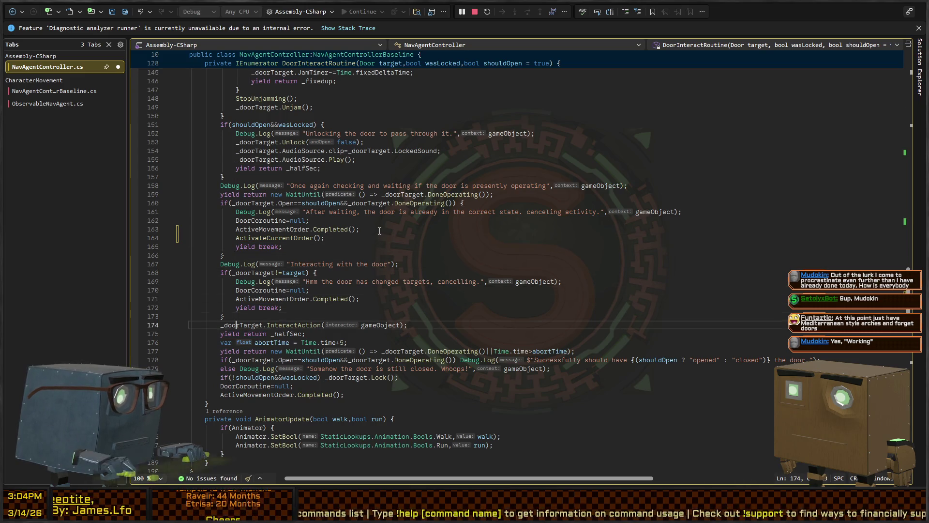
key(Up)
key(Up)
key(Up)
key(End)
key(Return)
text(ActivateCurrentOrder();)
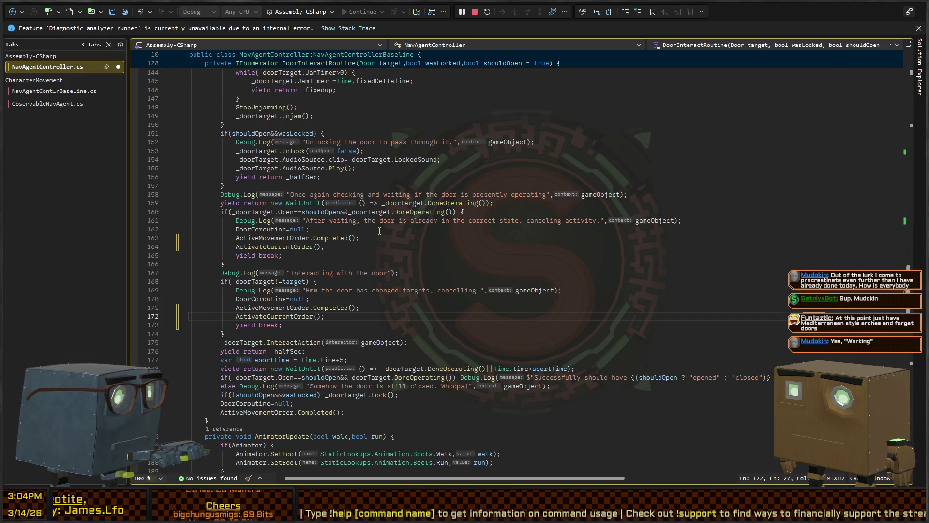
key(ctrl+s)
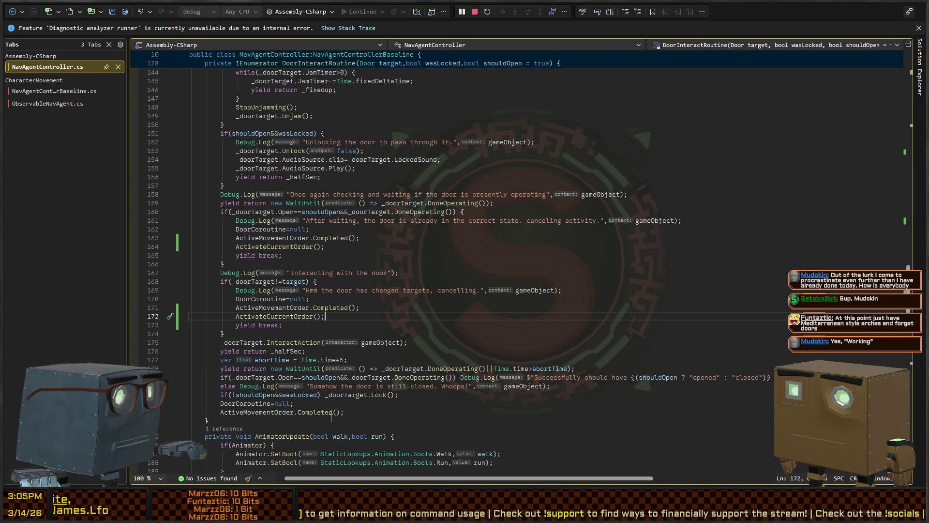
Add ActivateCurrentOrder() after the routine's final Completed call and return to Unity
click(356, 409)
key(Return)
text(ActivateCurrentOrder();)
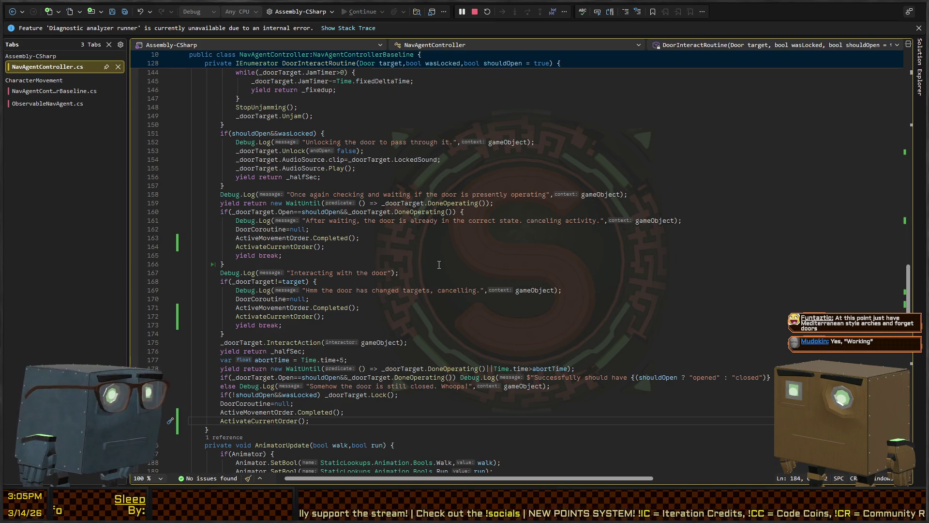
key(alt+Tab)
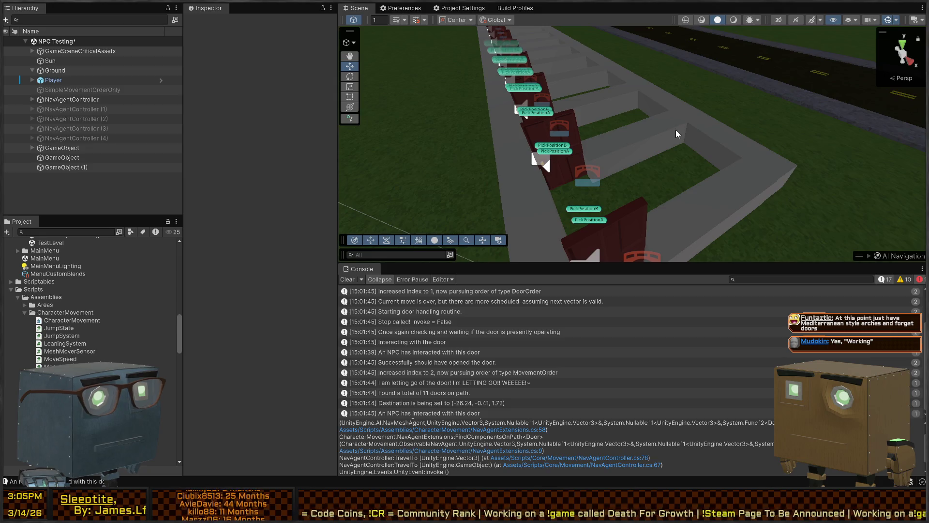
Play the NPC Testing scene and fly the Scene camera along the fence row toward the door
right_click(438, 120)
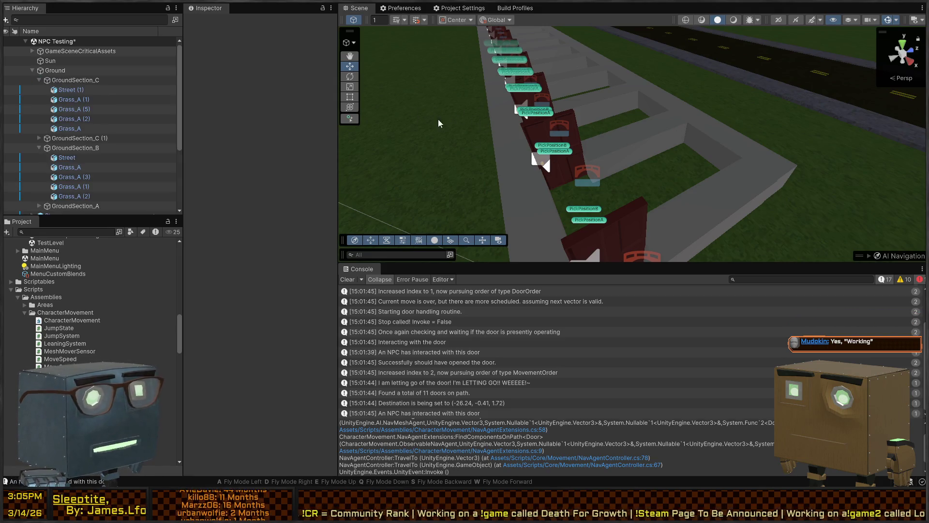
key(s)
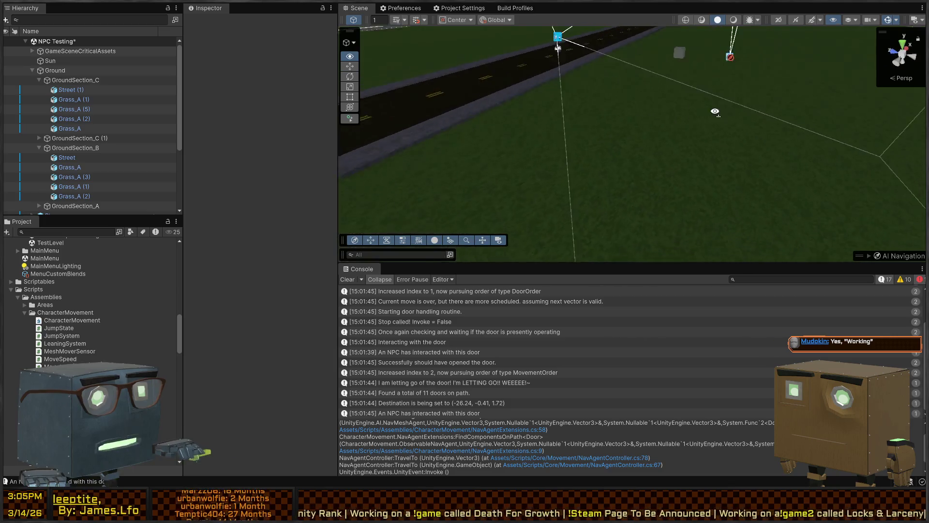
key(w)
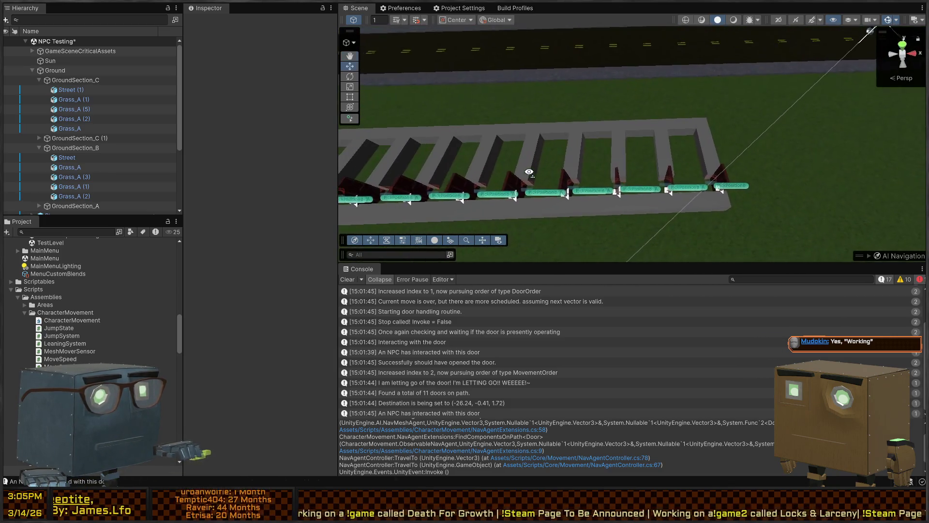
key(ctrl+p)
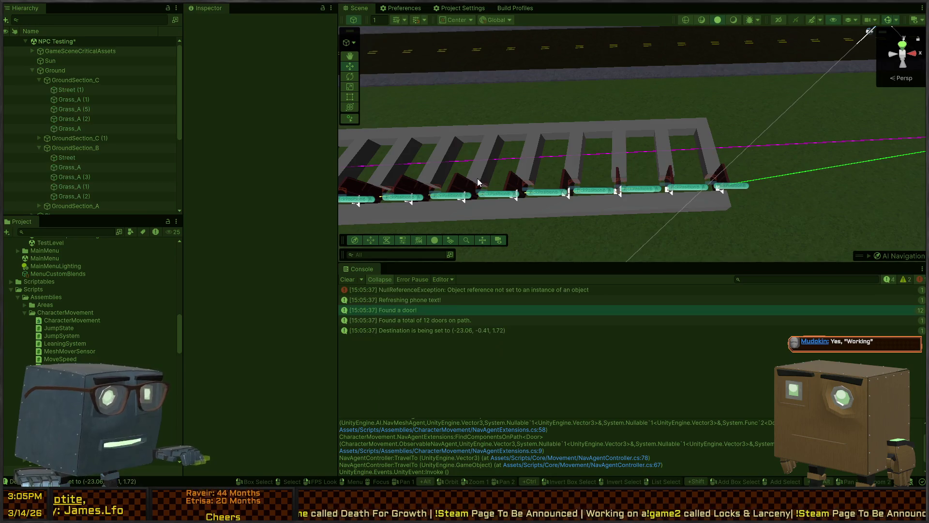
right_click(504, 147)
key(w)
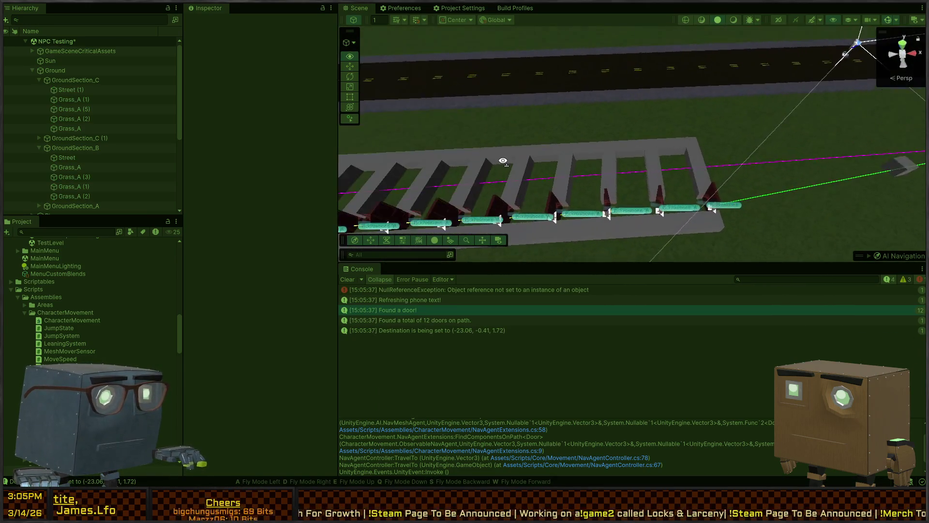
key(w)
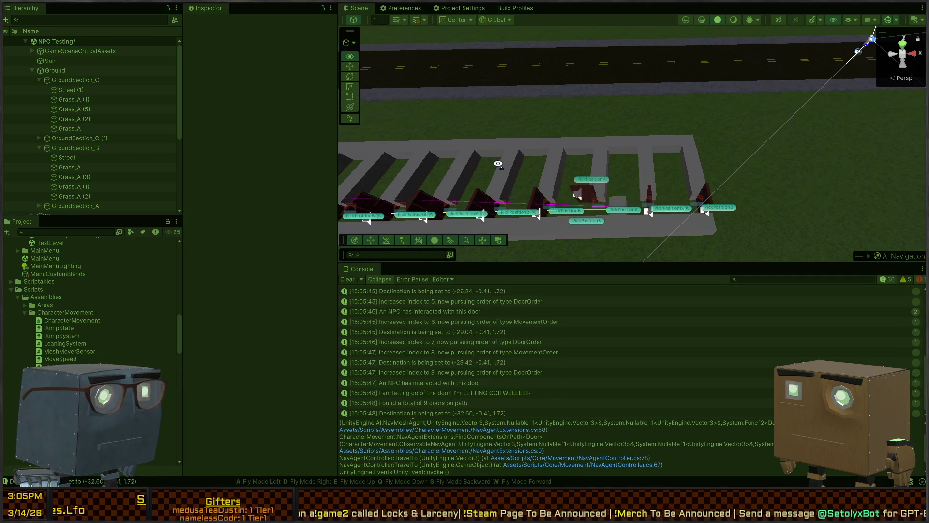
mouse_move(498, 164)
mouse_down()
mouse_move(443, 181)
mouse_move(483, 179)
mouse_move(368, 148)
mouse_move(505, 160)
mouse_move(449, 168)
mouse_move(529, 158)
mouse_move(651, 168)
mouse_up()
key(w)
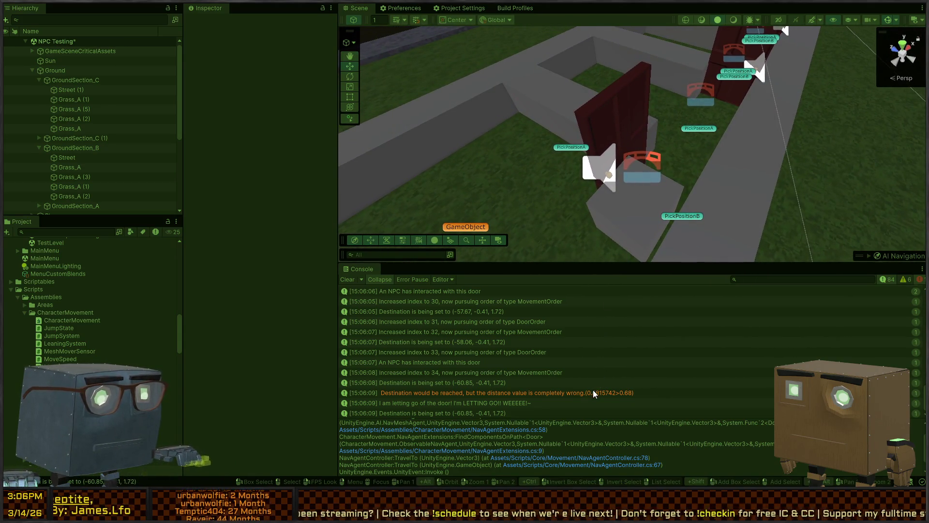
Select the distance warning and frame the NavAgentController agent cube in the Scene view
click(591, 393)
key(f)
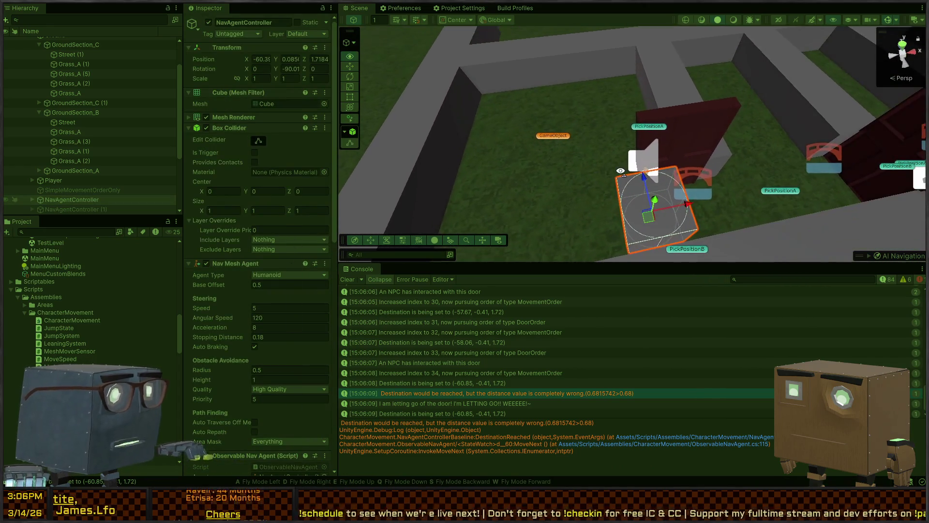
drag(609, 164, 639, 206)
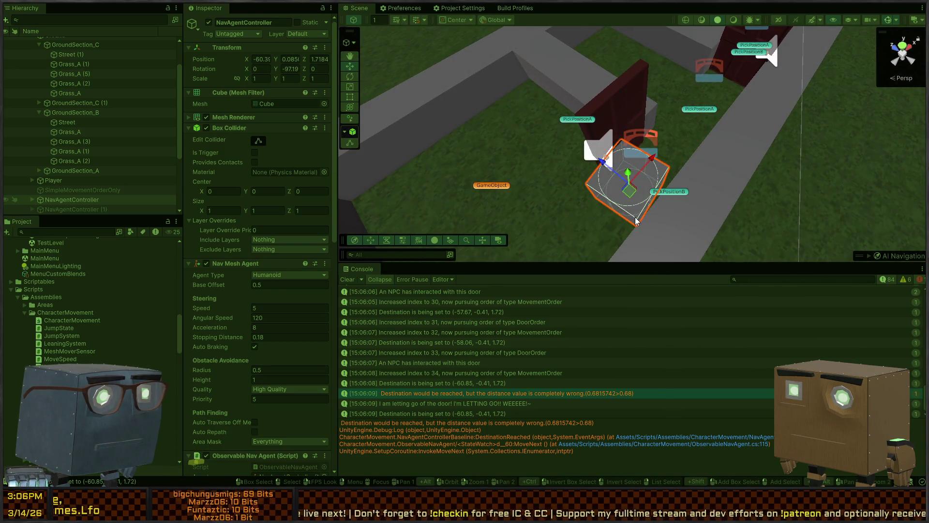
mouse_move(649, 199)
mouse_down()
mouse_move(484, 164)
mouse_move(600, 132)
mouse_up()
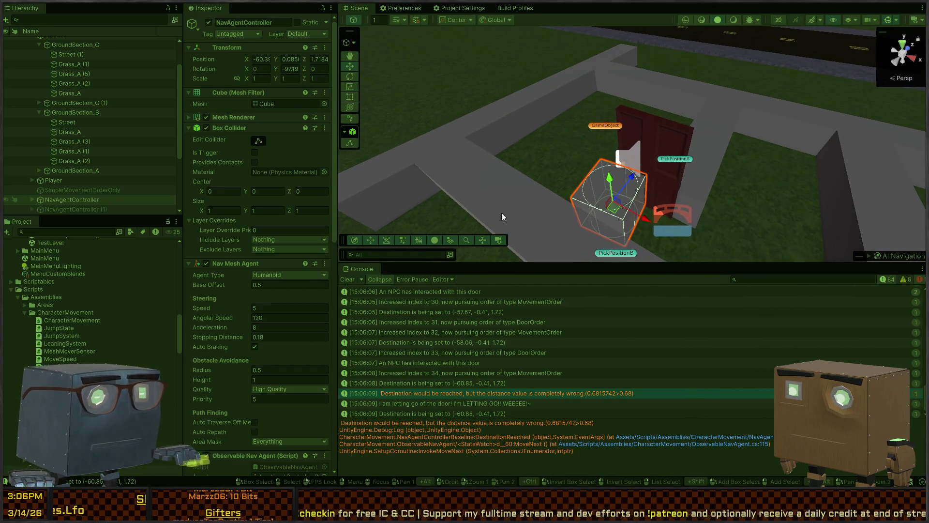
Clear the console and drag the agent cube toward PickPositionA
click(348, 280)
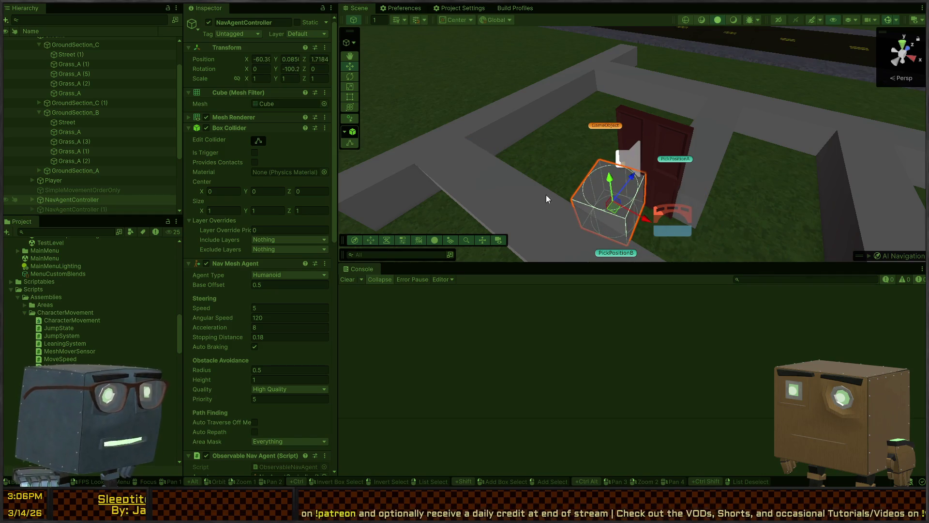
scroll(231, 231, down, 15)
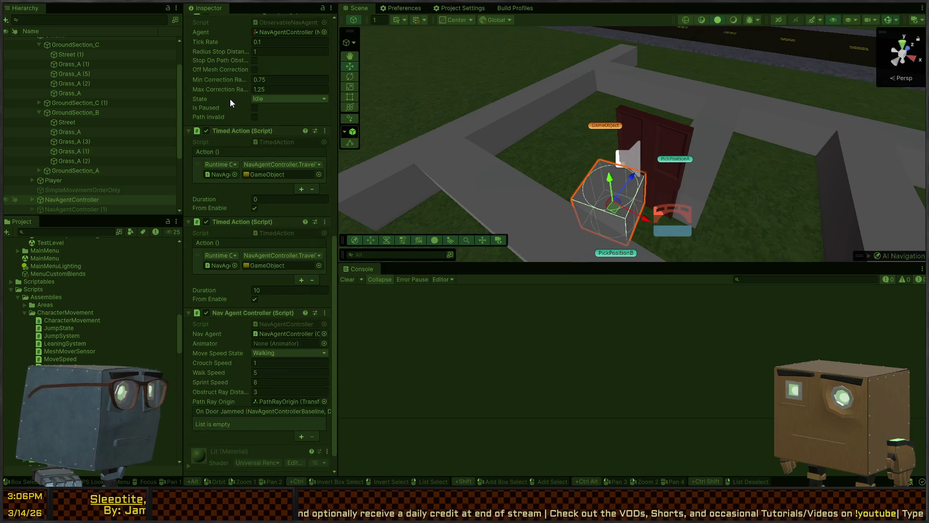
scroll(230, 98, up, 3)
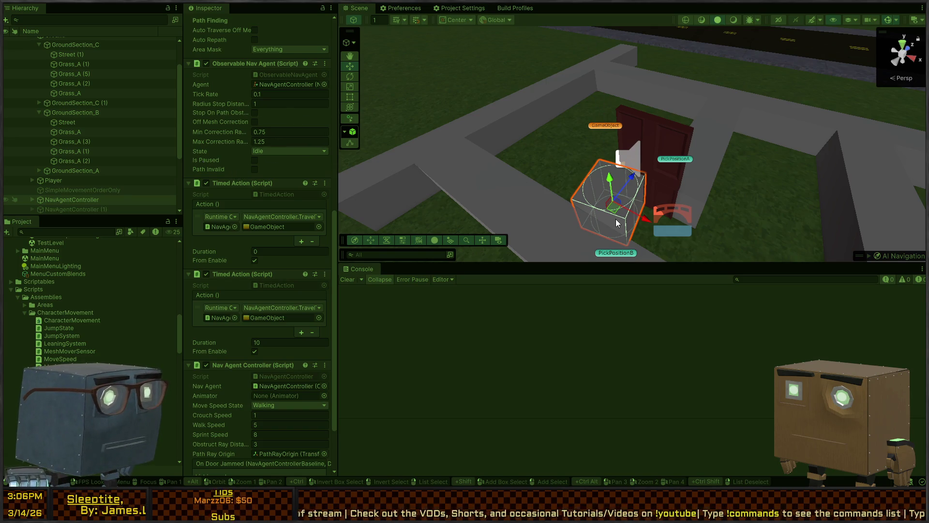
mouse_move(616, 219)
mouse_down()
mouse_move(599, 183)
mouse_move(663, 242)
mouse_move(605, 204)
mouse_up()
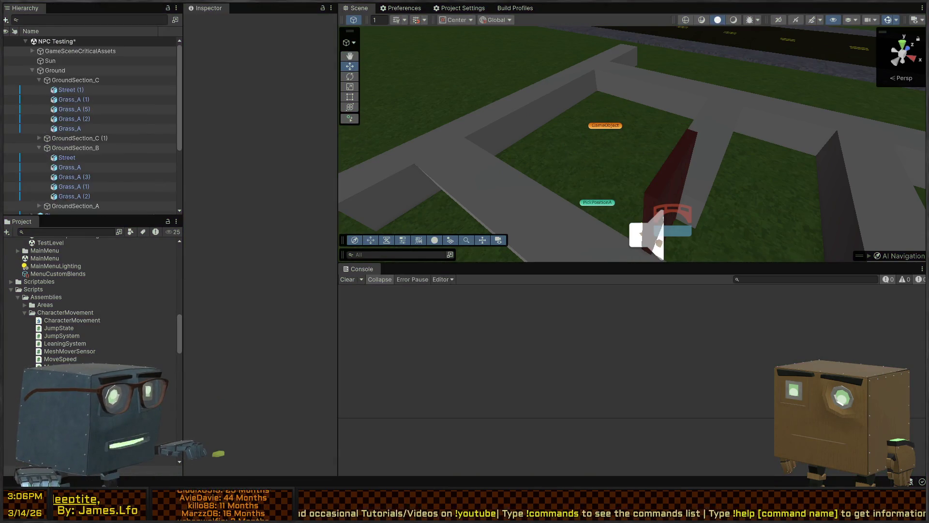
scroll(250, 201, up, 5)
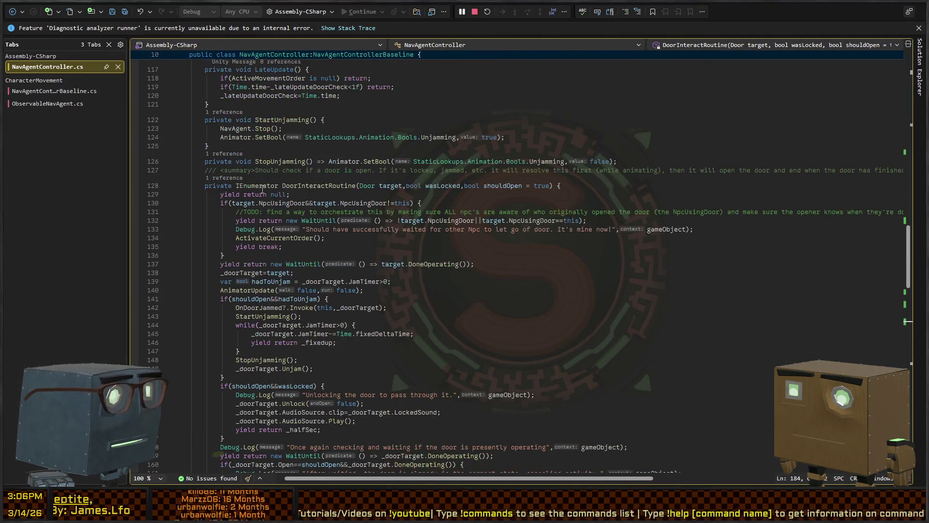
Scroll DoorInteractRoutine, then switch to Unity and start another play-mode run
scroll(229, 190, down, 9)
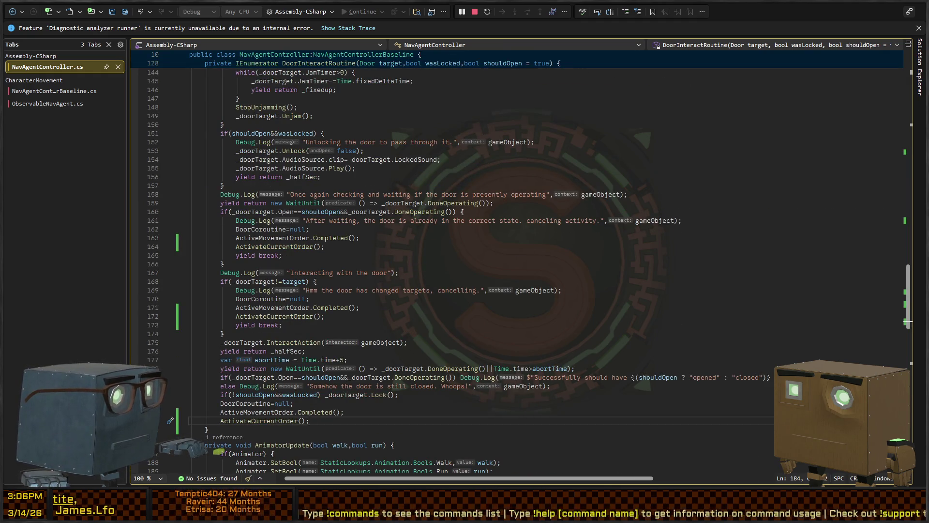
key(alt+Tab)
mouse_move(814, 112)
mouse_down()
mouse_move(851, 90)
mouse_move(783, 172)
mouse_move(535, 222)
mouse_move(570, 209)
mouse_up()
key(ctrl+p)
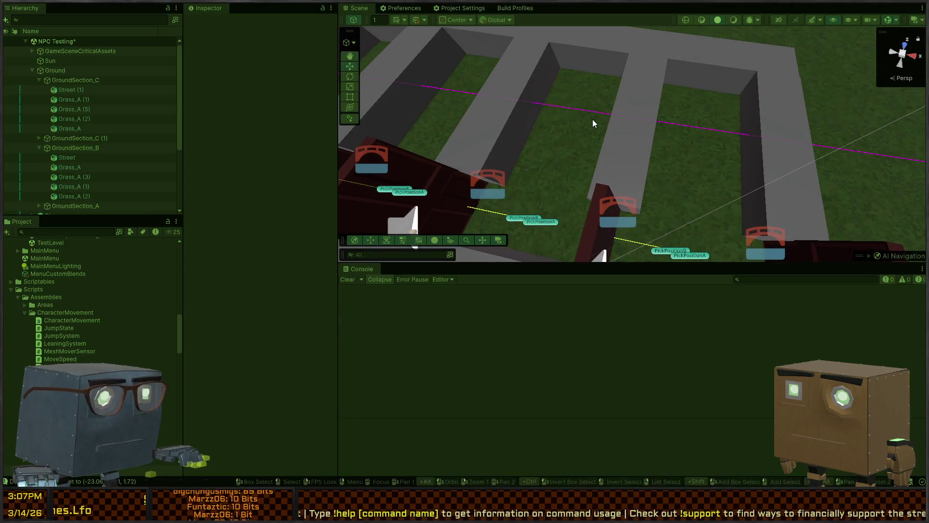
Orbit the Scene view over the pick-position stalls and doors to follow the NPC
mouse_move(593, 124)
mouse_down()
mouse_move(532, 150)
mouse_move(612, 140)
mouse_move(664, 166)
mouse_move(668, 147)
mouse_move(626, 197)
mouse_move(407, 159)
mouse_move(402, 149)
mouse_move(822, 89)
mouse_move(834, 100)
mouse_move(698, 121)
mouse_move(594, 103)
mouse_move(660, 89)
mouse_move(633, 131)
mouse_move(629, 172)
mouse_up()
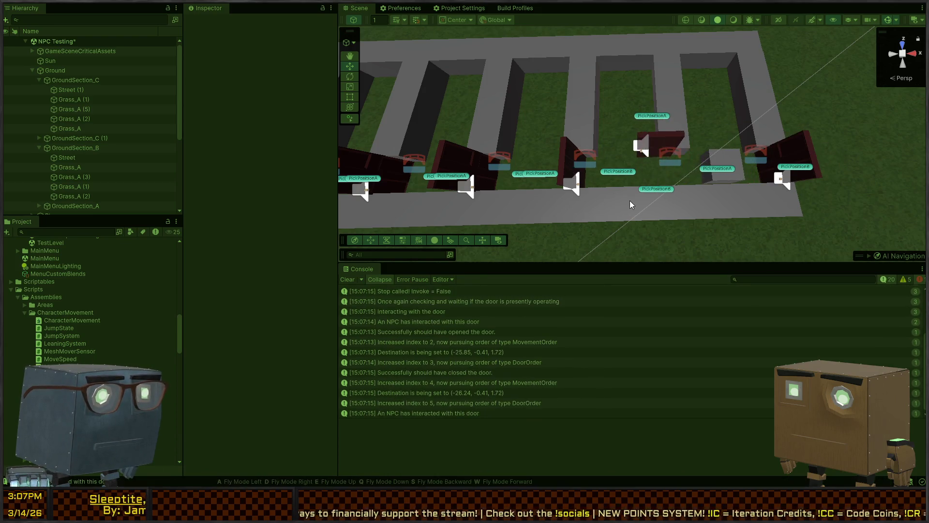
drag(629, 200, 639, 207)
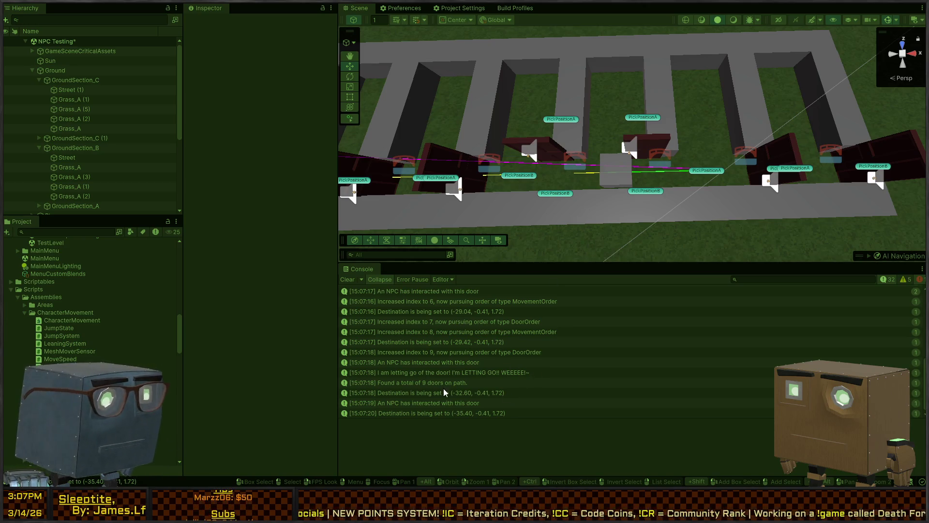
scroll(442, 383, up, 5)
click(457, 290)
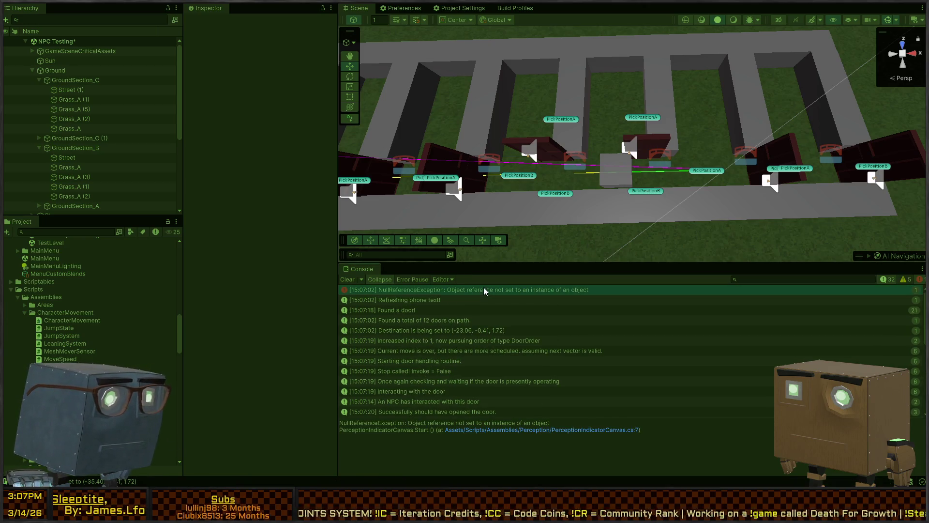
scroll(484, 290, down, 5)
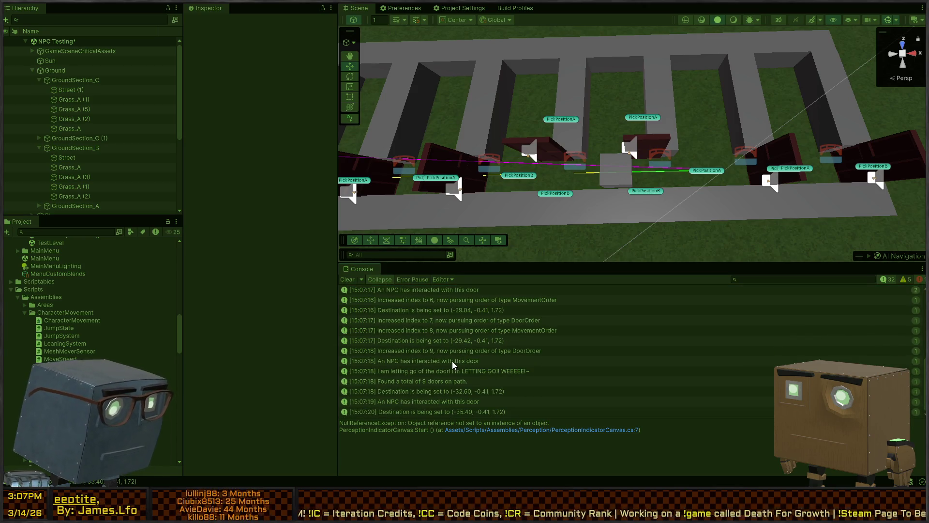
click(467, 350)
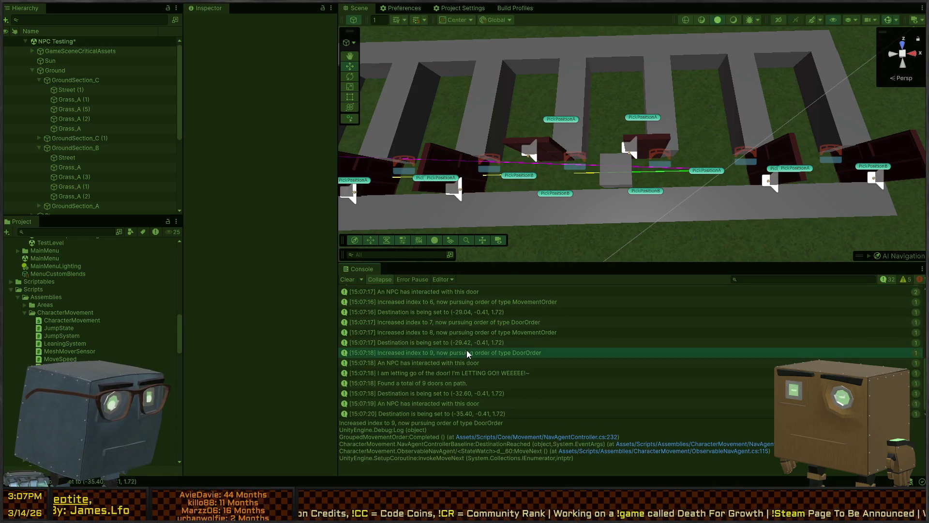
click(481, 334)
click(457, 323)
click(475, 310)
click(475, 310)
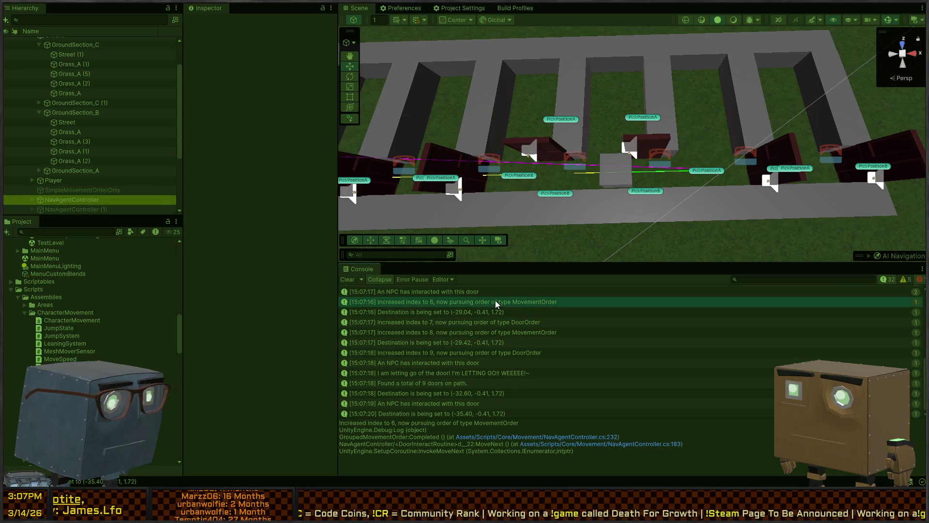
scroll(475, 339, up, 5)
click(471, 330)
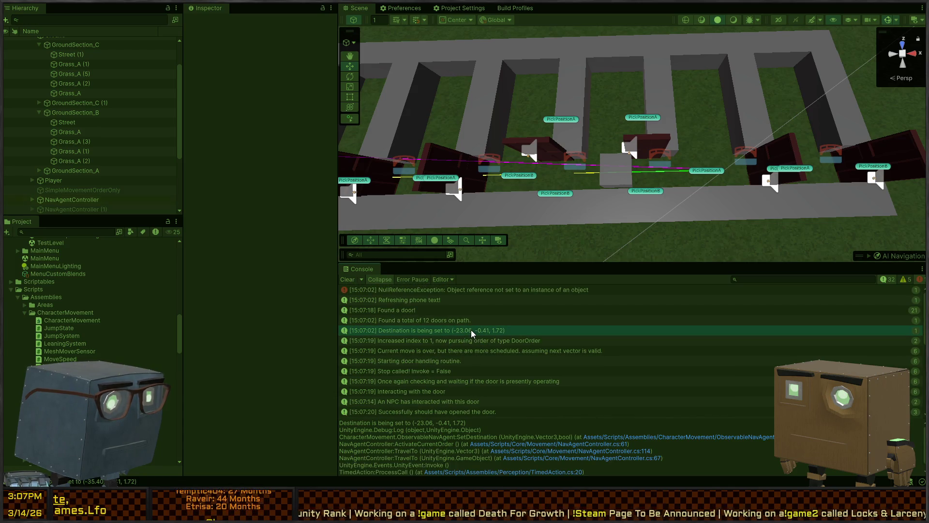
scroll(472, 330, down, 10)
click(486, 393)
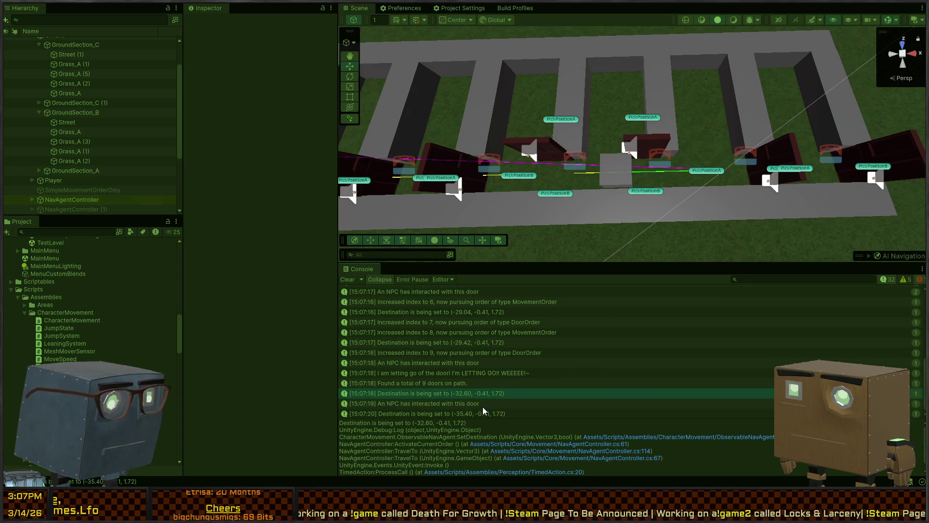
click(478, 412)
click(482, 394)
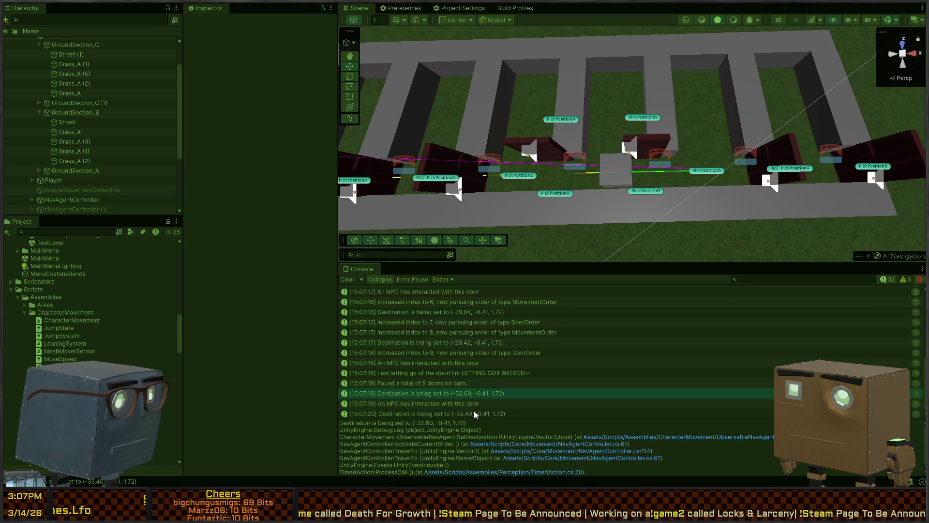
click(475, 412)
click(492, 394)
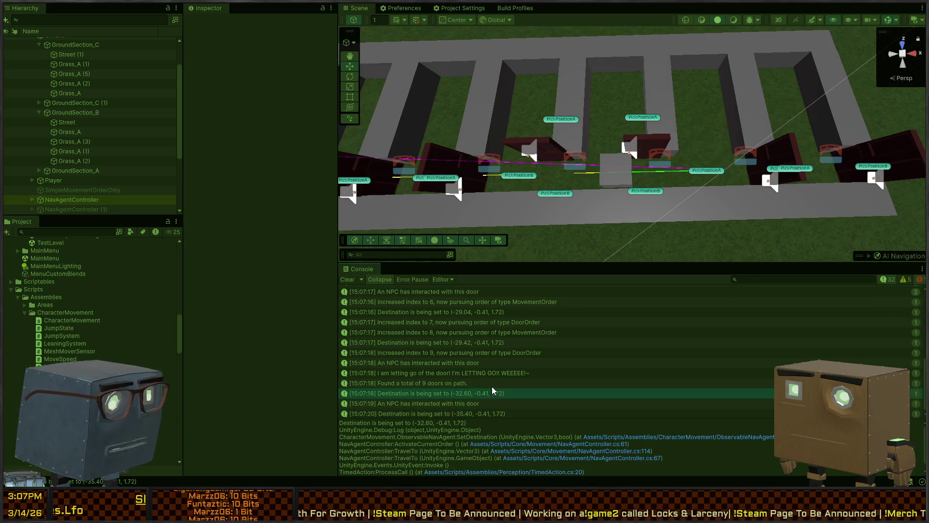
click(489, 410)
mouse_move(649, 156)
mouse_down()
mouse_move(537, 57)
mouse_move(625, 103)
mouse_move(649, 106)
mouse_move(618, 95)
mouse_move(639, 99)
mouse_up()
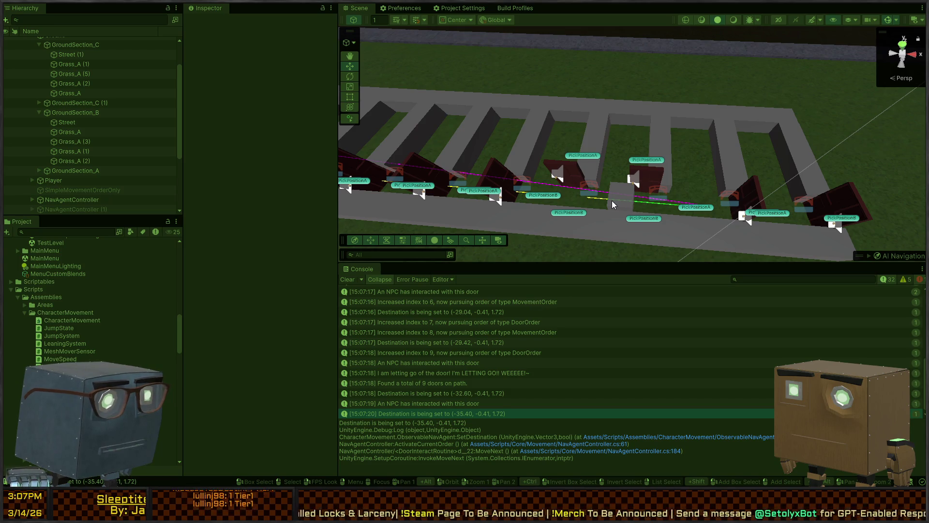
mouse_move(581, 252)
mouse_down()
mouse_move(507, 207)
mouse_move(591, 184)
mouse_up()
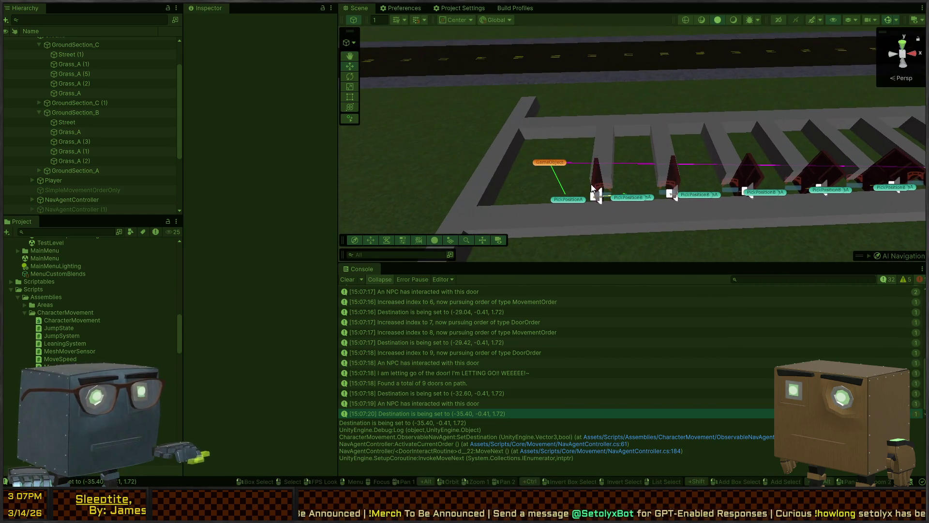
Move the GameObject waypoint further along the road and view the 9-doors-found log's stack trace
click(555, 161)
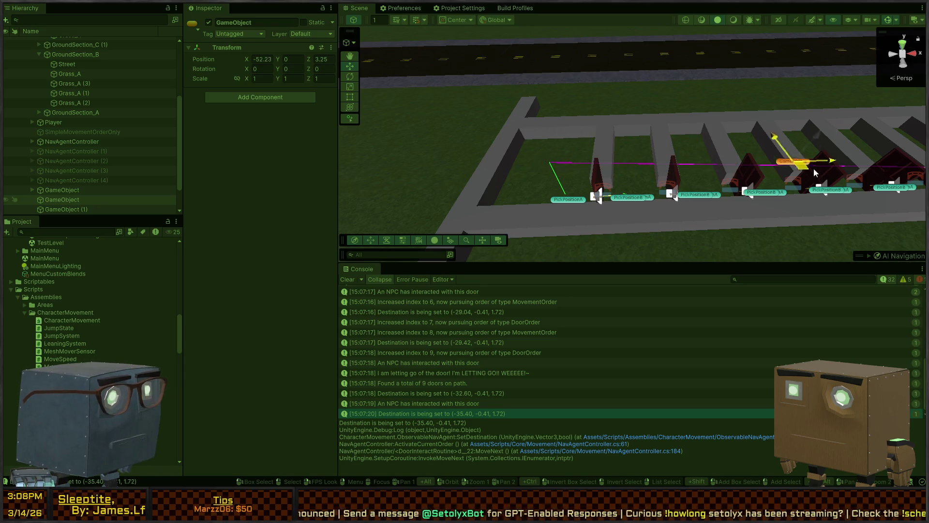
mouse_move(796, 170)
mouse_down()
mouse_move(553, 163)
mouse_move(758, 149)
mouse_move(712, 147)
mouse_move(673, 189)
mouse_move(636, 167)
mouse_move(436, 310)
mouse_up()
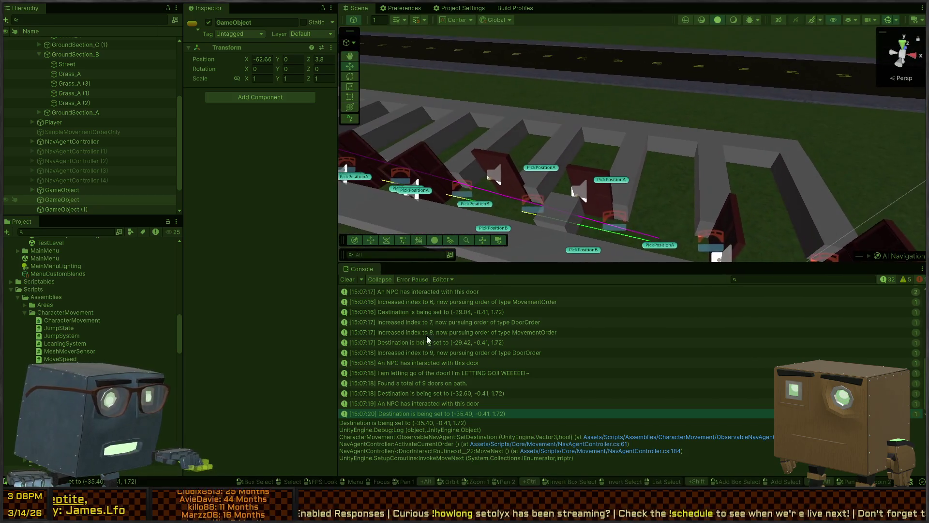
click(422, 391)
click(423, 382)
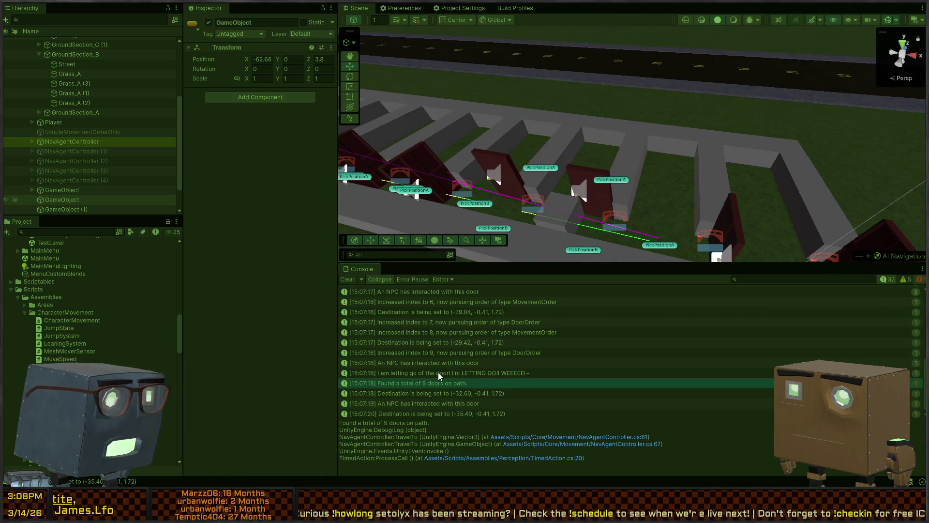
Scroll the log and select the moving NavAgentController in the Scene view
scroll(437, 353, up, 10)
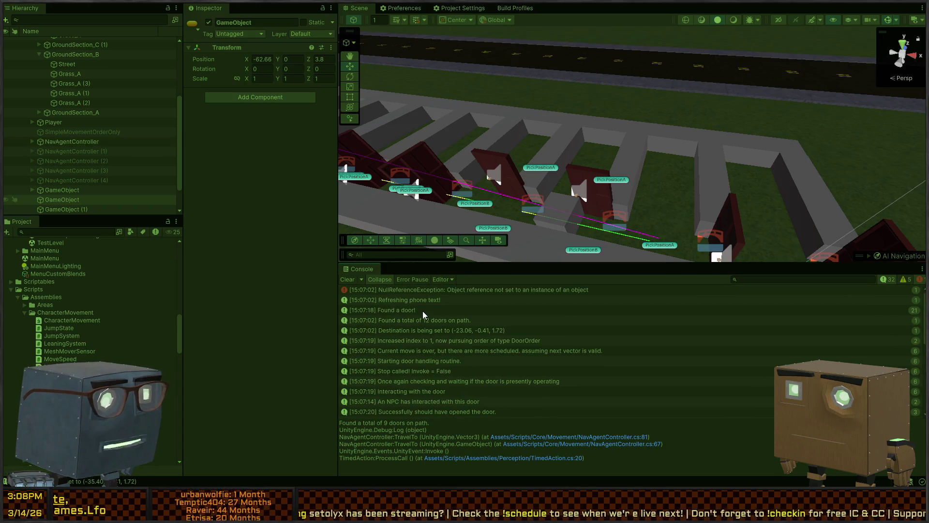
scroll(435, 319, down, 10)
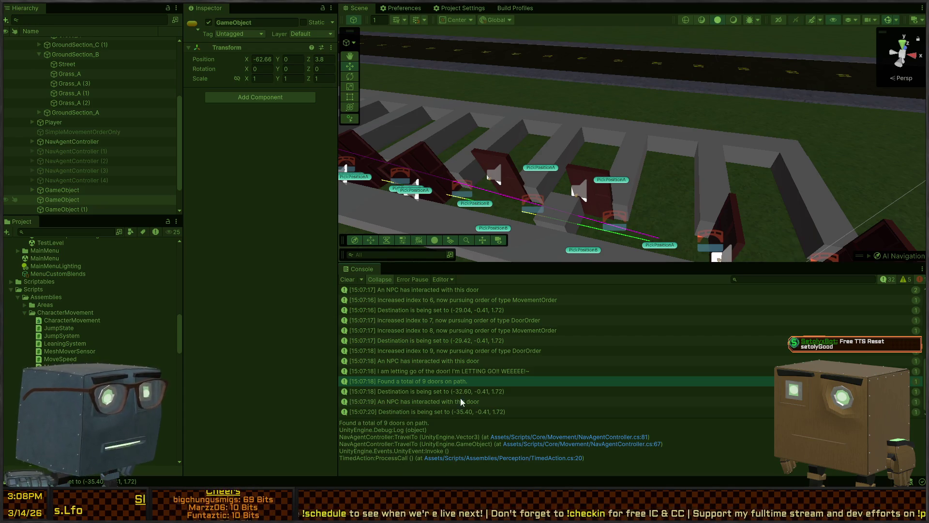
drag(661, 142, 585, 173)
click(566, 184)
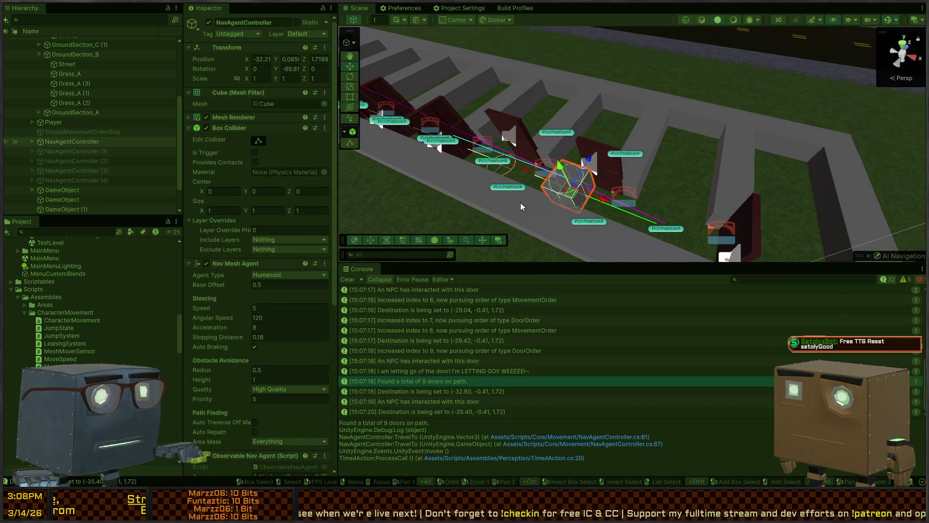
Stop play, compare the agent copies, and disable the original NavAgentController's second Timed Action
key(ctrl+p)
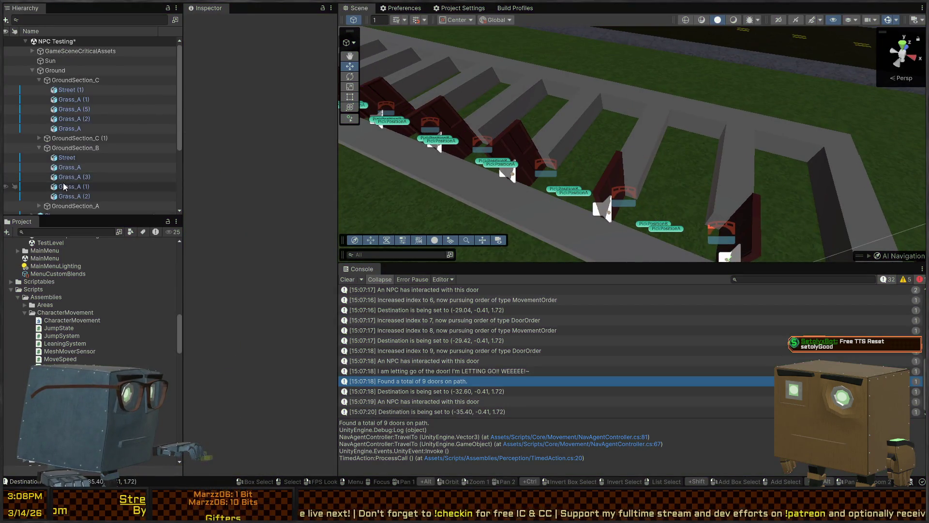
click(88, 153)
shift+click(77, 179)
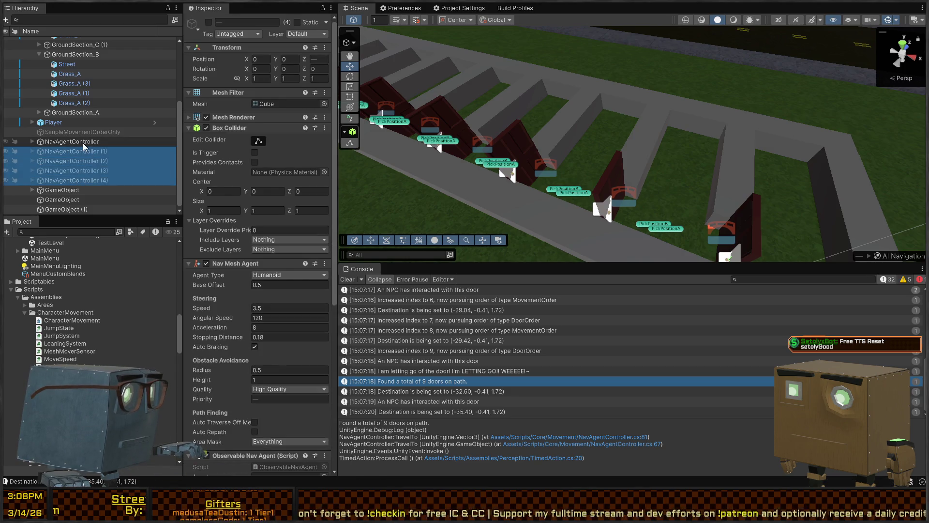
scroll(260, 255, down, 2)
scroll(260, 256, down, 10)
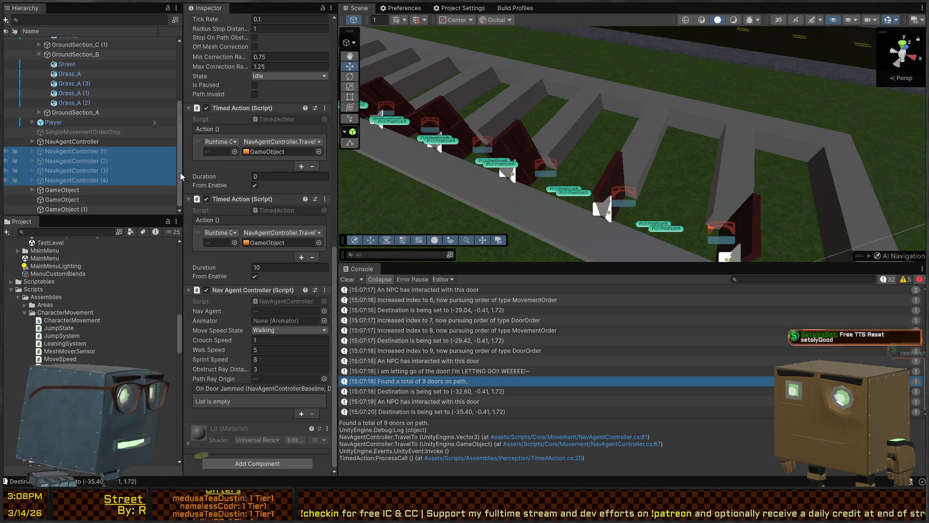
click(71, 141)
click(207, 203)
drag(405, 201, 600, 182)
Replay the door test watching the NavAgentController, then stop it and switch to Visual Studio
key(ctrl+p)
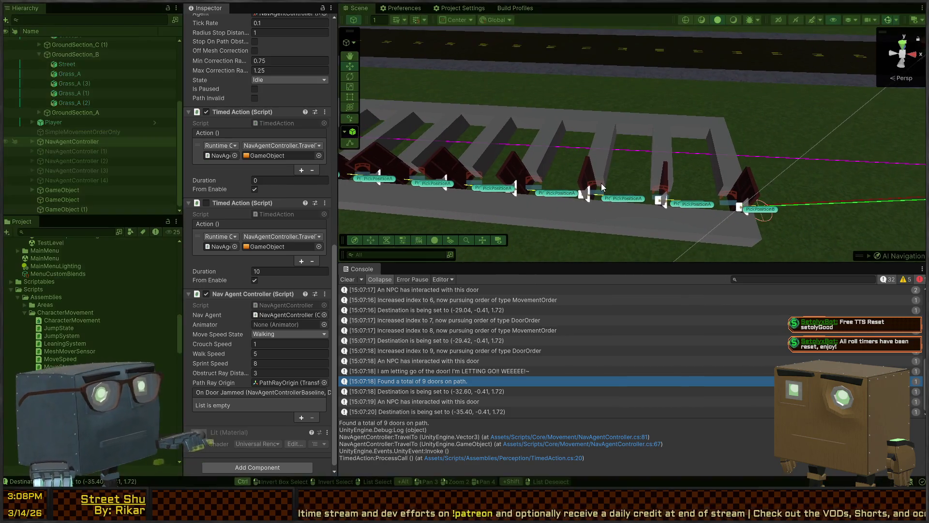
mouse_move(614, 110)
mouse_down()
mouse_move(629, 105)
mouse_move(492, 134)
mouse_move(477, 127)
mouse_move(630, 126)
mouse_move(603, 156)
mouse_move(554, 147)
mouse_move(630, 166)
mouse_up()
click(628, 165)
scroll(627, 165, up, 4)
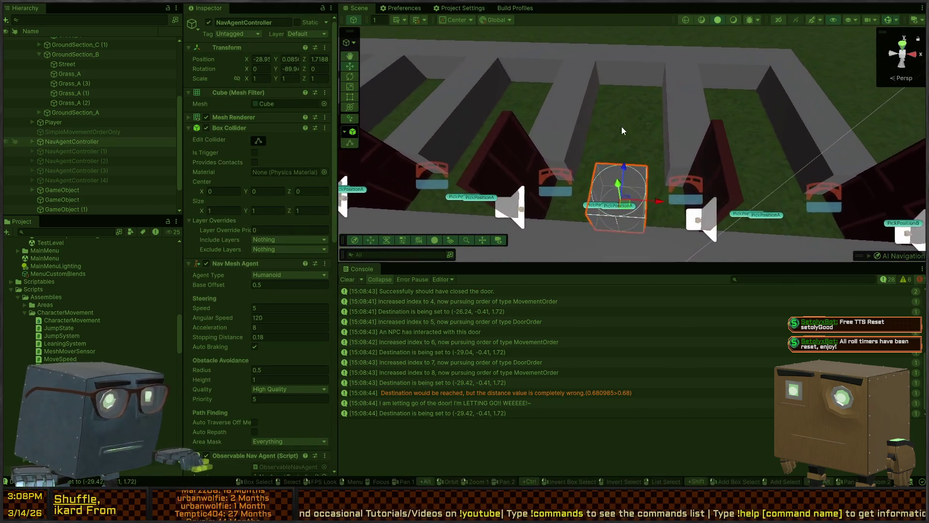
scroll(230, 207, down, 10)
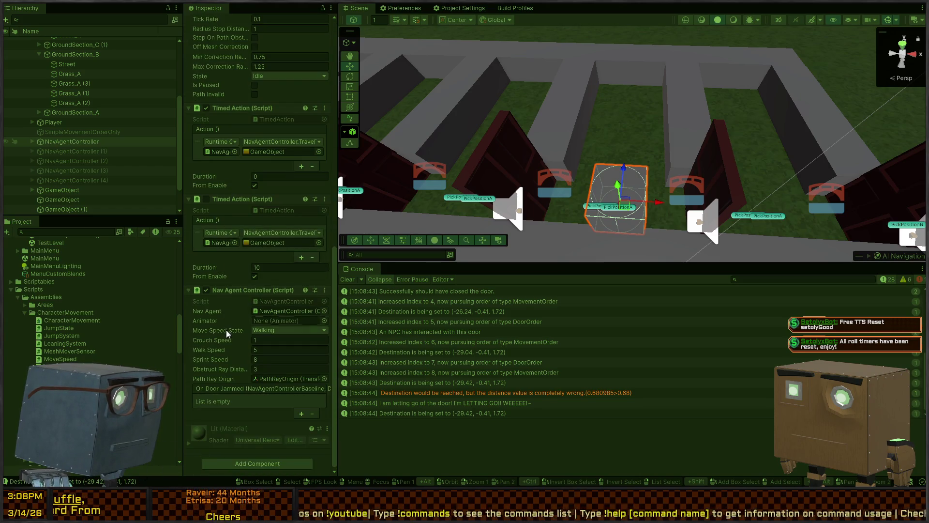
scroll(249, 348, up, 5)
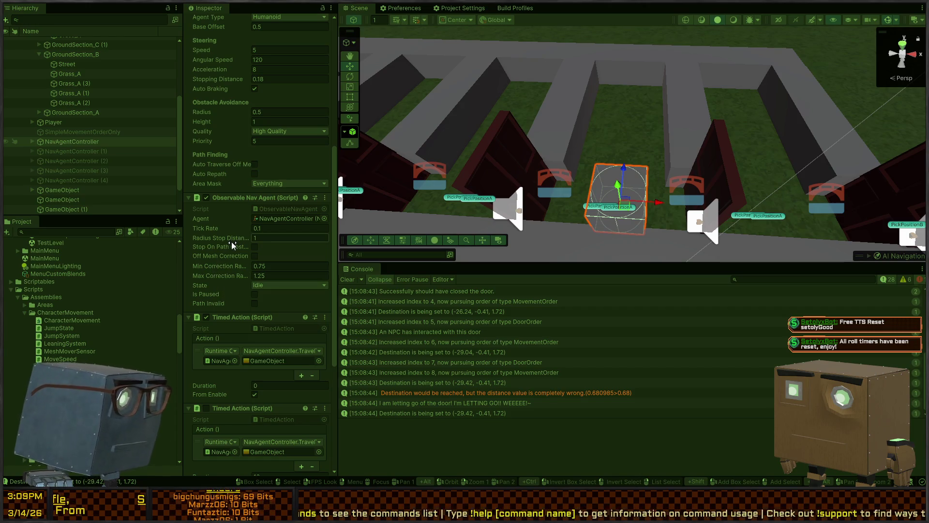
key(ctrl+p)
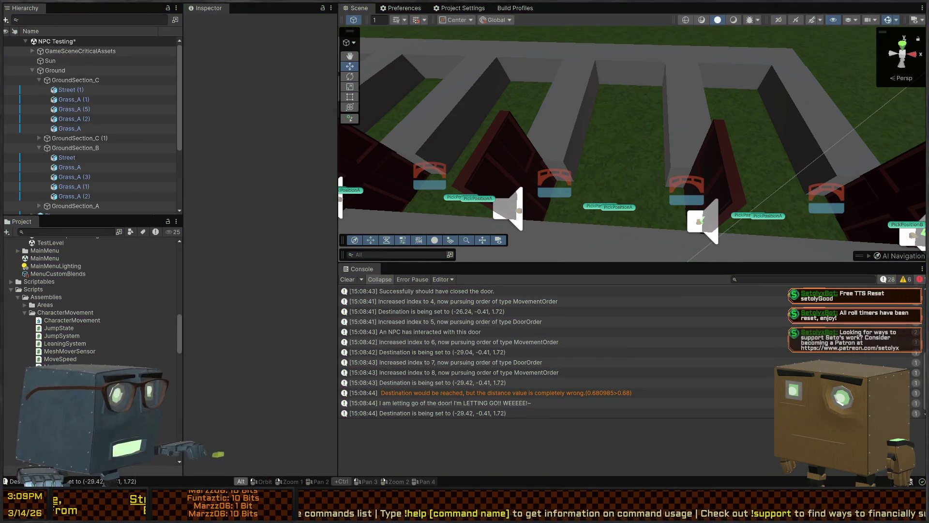
key(alt+Tab)
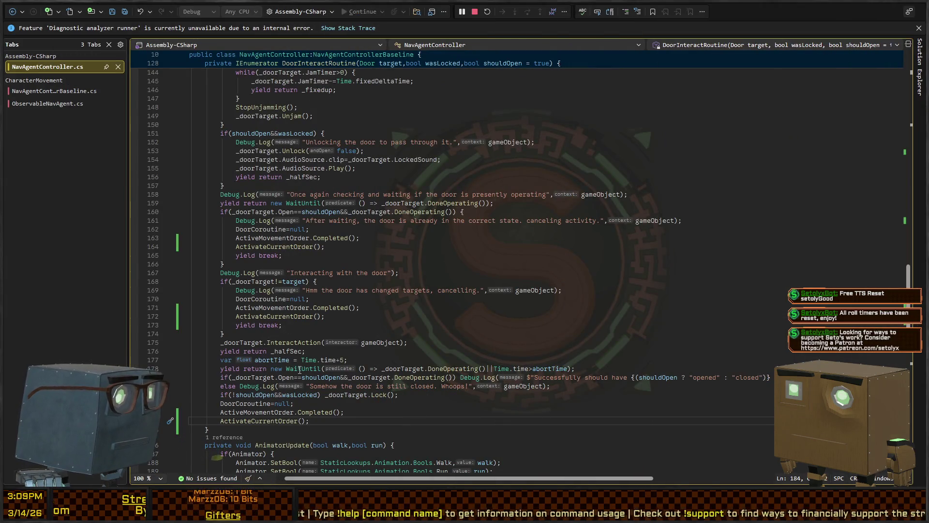
Check NavAgentControllerBaseline and ObservableNavAgent's StateWatch idle-ticks check on line 128, then return to Unity
scroll(298, 369, up, 20)
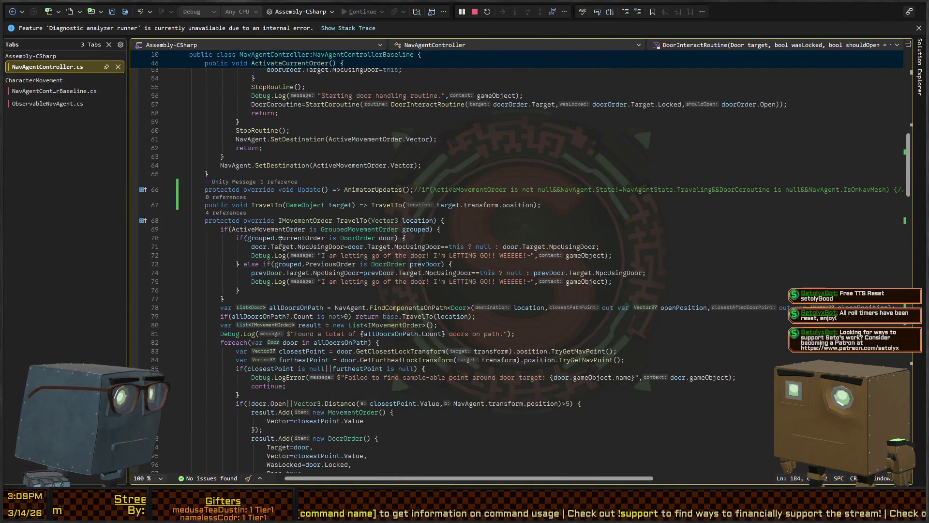
scroll(280, 241, down, 20)
click(53, 91)
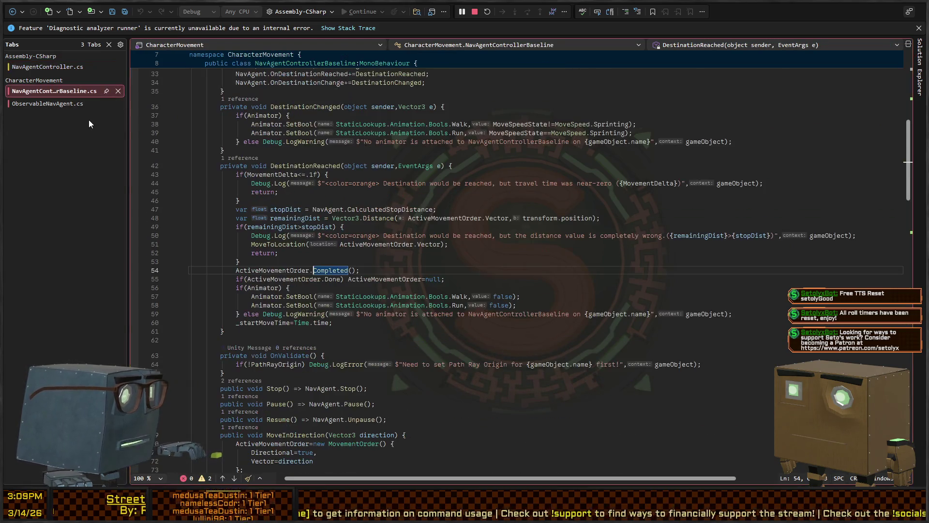
click(62, 103)
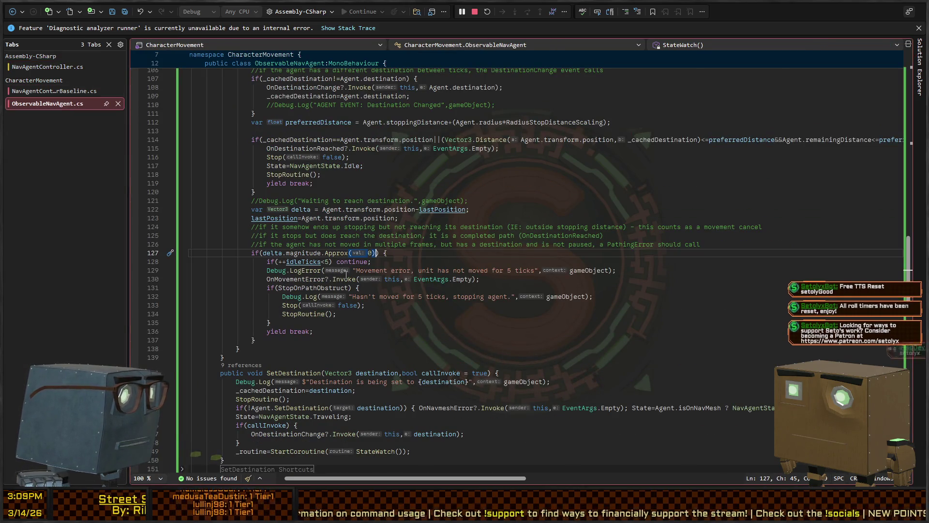
click(394, 264)
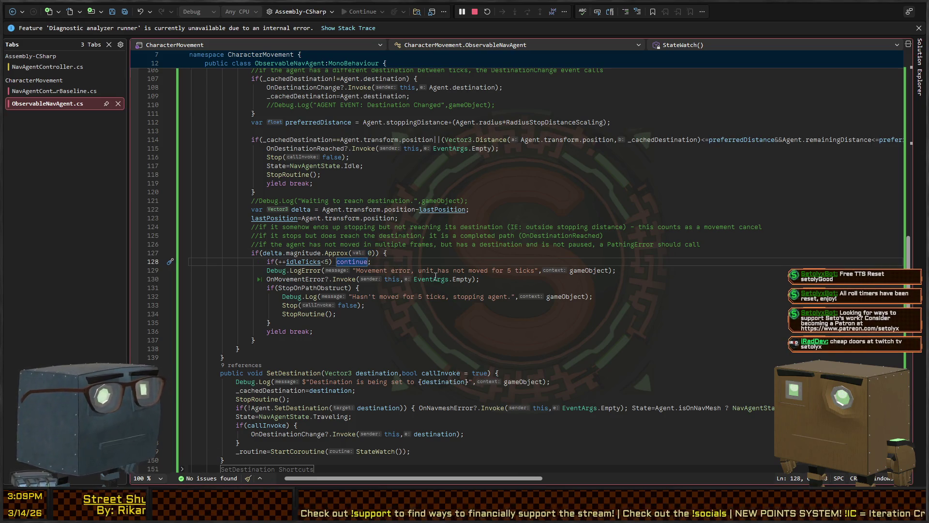
key(alt+Tab)
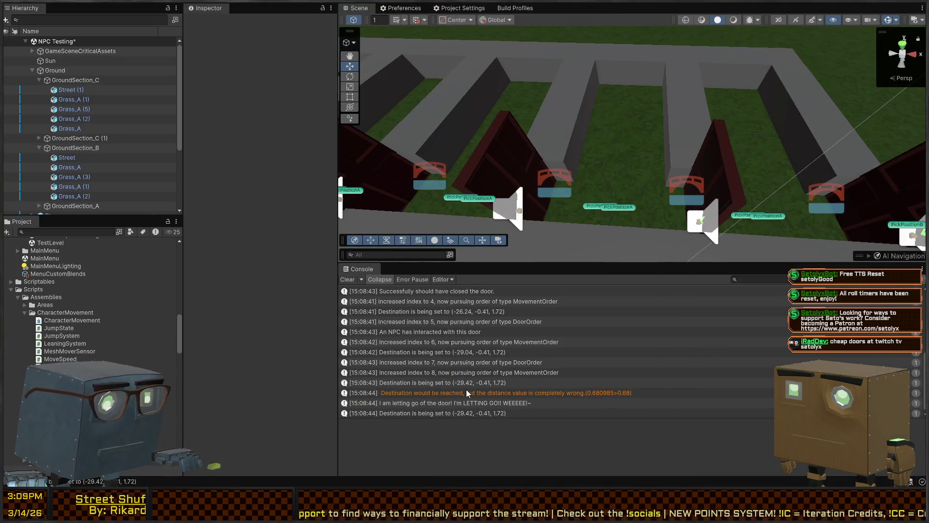
Open the 'distance value is completely wrong' warning at line 50 of NavAgentControllerBaseline.cs
click(467, 389)
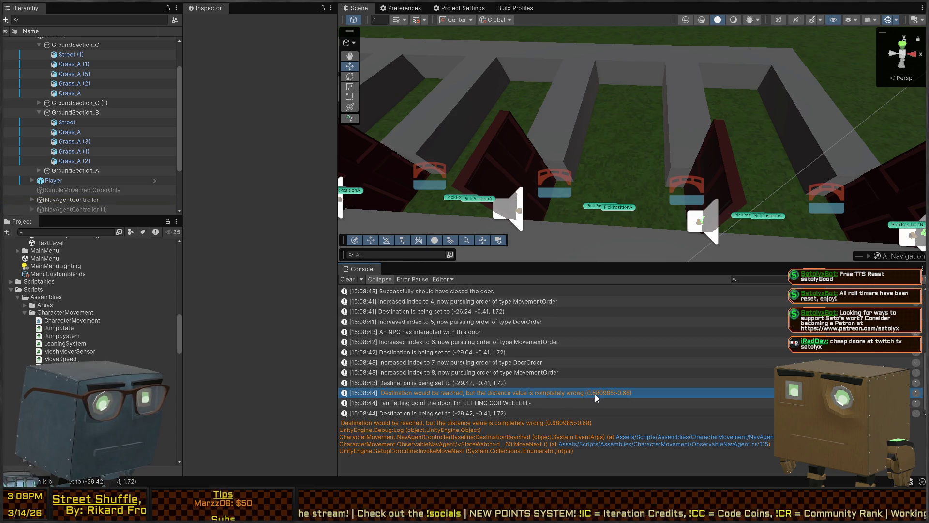
click(435, 393)
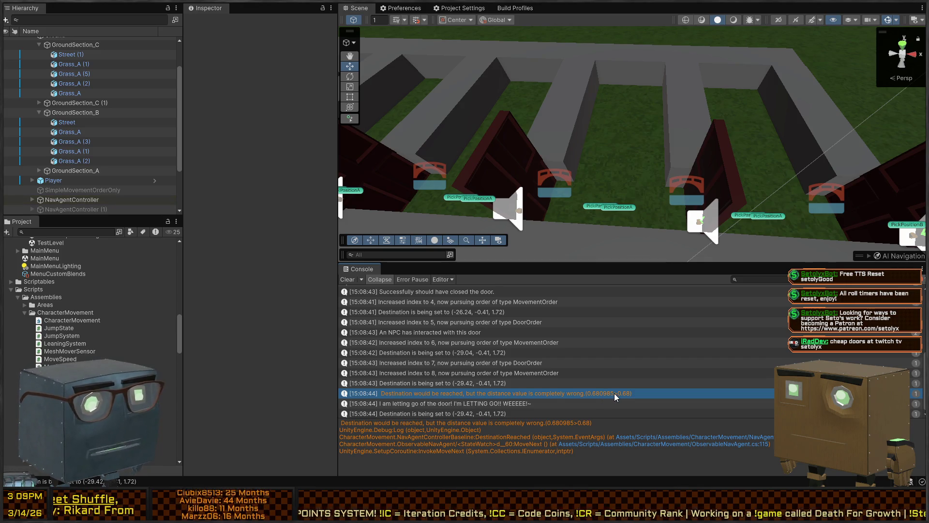
double_click(586, 394)
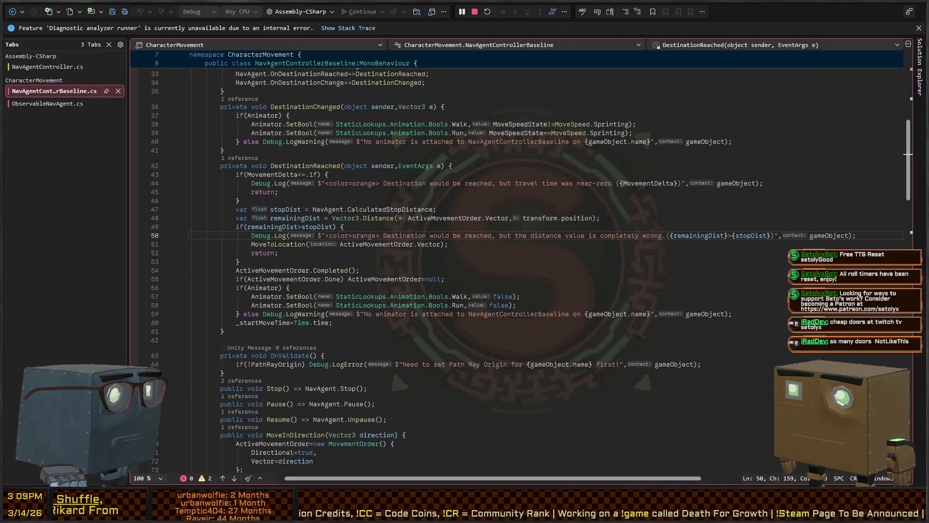
key(alt+Tab)
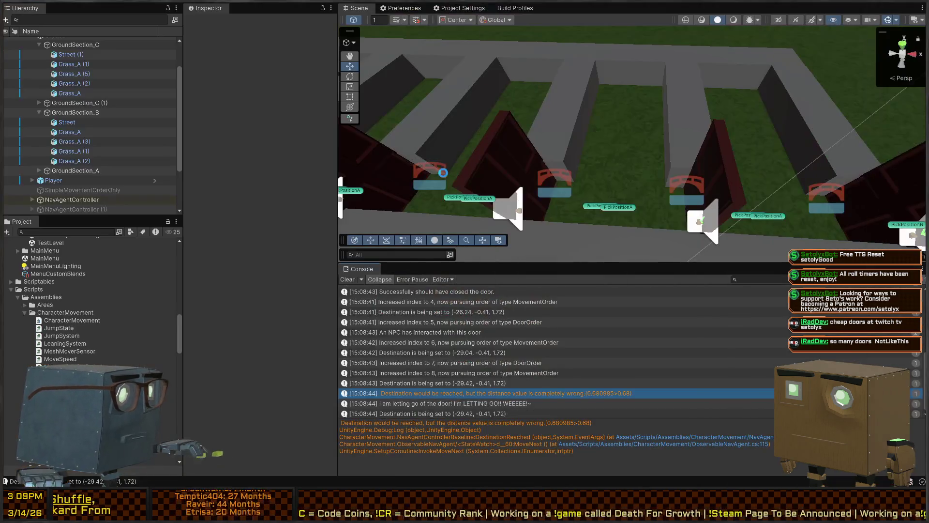
key(alt+Tab)
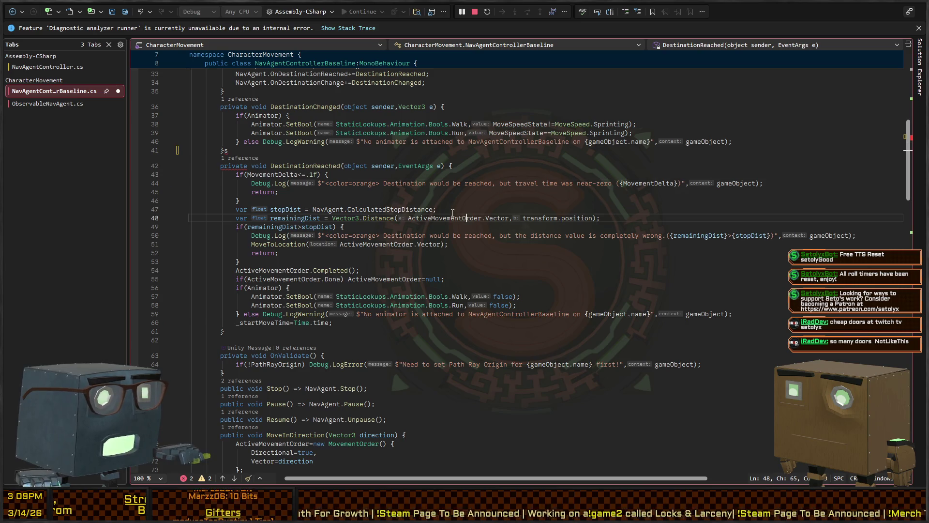
click(515, 183)
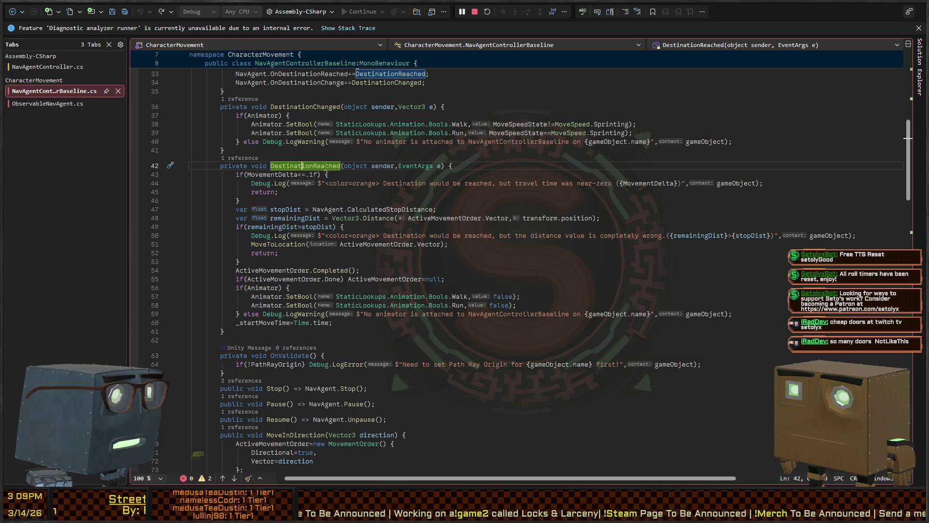
click(415, 183)
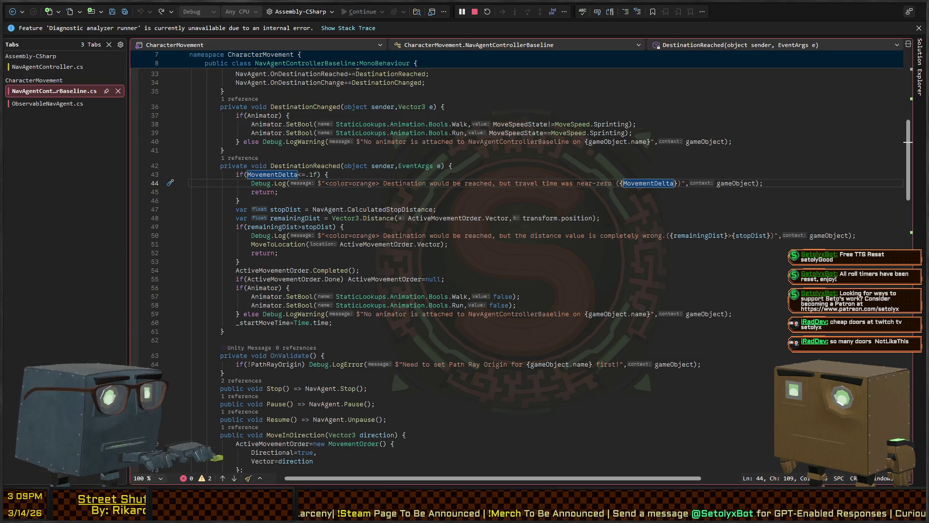
key(alt+Tab)
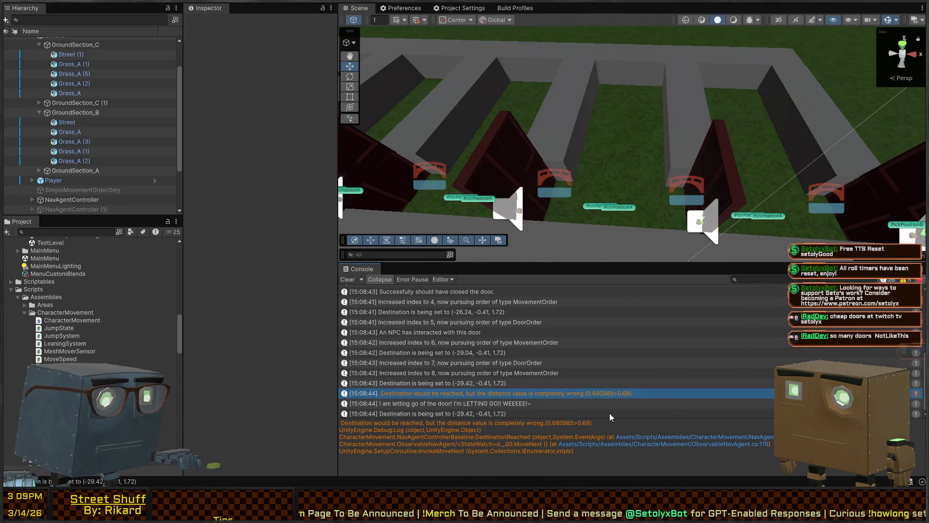
click(675, 443)
click(676, 442)
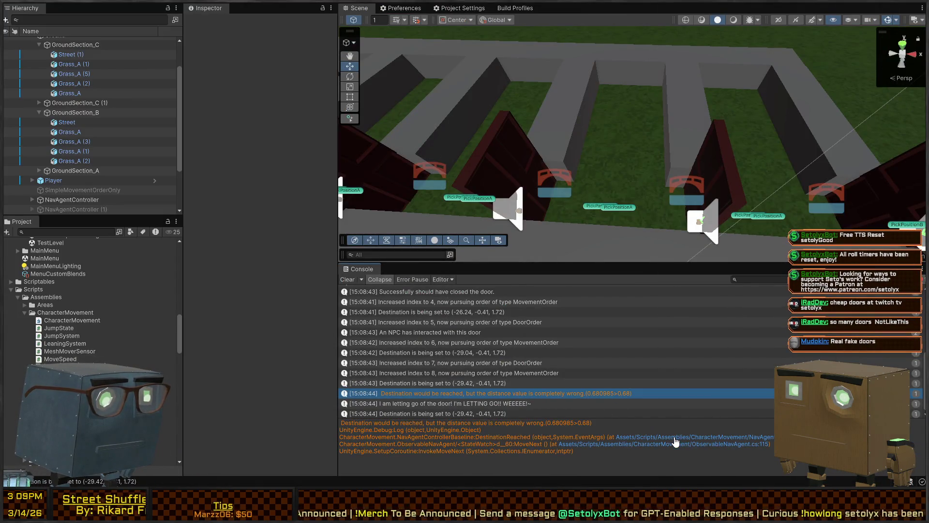
click(675, 438)
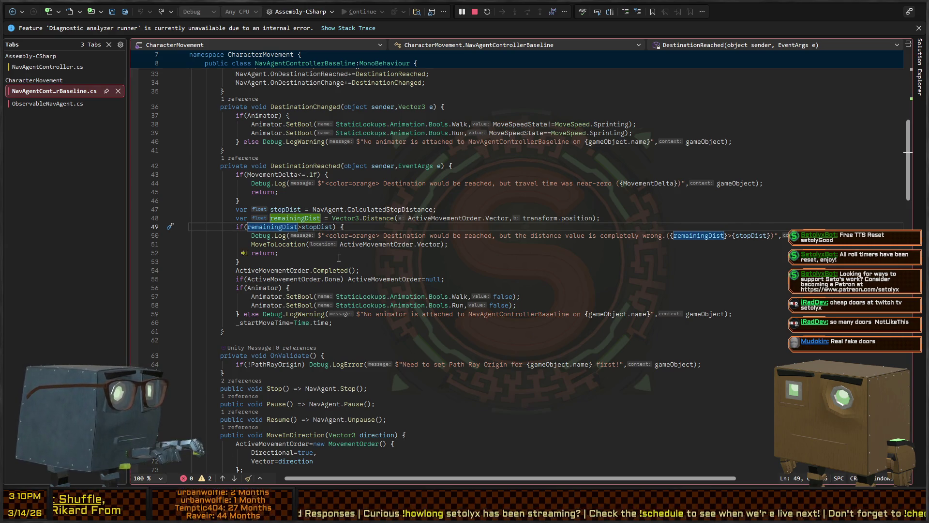
Change the baseline distance check to remainingDist-stopDist>.2f, then return to Unity's door row
key(ctrl+Return)
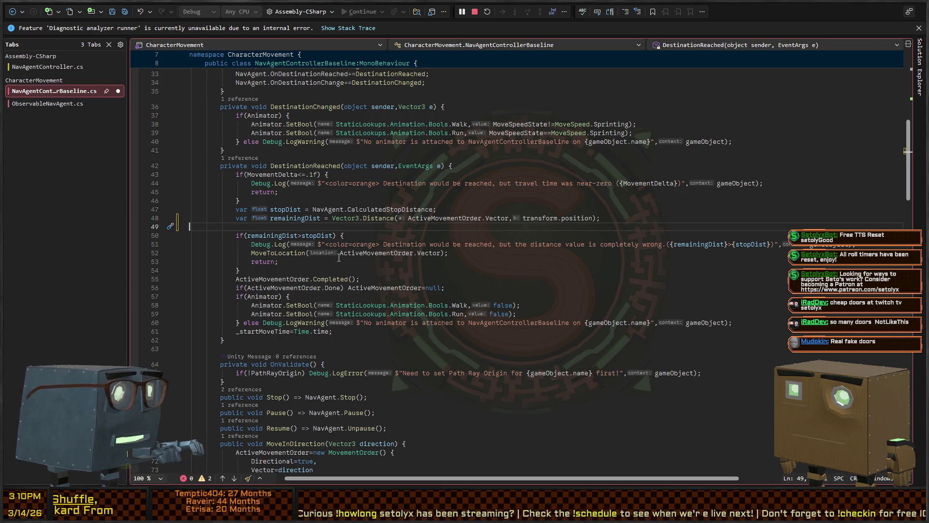
key(ctrl+z)
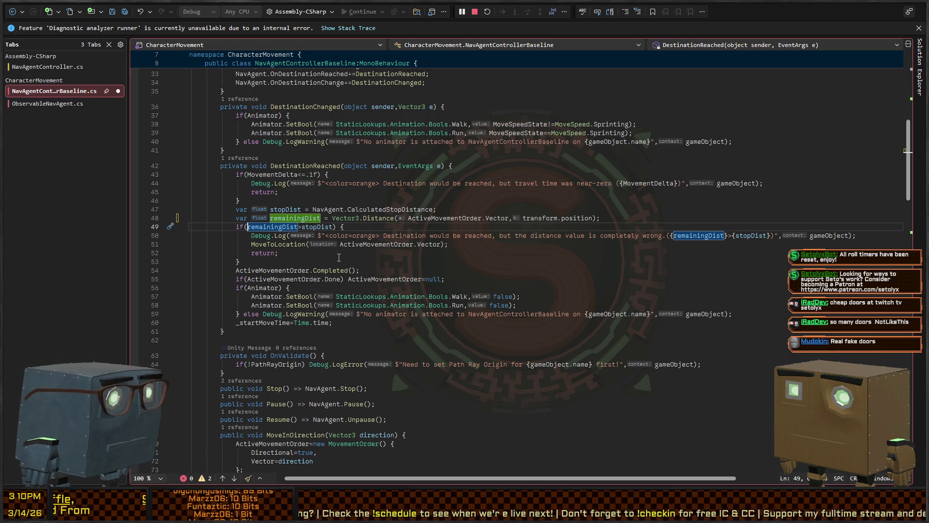
key(ctrl+Right)
key(ctrl+Right)
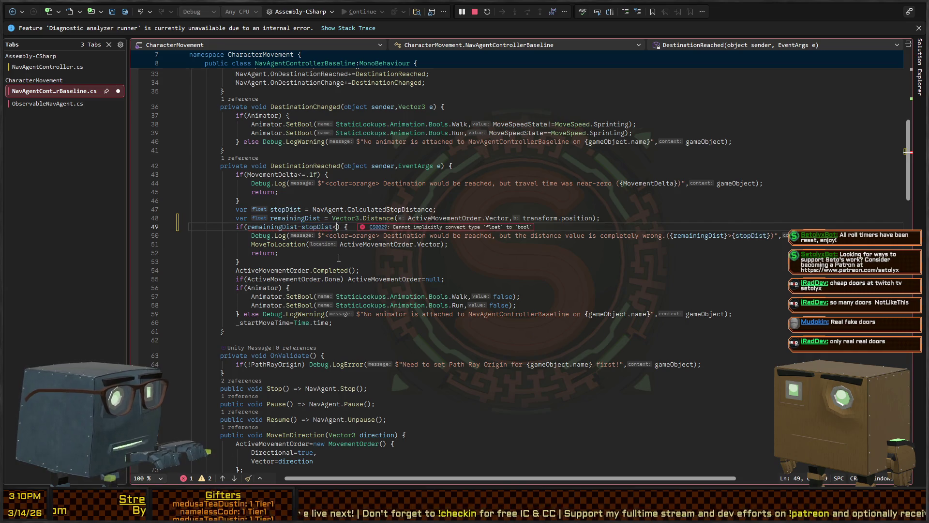
text(.2f)
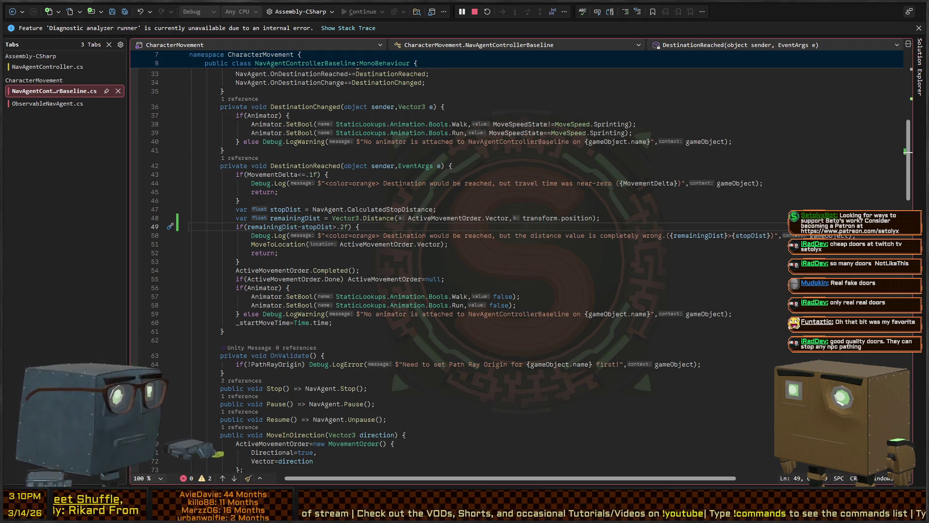
key(alt+Tab)
mouse_move(512, 149)
mouse_down()
mouse_move(553, 154)
mouse_move(548, 98)
mouse_move(580, 137)
mouse_up()
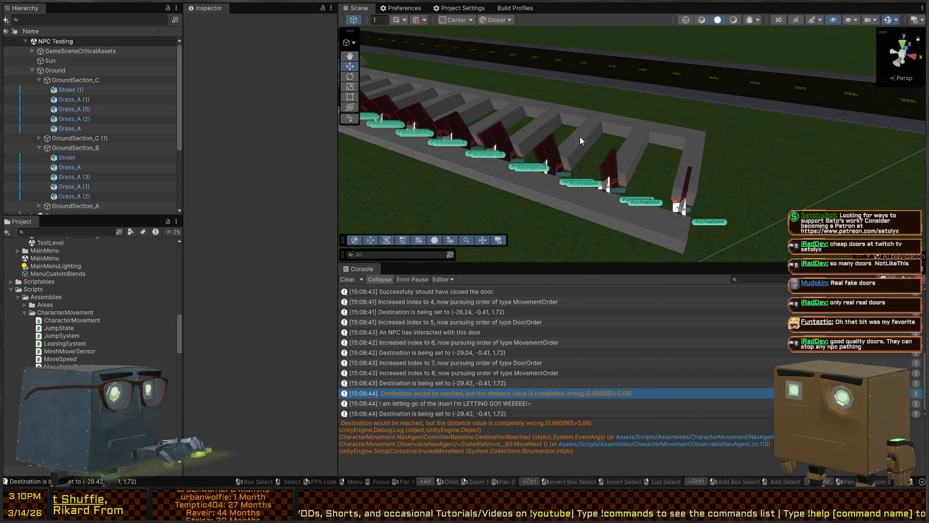
Play the NPC Testing scene and follow the NPC through the doors to order index 47
key(ctrl+p)
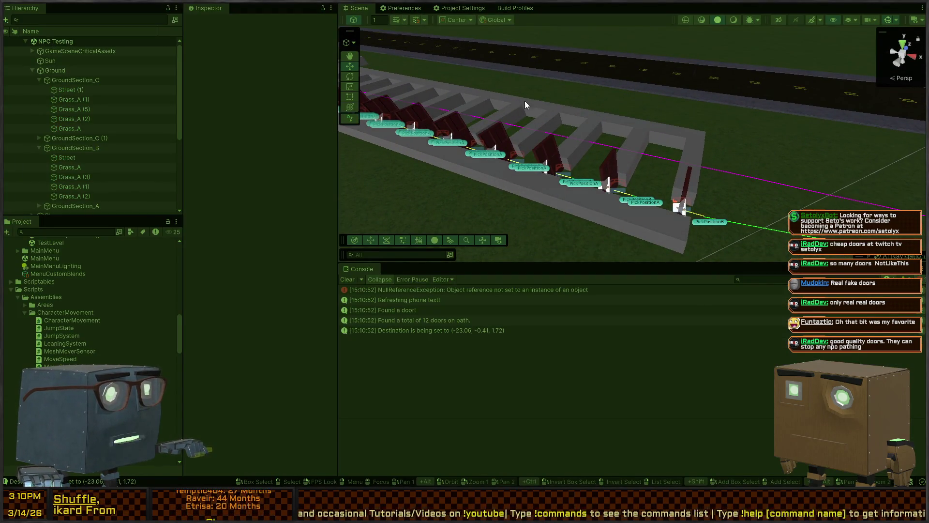
mouse_move(525, 100)
mouse_down()
mouse_move(590, 124)
mouse_move(720, 129)
mouse_move(639, 154)
mouse_move(588, 150)
mouse_move(578, 163)
mouse_up()
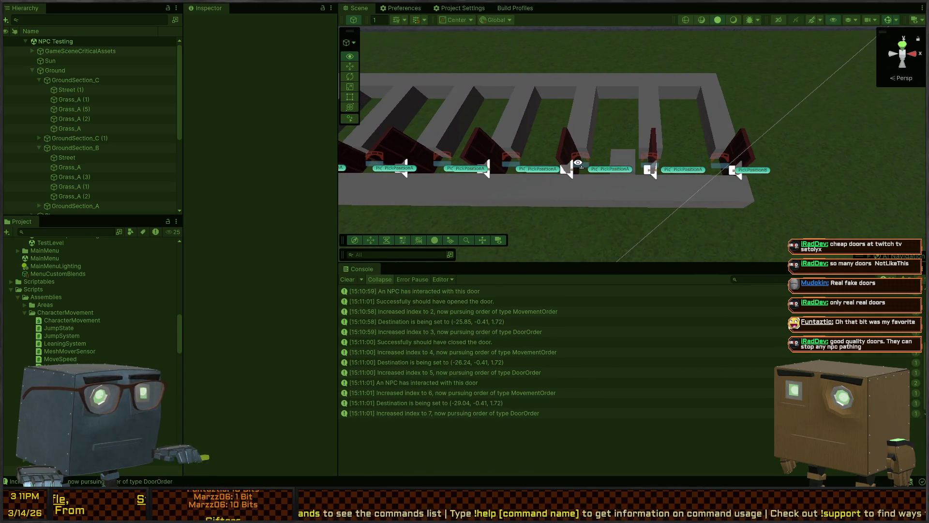
scroll(578, 163, up, 1)
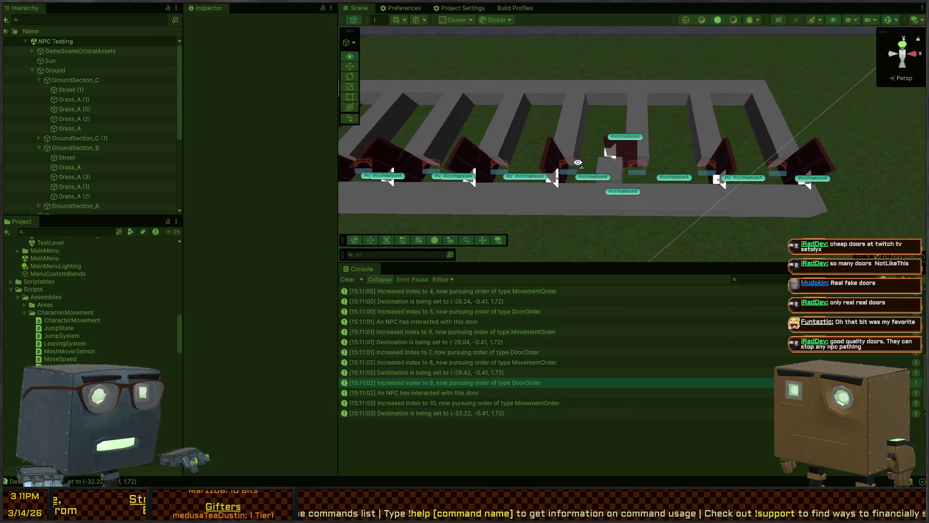
scroll(578, 163, up, 2)
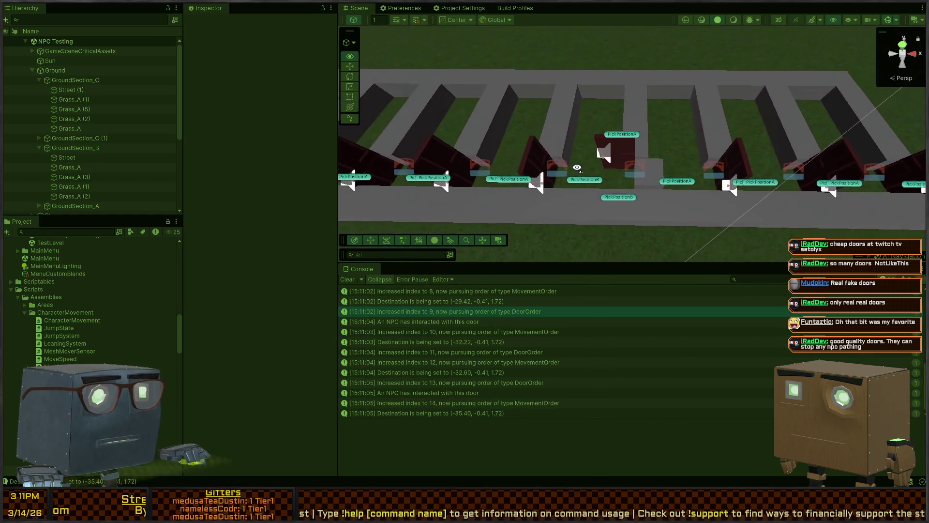
scroll(577, 163, up, 2)
drag(579, 169, 611, 173)
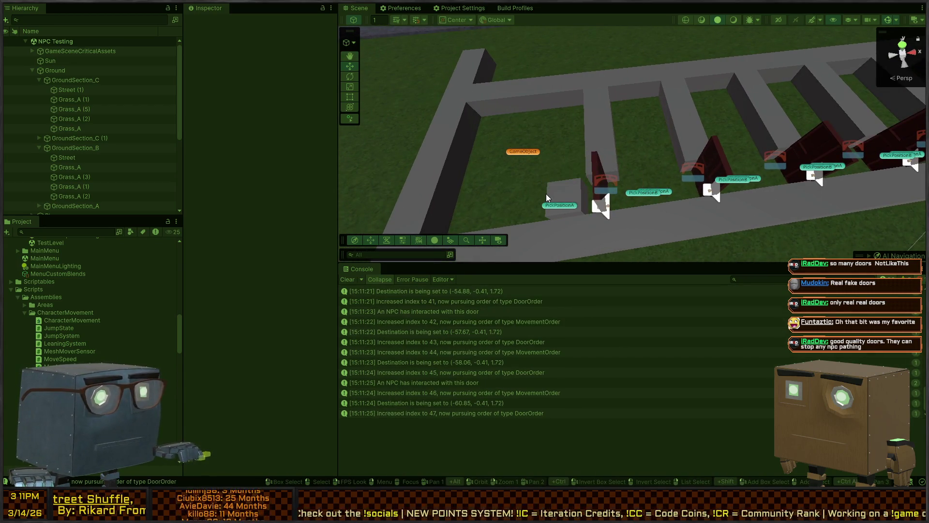
Select the NPC cube that walked the doors and orbit around it
click(553, 189)
drag(554, 190, 692, 158)
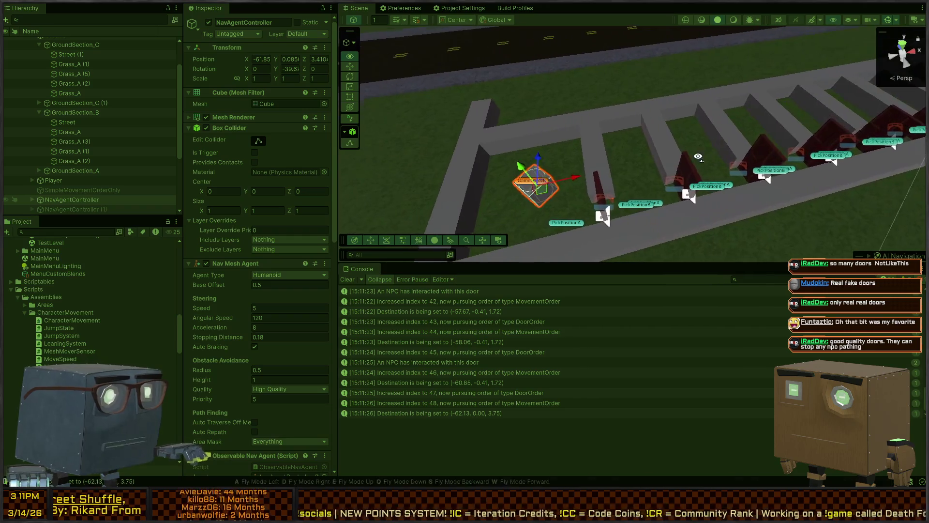
scroll(702, 155, down, 5)
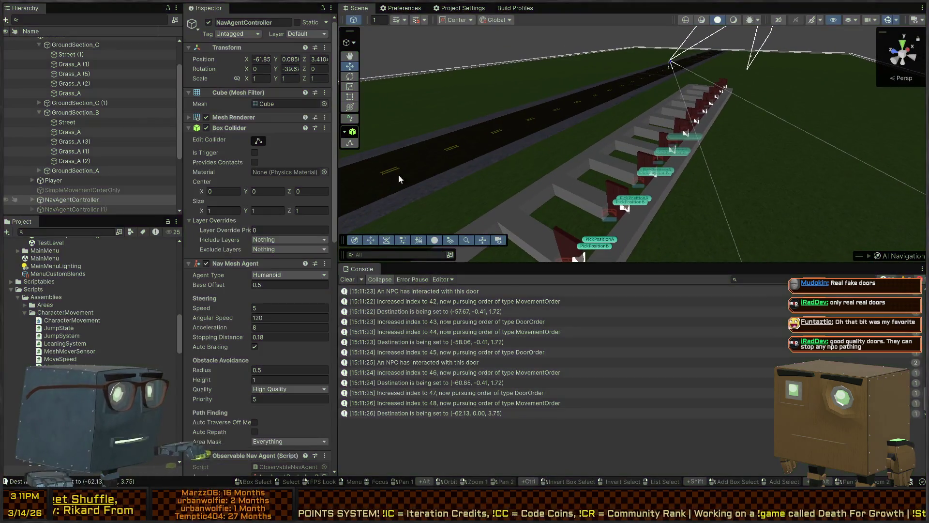
scroll(94, 161, down, 3)
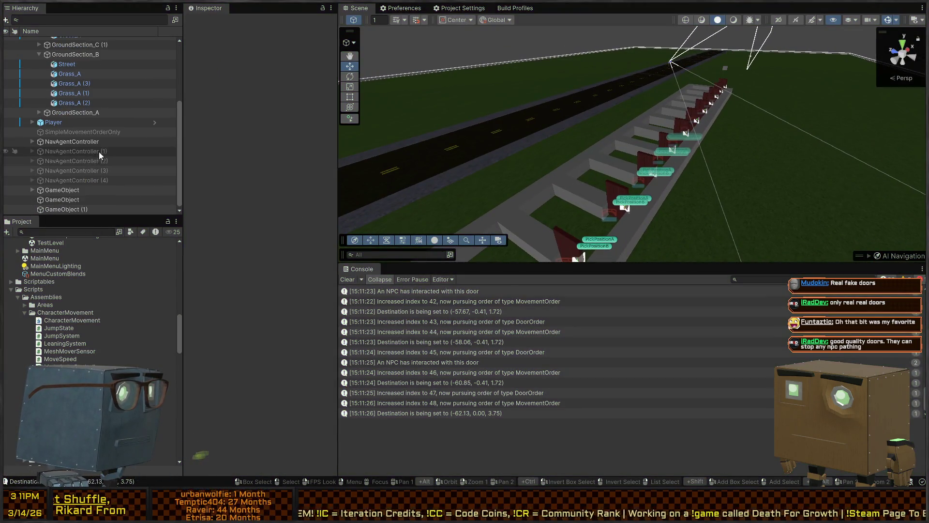
Select NavAgentController (1) through (4), frame them, and maximize the Scene view
click(99, 152)
shift+click(91, 180)
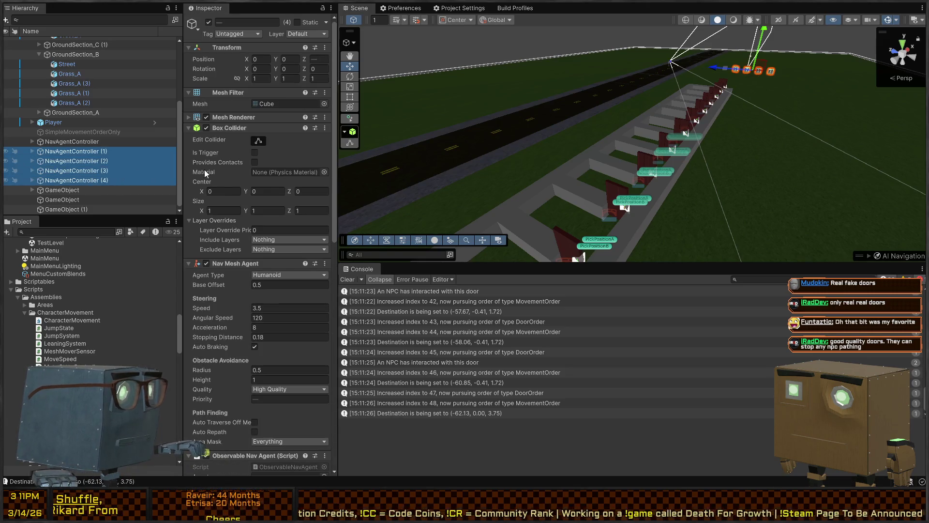
key(f)
mouse_move(623, 171)
mouse_down()
mouse_move(473, 159)
mouse_move(313, 189)
mouse_move(832, 5)
mouse_up()
key(shift+space)
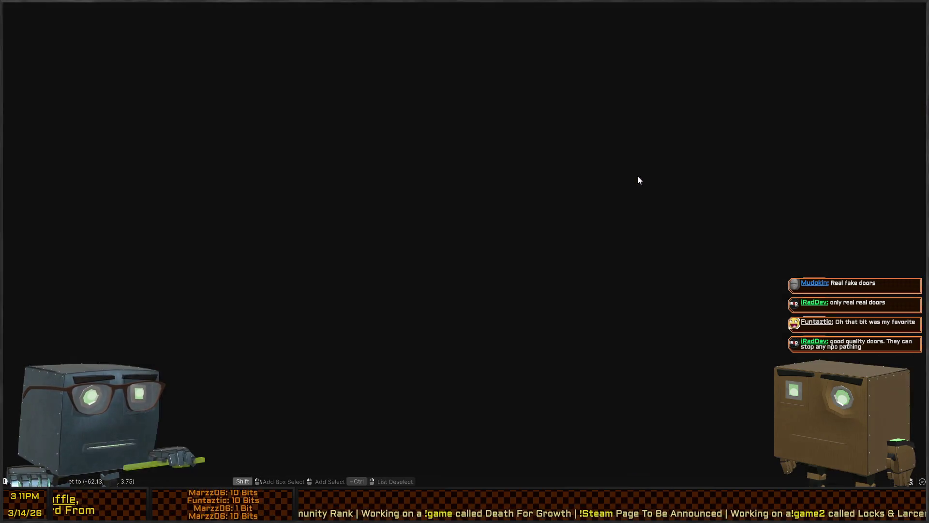
Select the NPC cube near the last door, show gizmos, and frame it in the normal layout
mouse_move(638, 175)
mouse_down()
mouse_move(452, 145)
mouse_move(433, 145)
mouse_move(488, 158)
mouse_move(415, 161)
mouse_move(450, 158)
mouse_move(442, 170)
mouse_move(459, 201)
mouse_move(522, 203)
mouse_move(513, 210)
mouse_move(664, 235)
mouse_move(657, 238)
mouse_up()
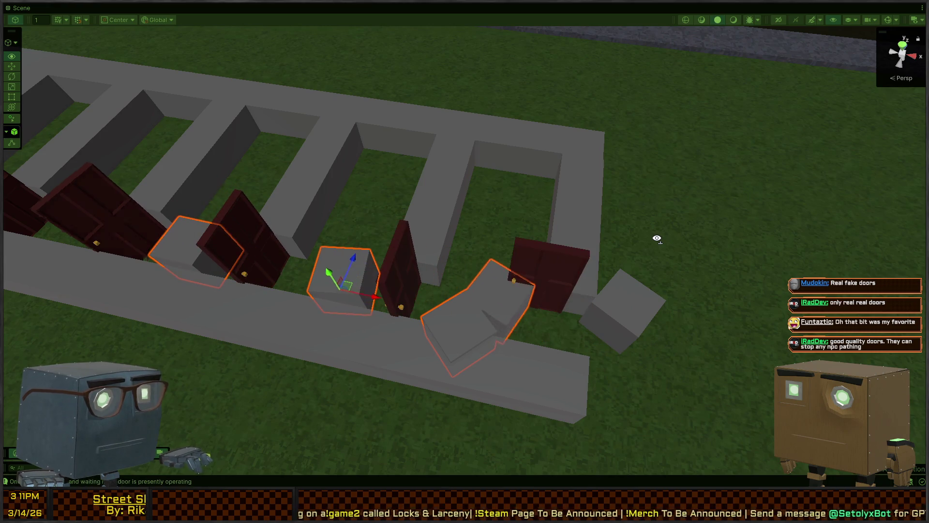
mouse_move(657, 238)
mouse_down()
mouse_move(593, 231)
mouse_move(650, 222)
mouse_move(594, 210)
mouse_move(691, 254)
mouse_move(647, 232)
mouse_move(626, 305)
mouse_up()
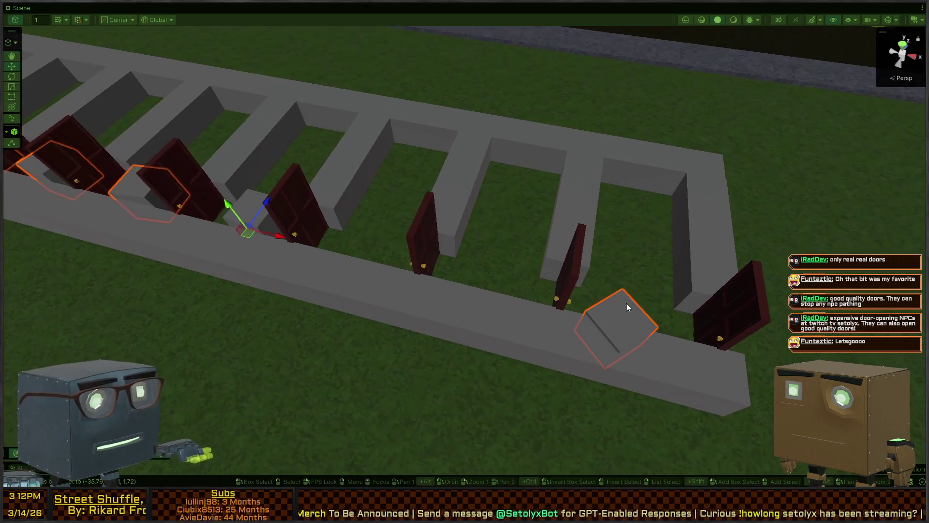
click(626, 305)
click(888, 24)
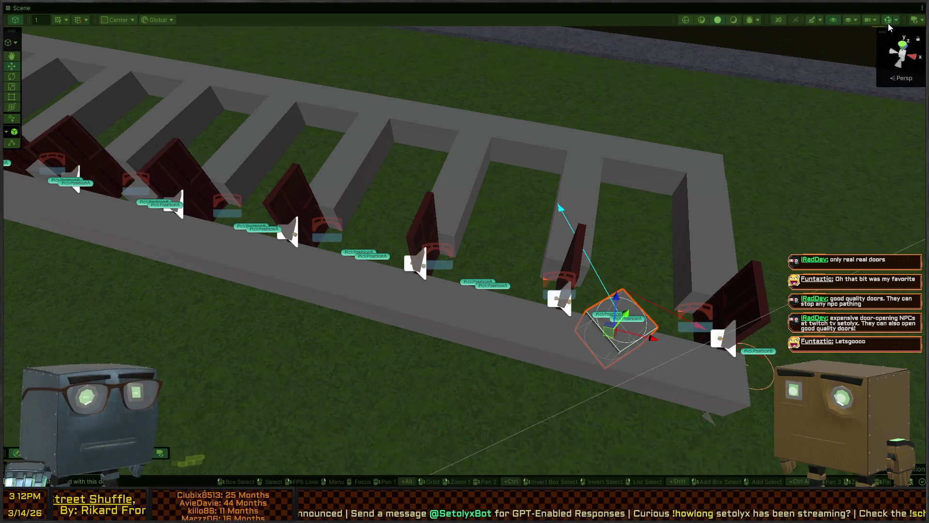
key(shift+space)
key(f)
drag(439, 224, 593, 157)
scroll(236, 400, down, 10)
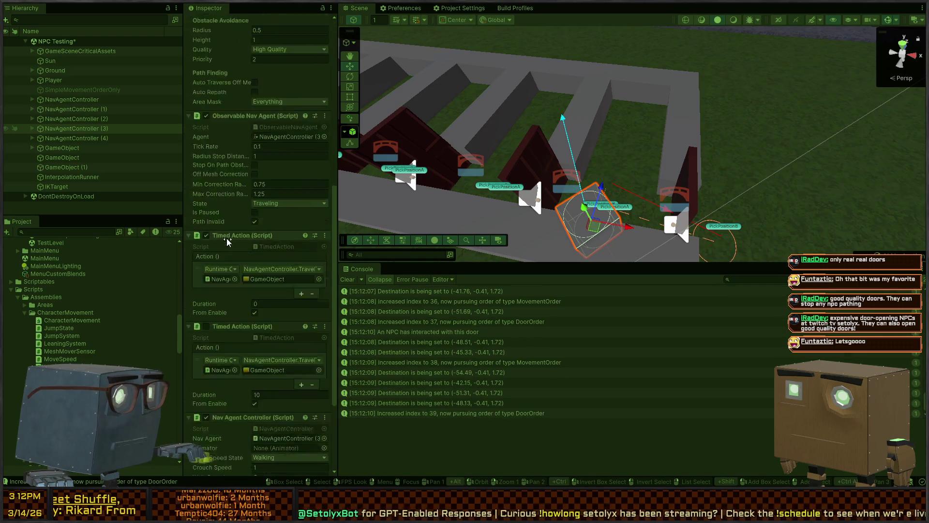
Stop the run, enable Auto Repath on all five NavAgentController agents, and play again
scroll(247, 300, up, 5)
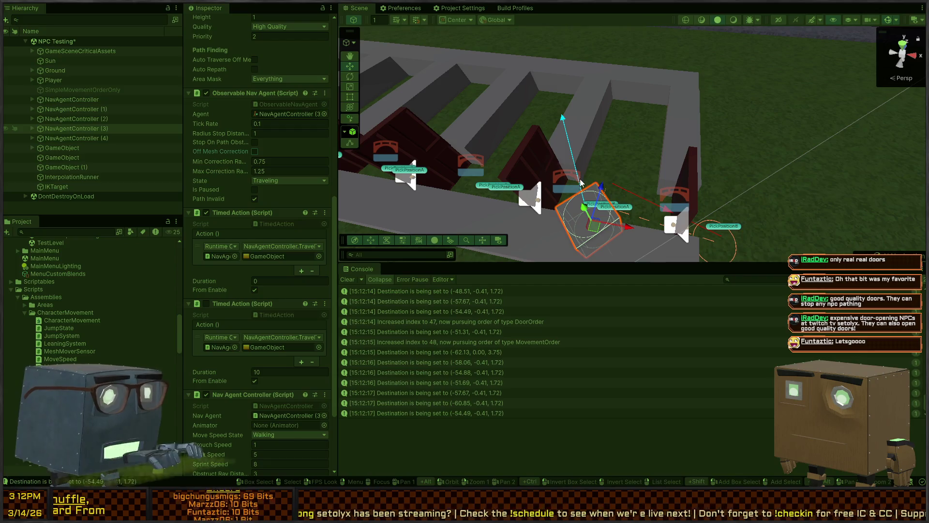
key(ctrl+p)
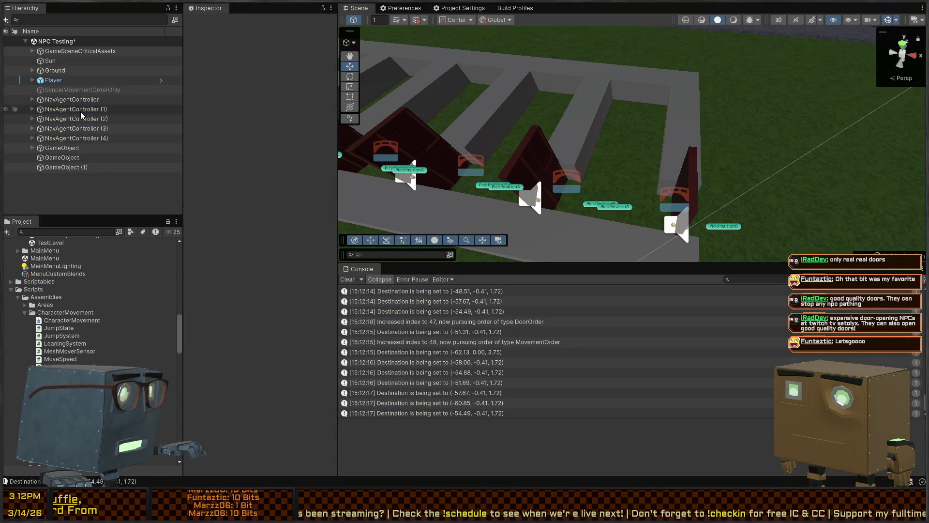
click(81, 115)
click(73, 100)
shift+click(86, 129)
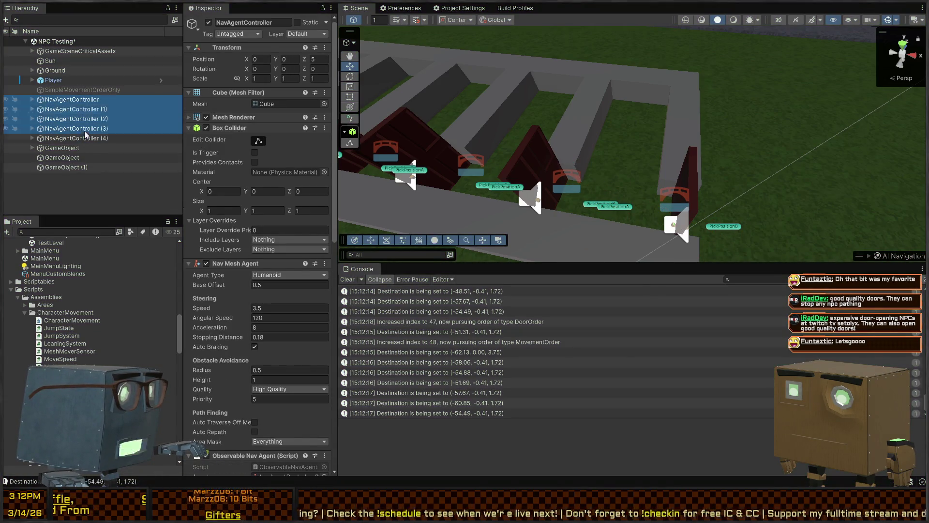
scroll(247, 188, down, 5)
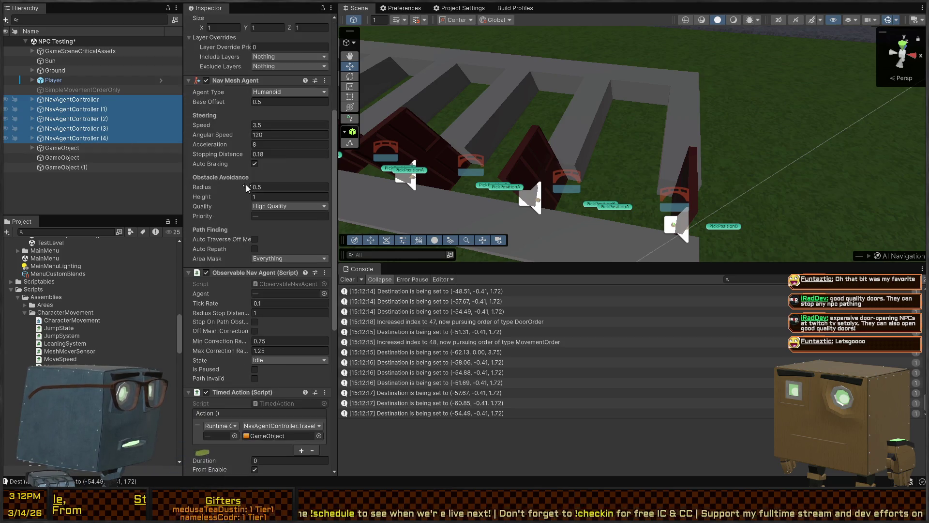
scroll(244, 180, down, 3)
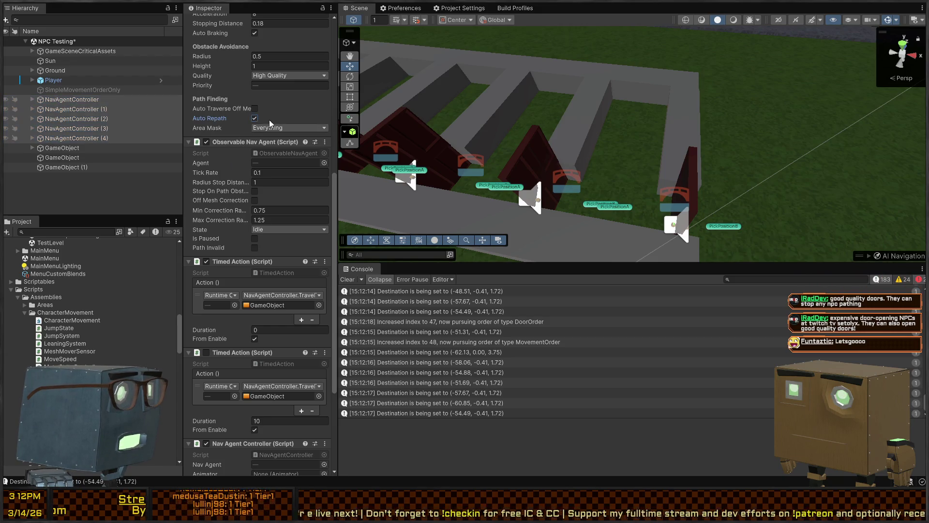
drag(532, 182, 535, 179)
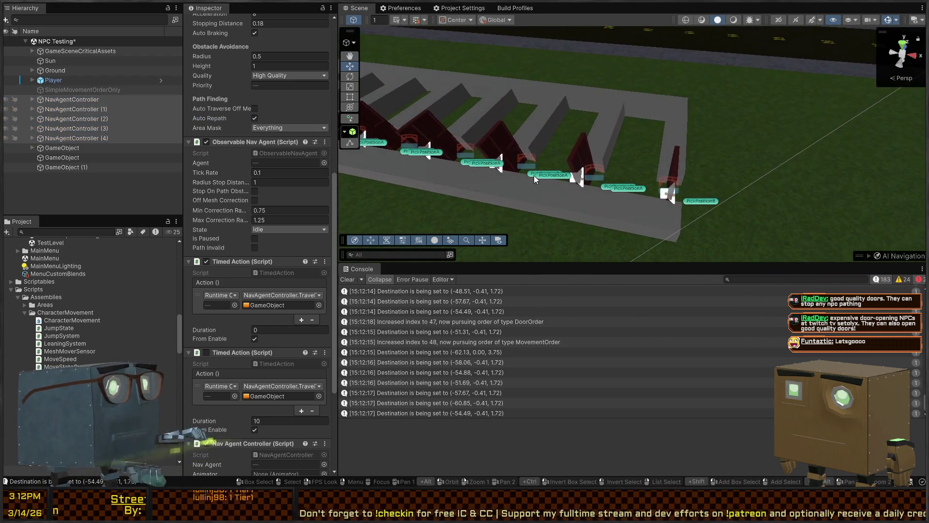
key(ctrl+p)
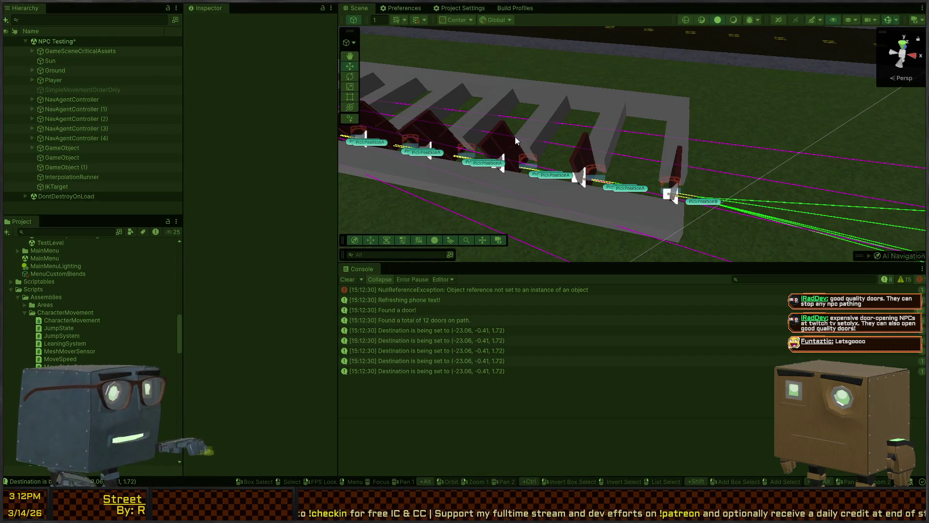
Follow the NPCs through the door maze and along the road to the end point
mouse_move(520, 98)
mouse_down()
mouse_move(556, 97)
mouse_move(536, 110)
mouse_move(701, 125)
mouse_move(532, 136)
mouse_move(538, 129)
mouse_up()
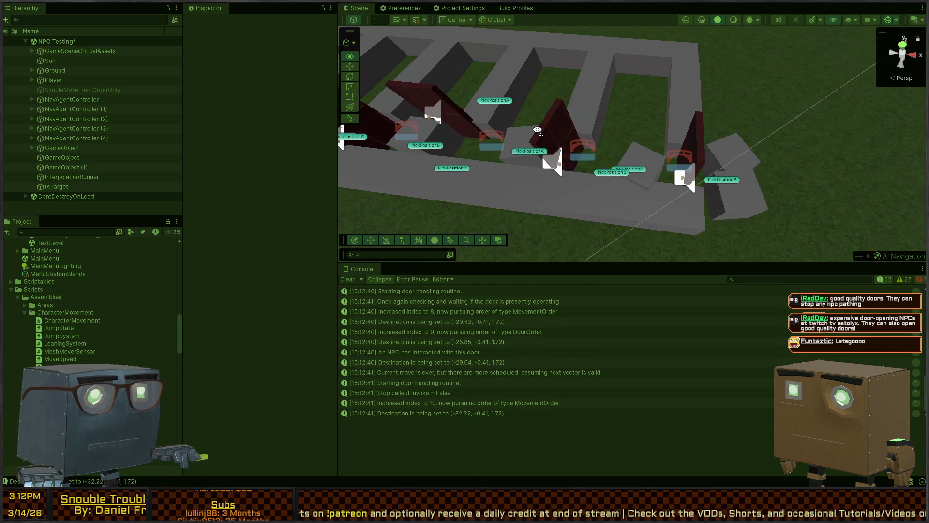
mouse_move(538, 130)
mouse_down()
mouse_move(476, 102)
mouse_move(561, 151)
mouse_up()
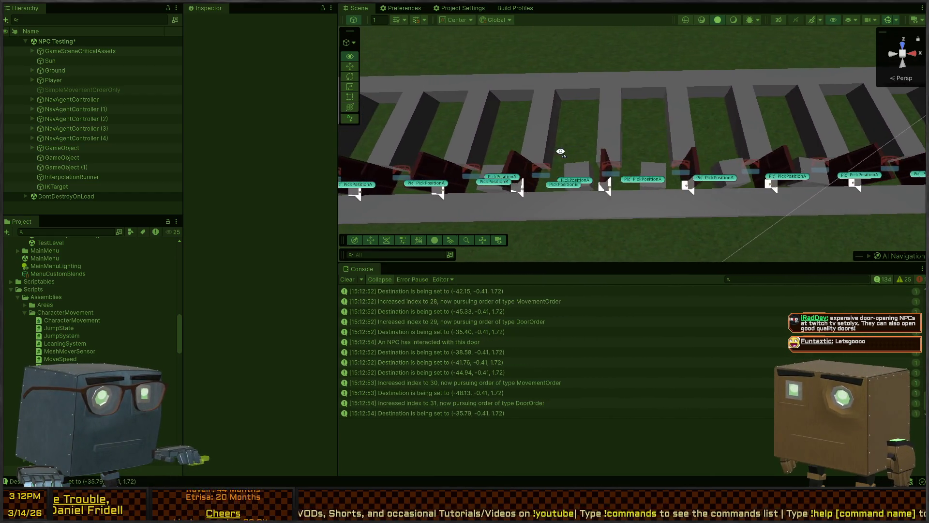
drag(561, 152, 560, 151)
mouse_move(561, 151)
mouse_down()
mouse_move(556, 145)
mouse_move(627, 149)
mouse_move(568, 129)
mouse_up()
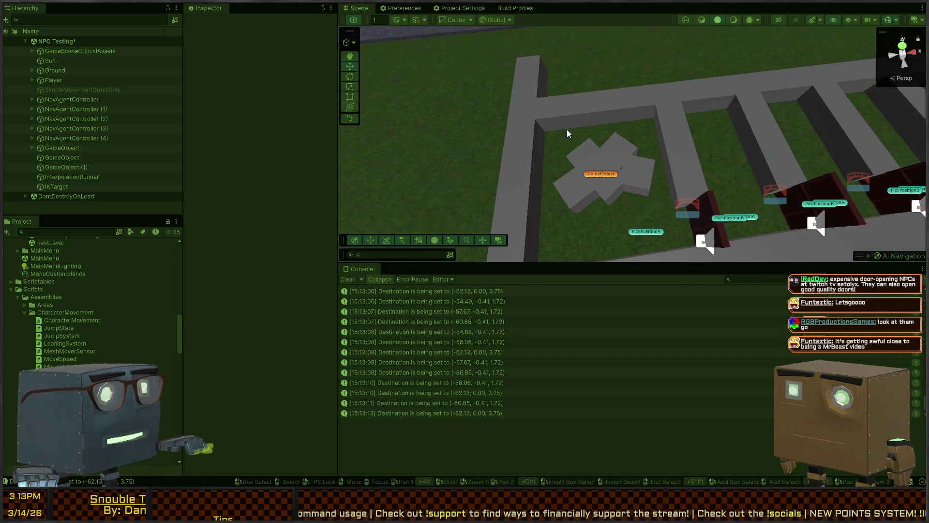
mouse_move(635, 231)
mouse_down()
mouse_move(632, 222)
mouse_move(681, 210)
mouse_move(758, 166)
mouse_move(515, 164)
mouse_move(612, 186)
mouse_move(602, 191)
mouse_move(649, 162)
mouse_move(614, 172)
mouse_move(644, 184)
mouse_move(576, 167)
mouse_up()
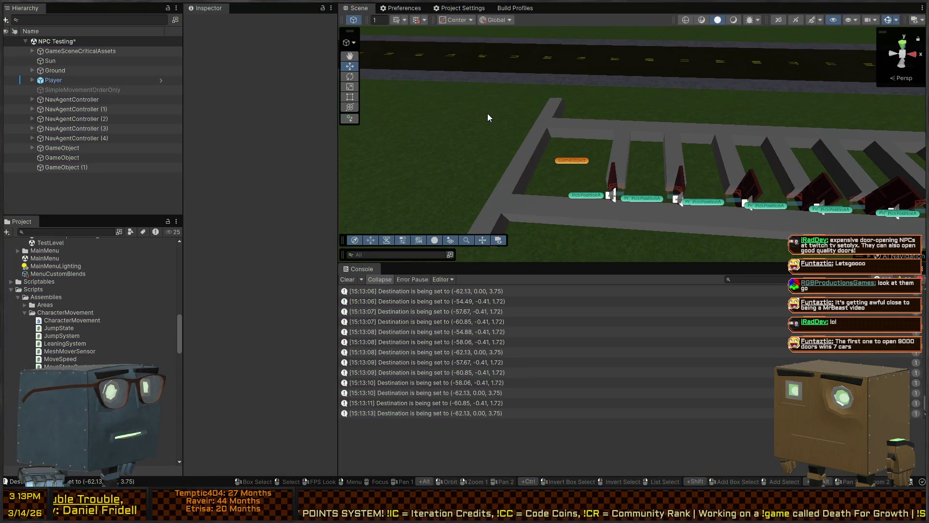
mouse_move(471, 112)
mouse_down()
mouse_move(644, 29)
mouse_move(789, 98)
mouse_move(710, 130)
mouse_move(581, 131)
mouse_move(572, 141)
mouse_move(535, 116)
mouse_move(537, 136)
mouse_move(452, 143)
mouse_move(666, 141)
mouse_up()
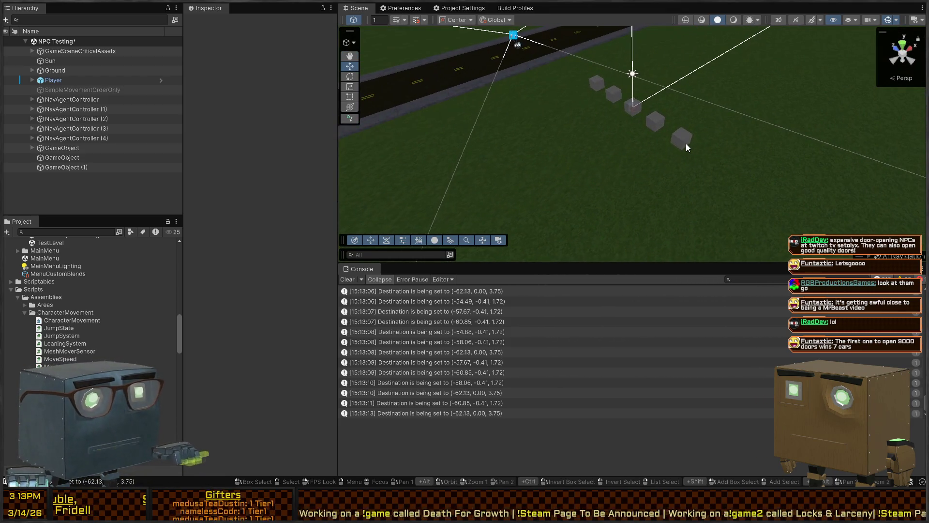
Save the NPC Testing scene
click(686, 143)
scroll(216, 181, down, 5)
scroll(216, 183, down, 5)
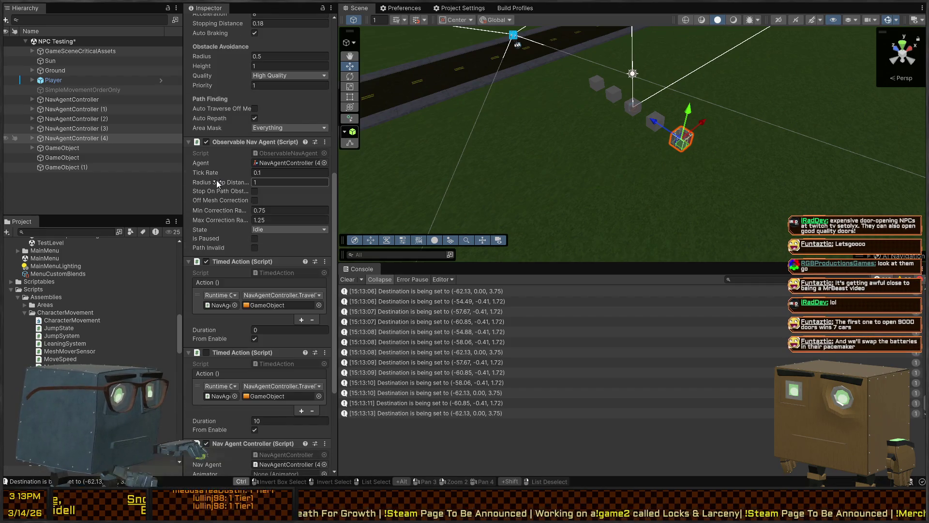
key(ctrl+s)
Open the Mission 1 Remake2 level with its house, guards and truck
drag(663, 193, 489, 130)
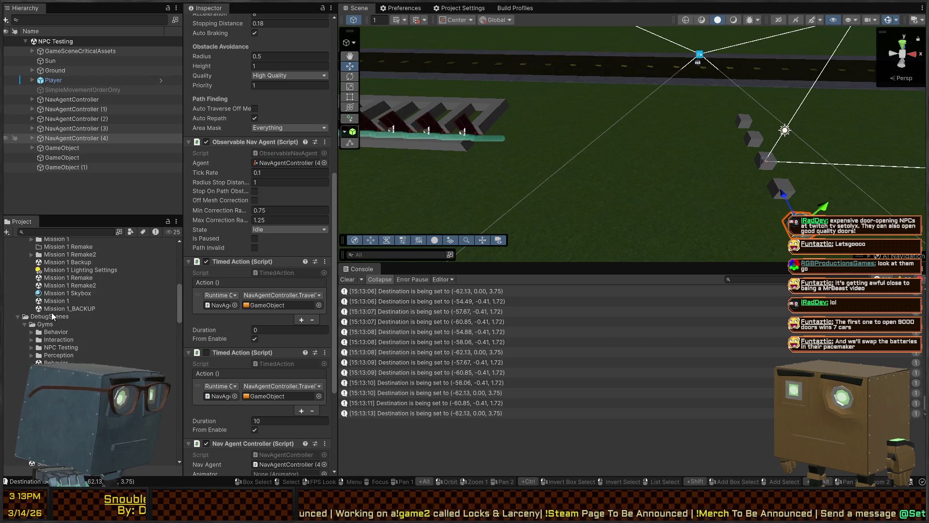
double_click(75, 286)
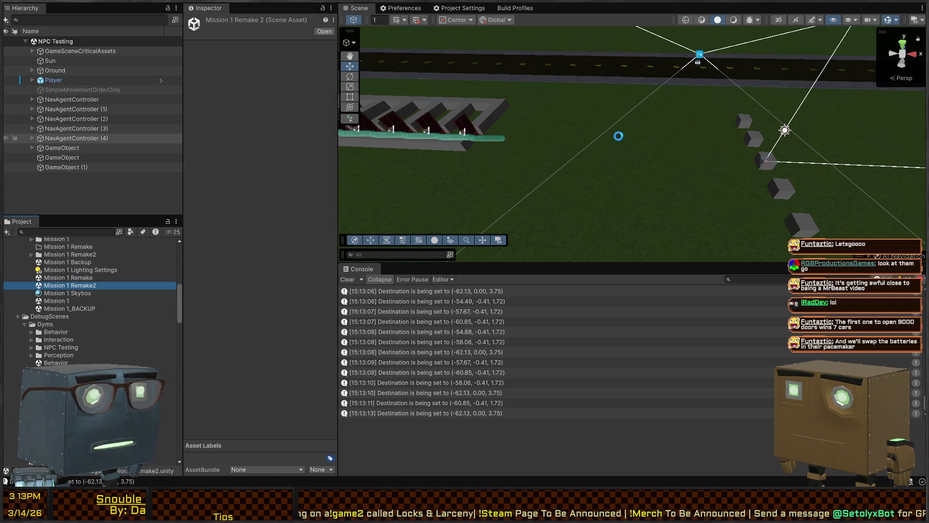
mouse_move(626, 141)
mouse_down()
mouse_move(726, 132)
mouse_move(499, 176)
mouse_move(357, 118)
mouse_move(655, 168)
mouse_up()
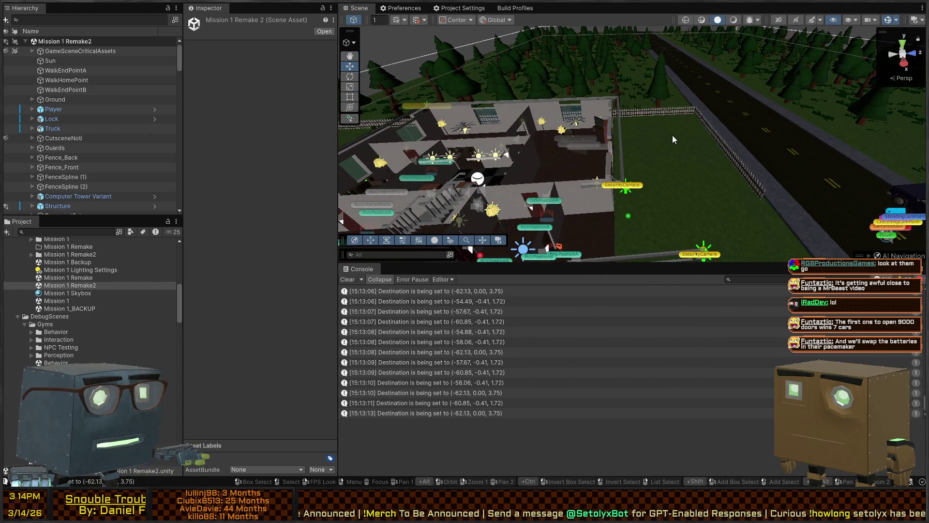
Start the Mission 1 Remake2 test run and fly the view toward the house
key(ctrl+p)
mouse_move(663, 156)
mouse_down()
mouse_move(562, 182)
mouse_move(585, 200)
mouse_move(837, 56)
mouse_up()
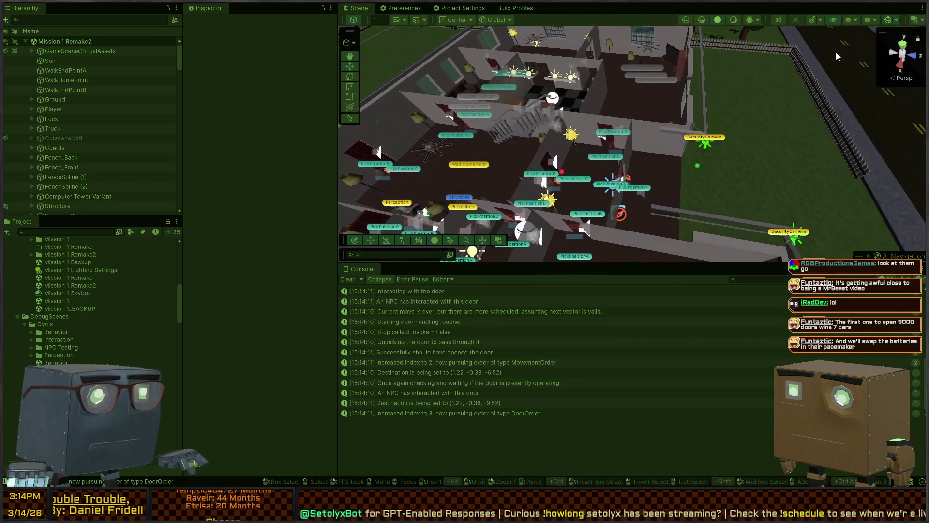
mouse_move(726, 111)
mouse_down()
mouse_move(696, 131)
mouse_move(744, 135)
mouse_move(788, 119)
mouse_up()
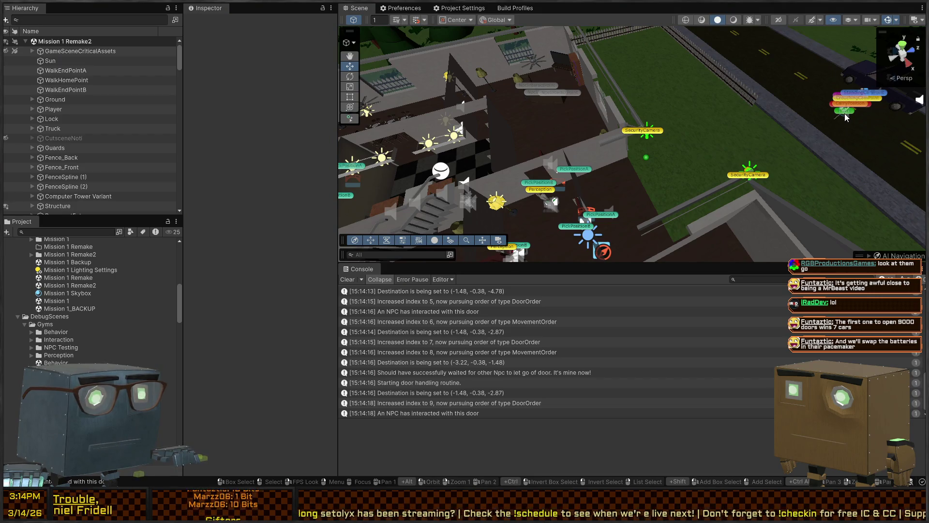
Move the Player inside the house to watch NPC door pathing, then stop the run
click(843, 116)
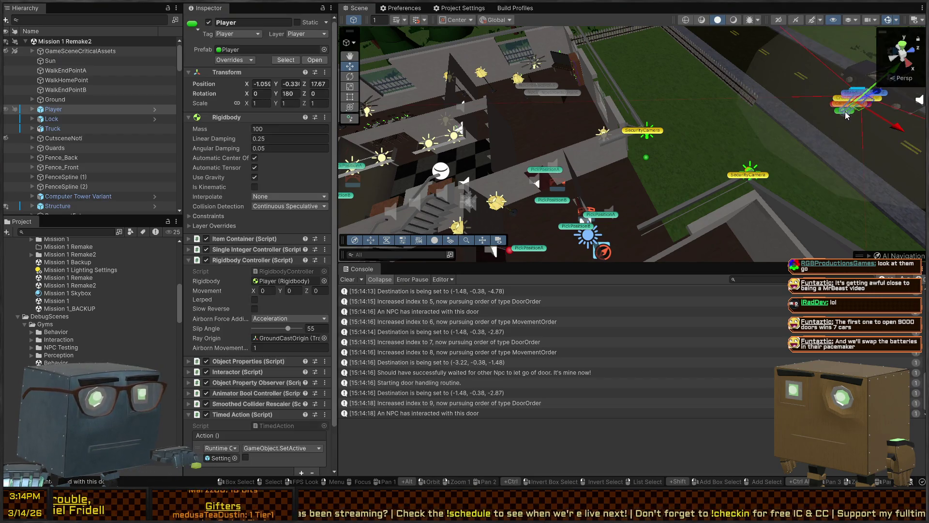
drag(857, 107, 564, 169)
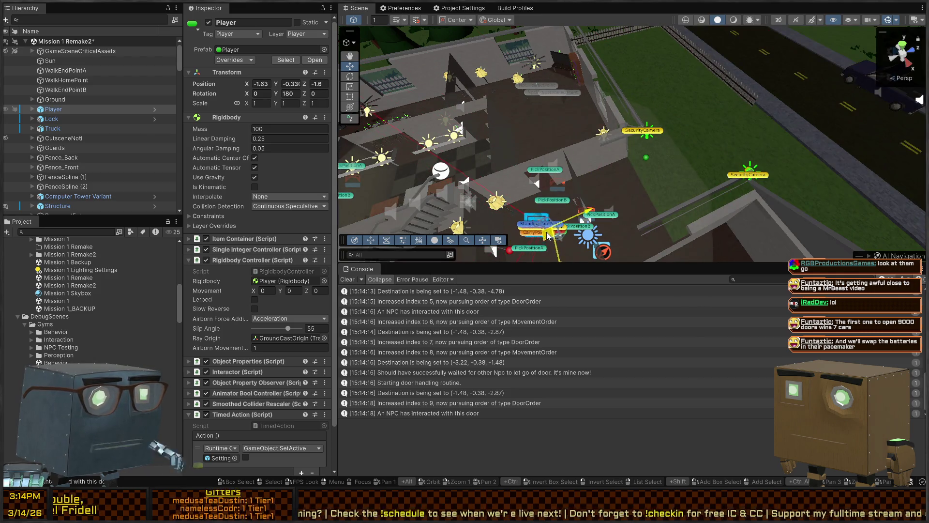
drag(543, 240, 543, 239)
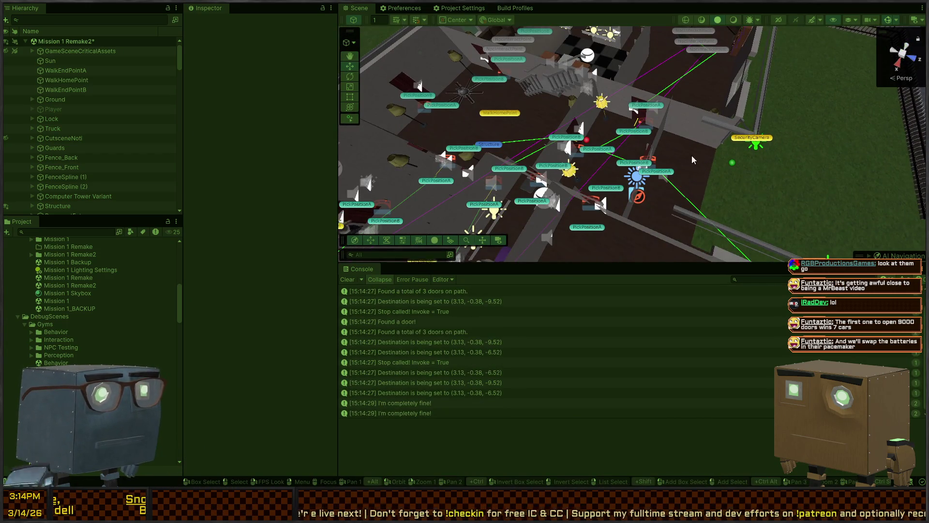
mouse_move(559, 84)
mouse_down()
mouse_move(661, 102)
mouse_move(777, 98)
mouse_move(751, 110)
mouse_move(760, 108)
mouse_move(620, 104)
mouse_move(602, 164)
mouse_up()
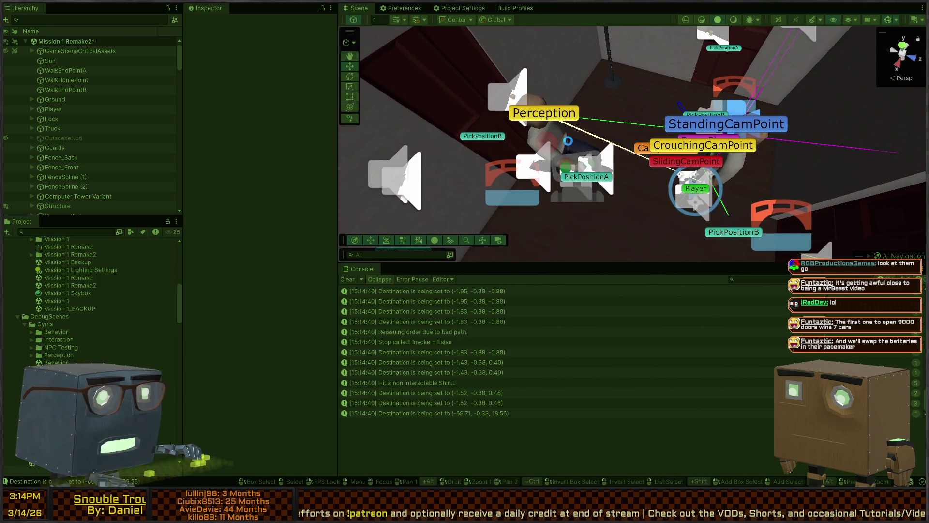
key(ctrl+p)
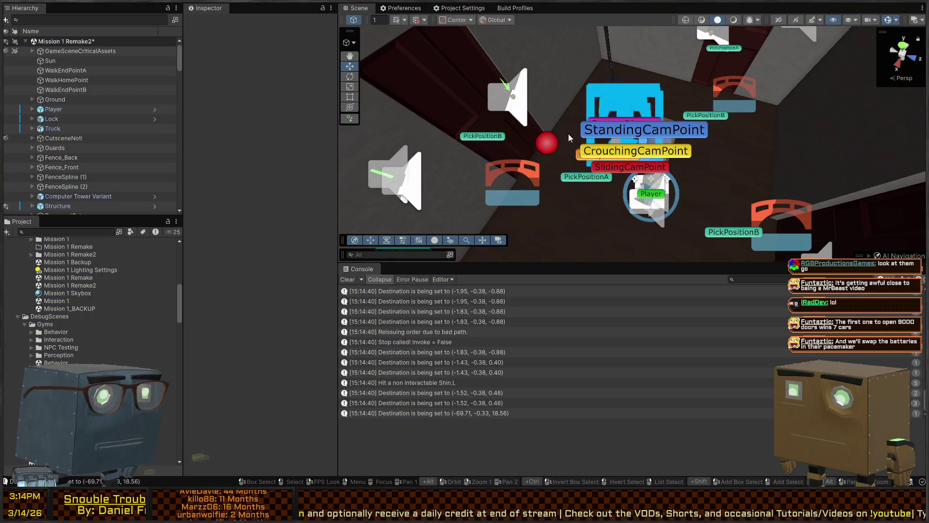
mouse_move(569, 138)
mouse_down()
mouse_move(457, 100)
mouse_move(581, 199)
mouse_up()
click(585, 203)
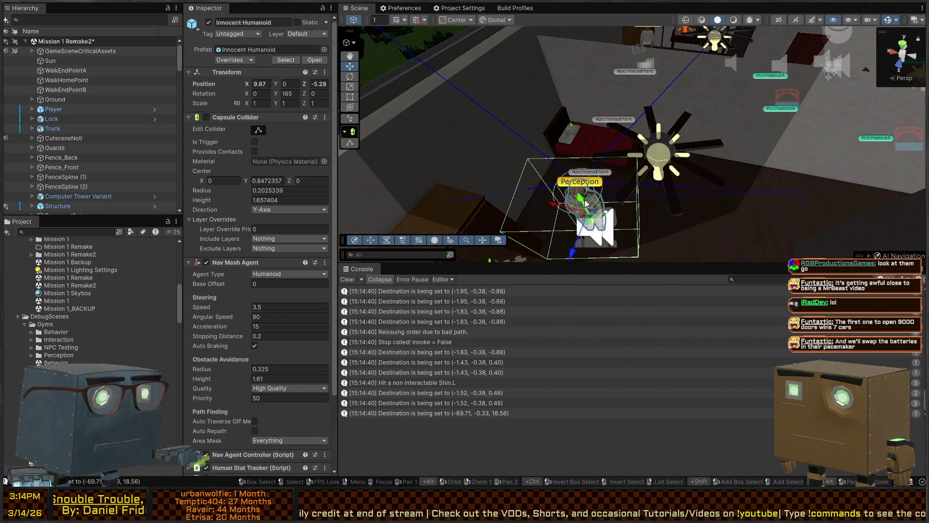
scroll(274, 174, down, 4)
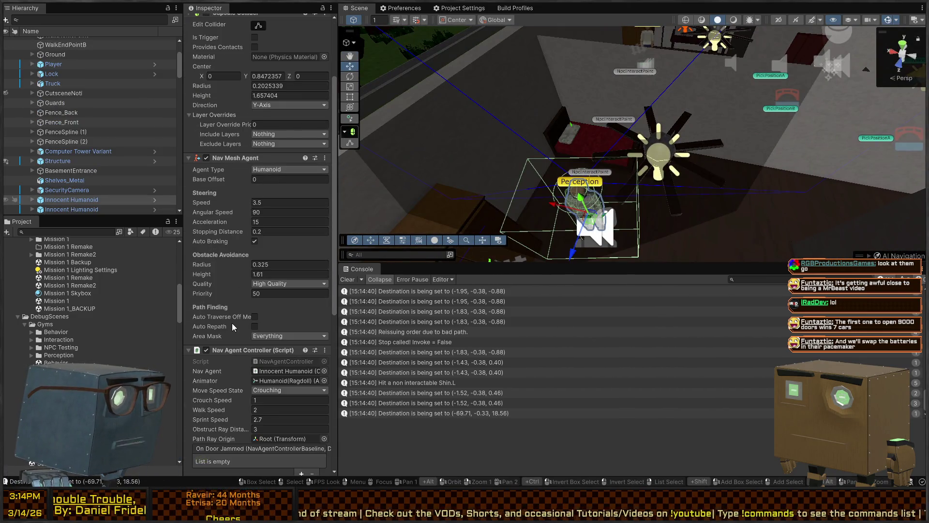
click(155, 200)
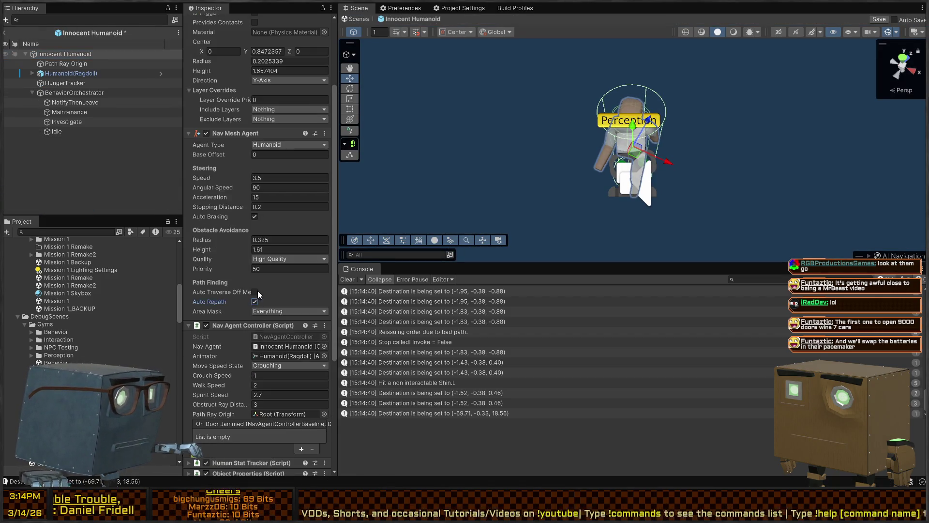
scroll(245, 241, down, 7)
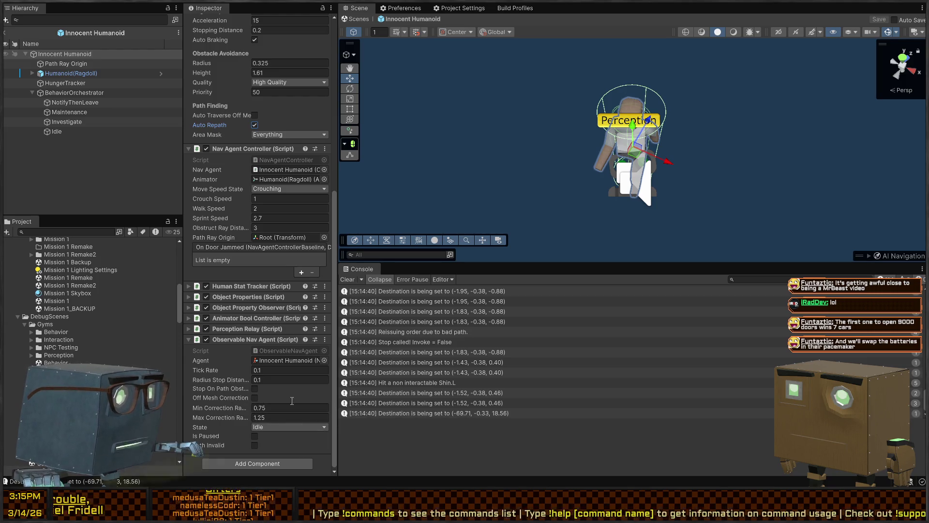
click(357, 19)
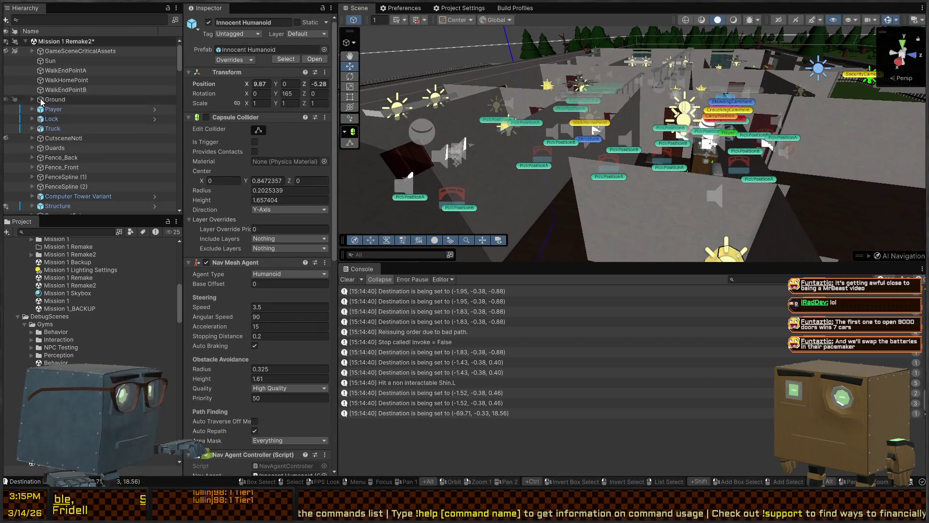
click(69, 159)
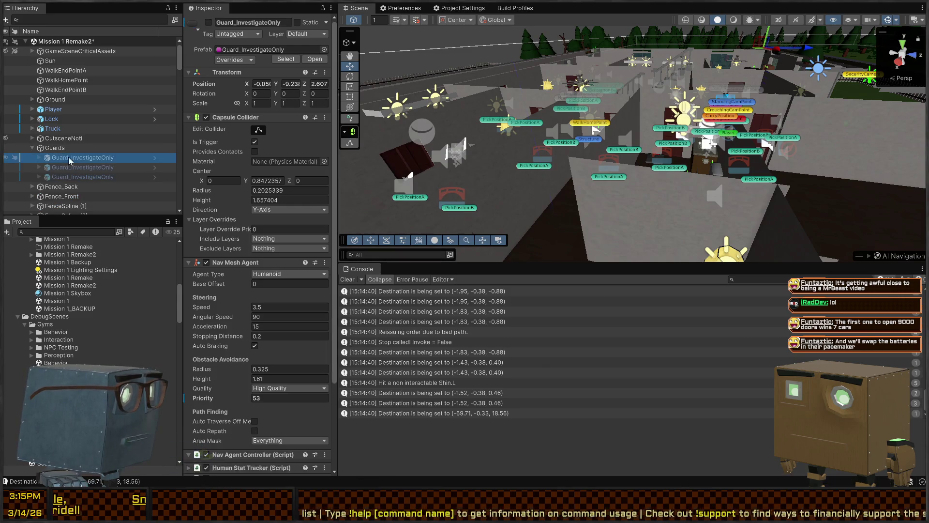
click(153, 158)
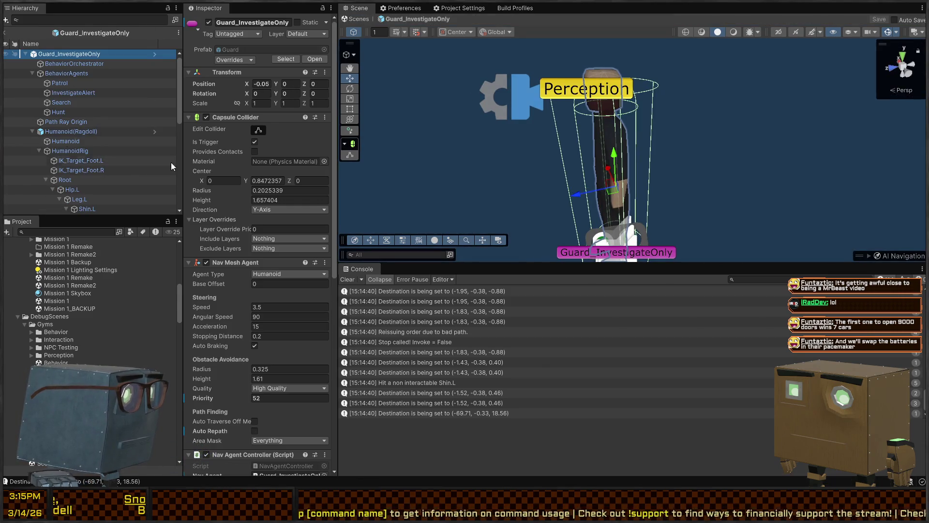
scroll(257, 189, down, 5)
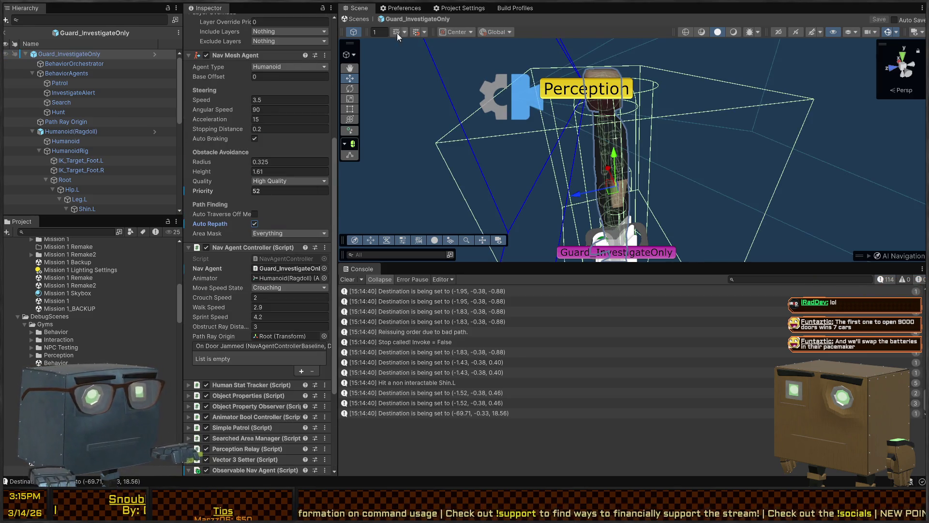
click(361, 21)
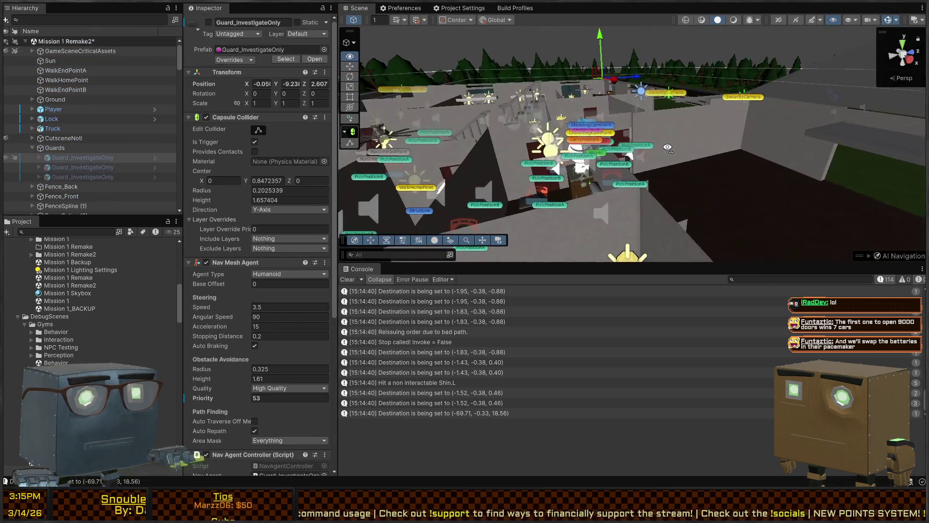
Start a new Mission 1 Remake2 run over the house and select the NPC's Humanoid
mouse_move(752, 139)
mouse_down()
mouse_move(609, 198)
mouse_move(595, 197)
mouse_move(618, 155)
mouse_move(589, 151)
mouse_move(597, 185)
mouse_move(649, 202)
mouse_move(667, 193)
mouse_move(525, 214)
mouse_move(727, 66)
mouse_move(614, 141)
mouse_up()
key(ctrl+p)
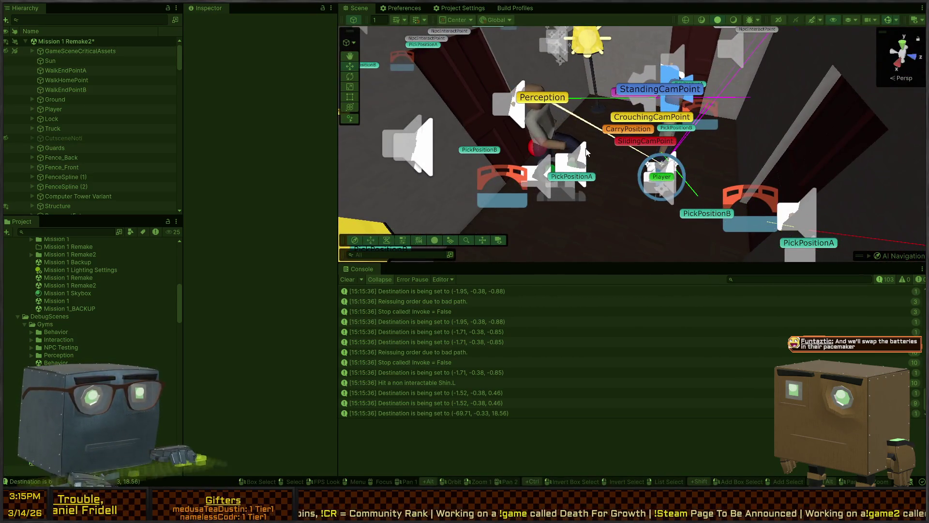
click(586, 161)
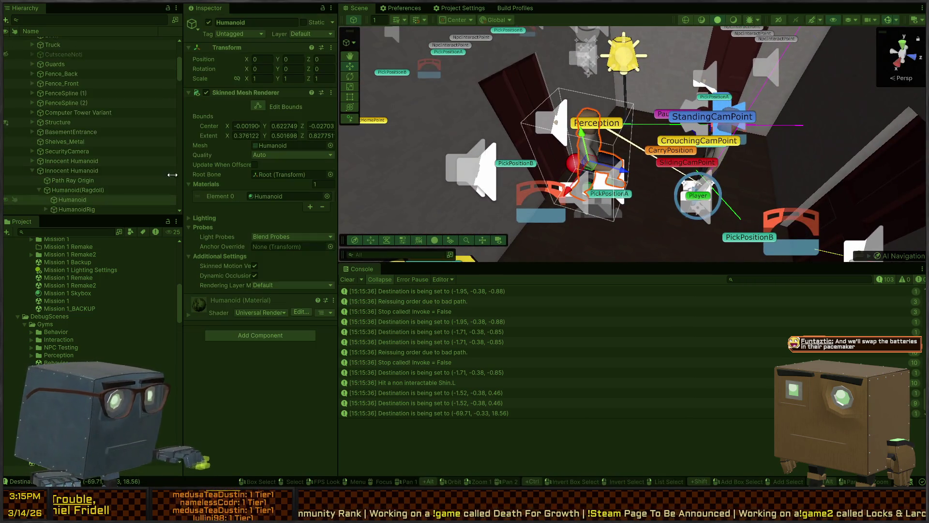
Exit Play mode, select both Innocent Humanoids, uncheck Off Mesh Correction, and start a new test run
click(73, 170)
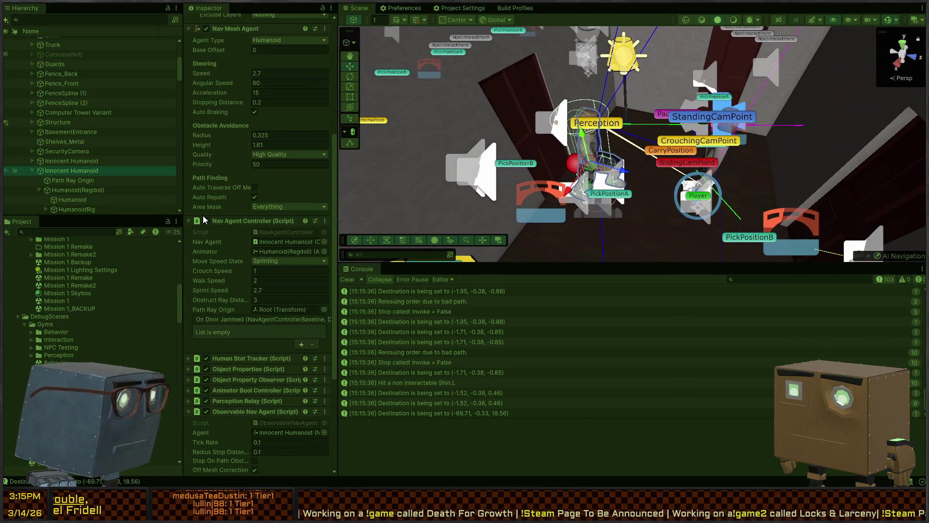
scroll(216, 290, down, 5)
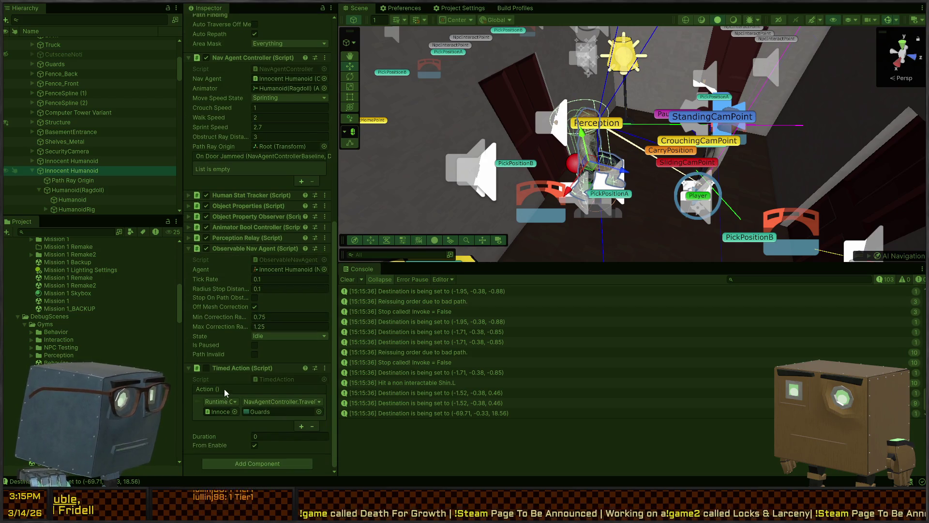
key(ctrl+p)
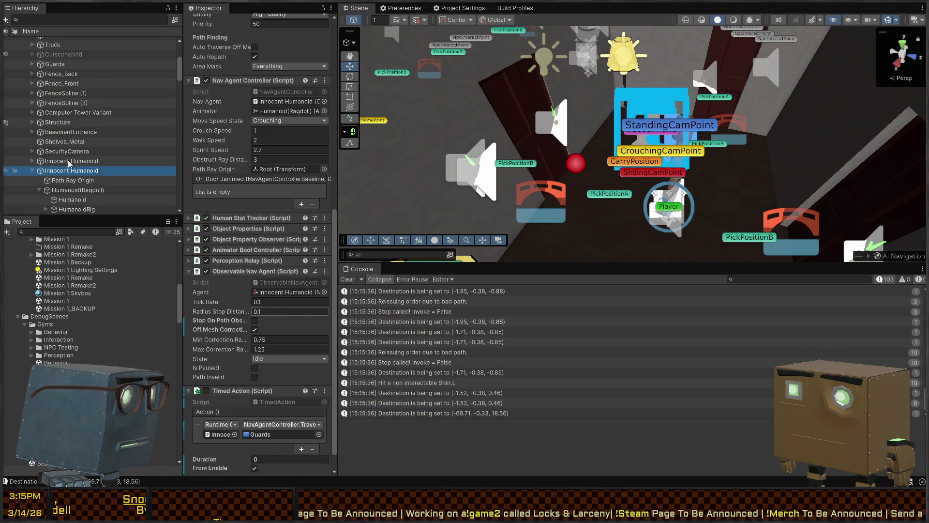
click(67, 160)
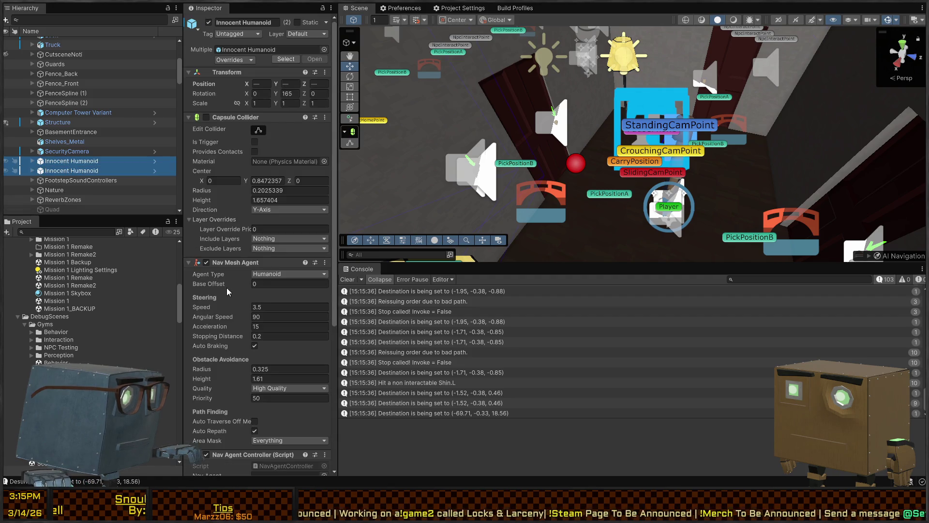
scroll(227, 291, down, 5)
scroll(256, 245, down, 6)
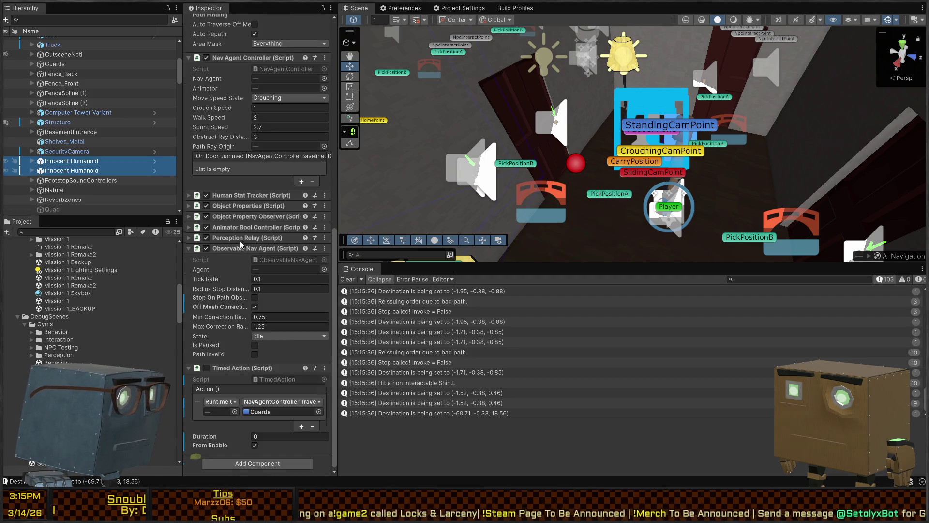
click(217, 308)
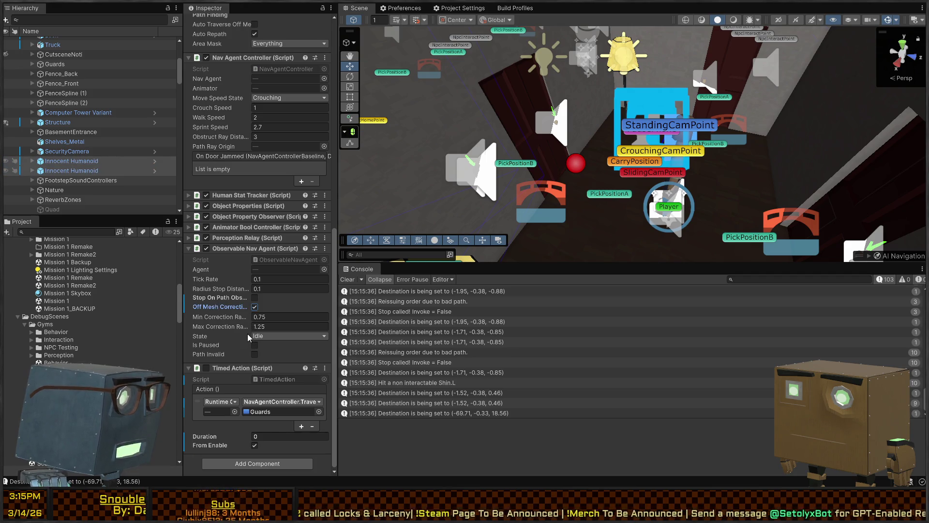
click(230, 299)
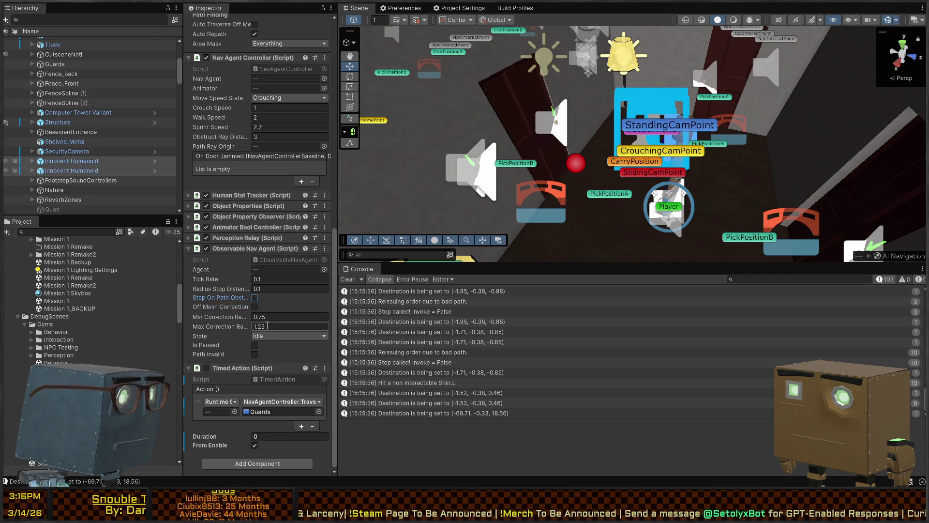
scroll(610, 239, down, 5)
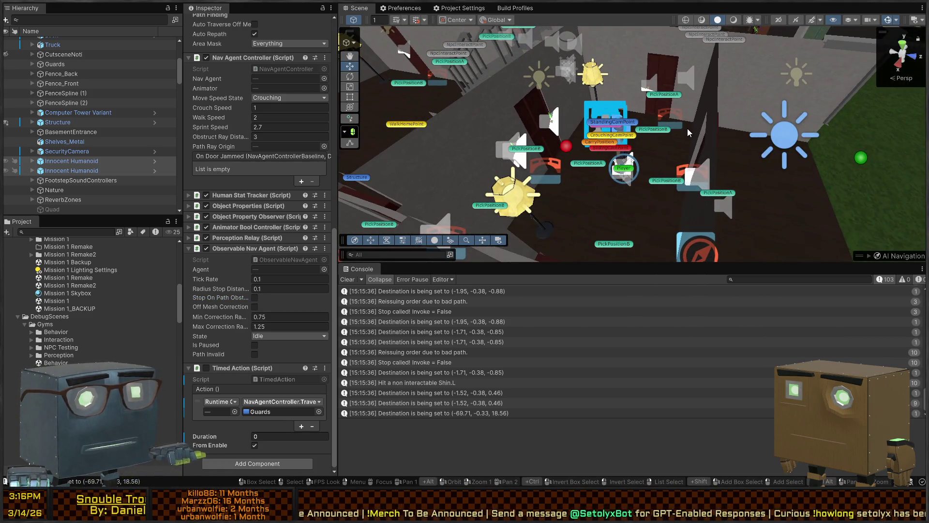
key(ctrl+p)
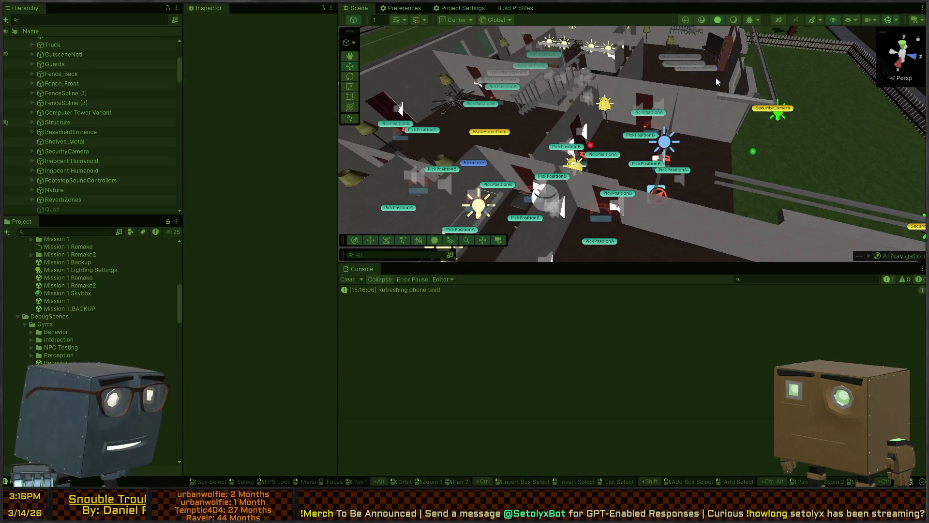
Orbit the Scene view around the house, turn on Gizmos, and select the NPC's Humanoid model
mouse_move(706, 161)
mouse_down()
mouse_move(591, 165)
mouse_move(769, 86)
mouse_move(649, 55)
mouse_move(632, 192)
mouse_move(649, 184)
mouse_up()
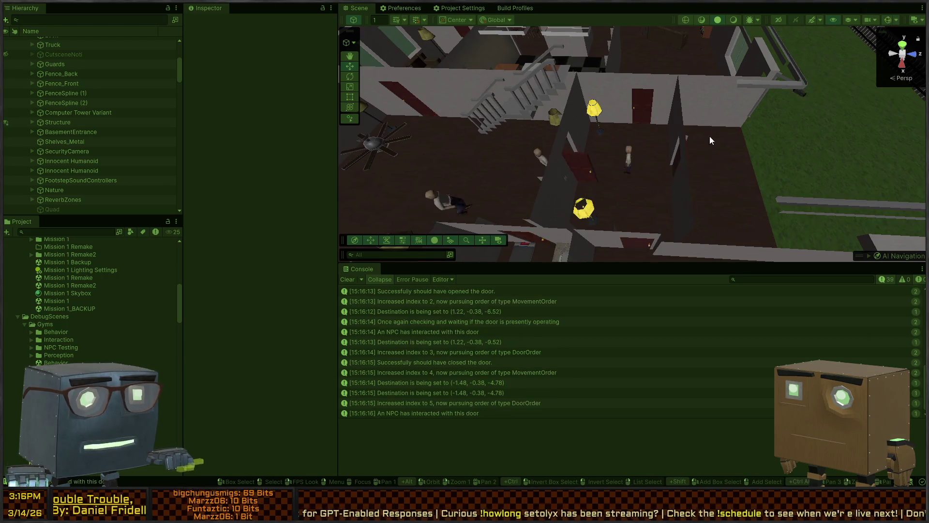
drag(710, 137, 700, 159)
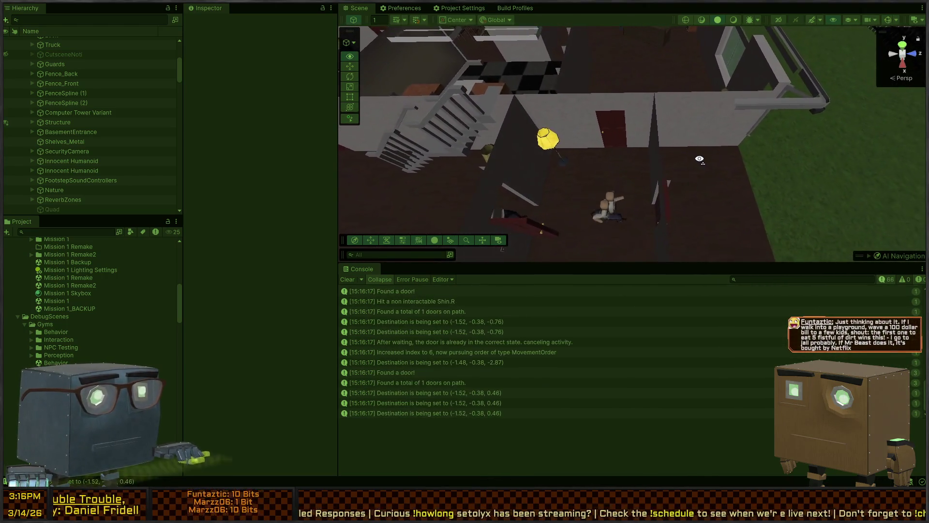
key(s)
mouse_move(699, 158)
mouse_down()
mouse_move(611, 159)
mouse_move(885, 24)
mouse_move(656, 211)
mouse_move(564, 112)
mouse_move(649, 153)
mouse_move(786, 165)
mouse_move(615, 177)
mouse_move(637, 181)
mouse_move(474, 265)
mouse_up()
click(887, 18)
click(649, 153)
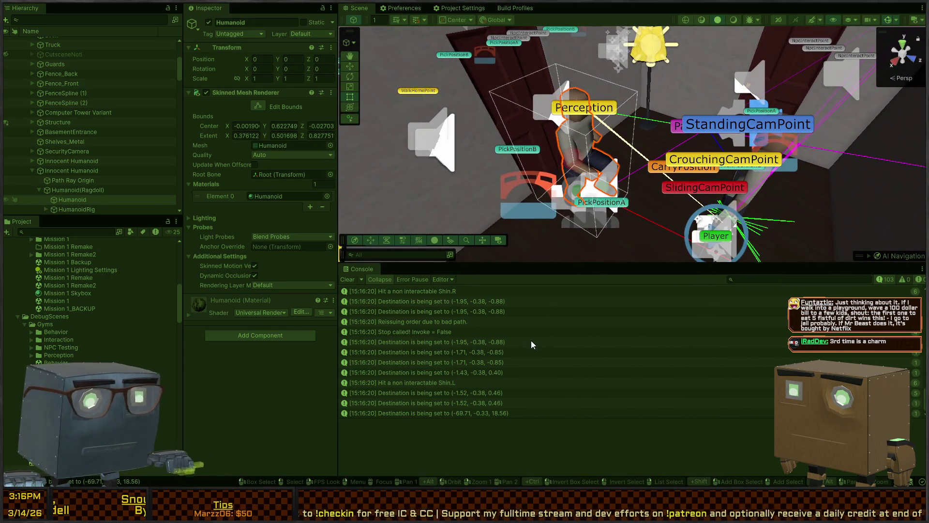
Select the parent Innocent Humanoid object and scroll through its Inspector
scroll(531, 340, up, 5)
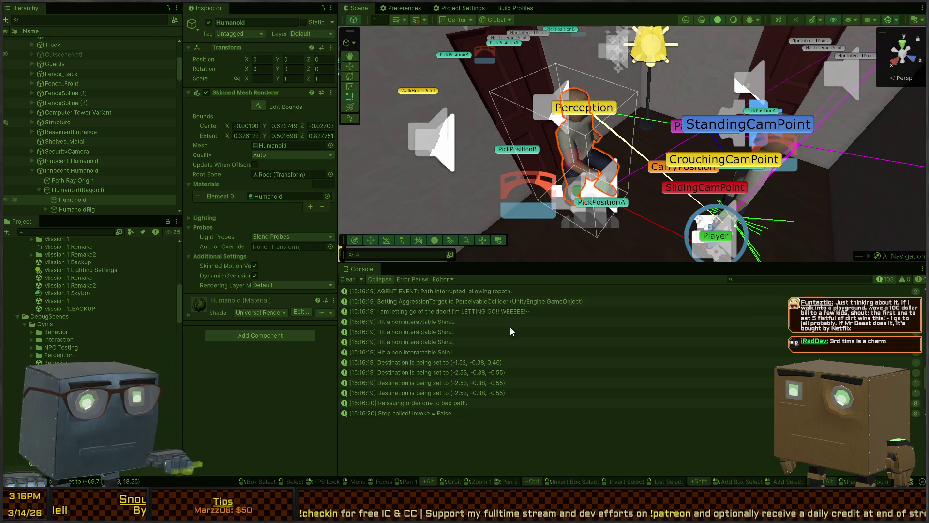
click(75, 177)
click(85, 170)
scroll(270, 241, down, 5)
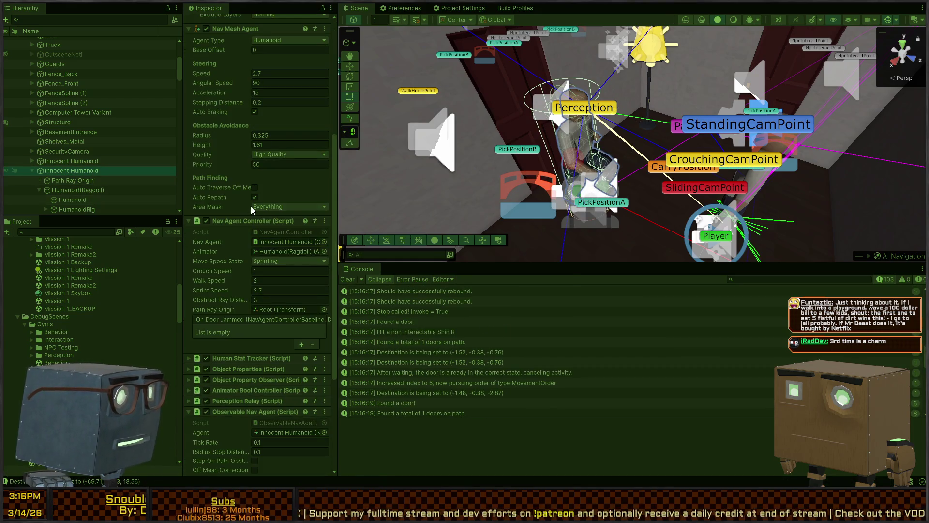
scroll(215, 290, down, 5)
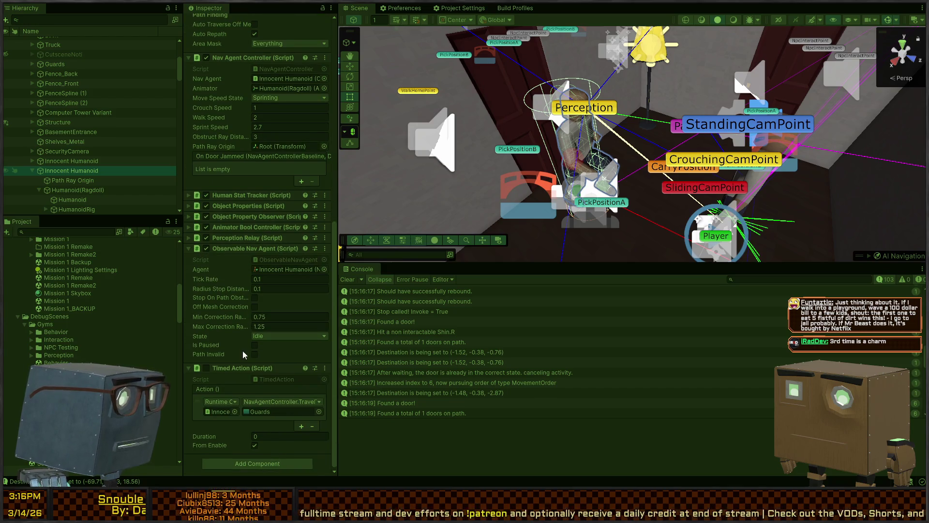
scroll(426, 332, up, 5)
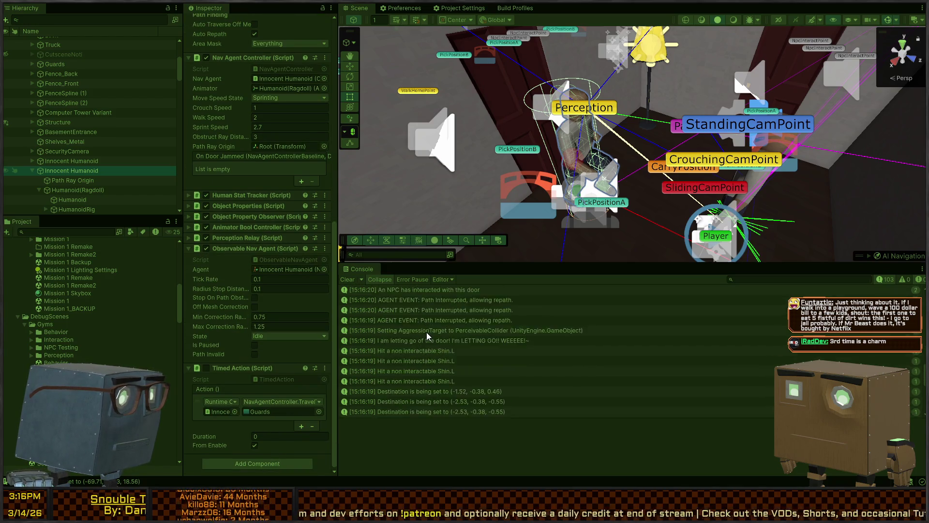
scroll(421, 331, up, 2)
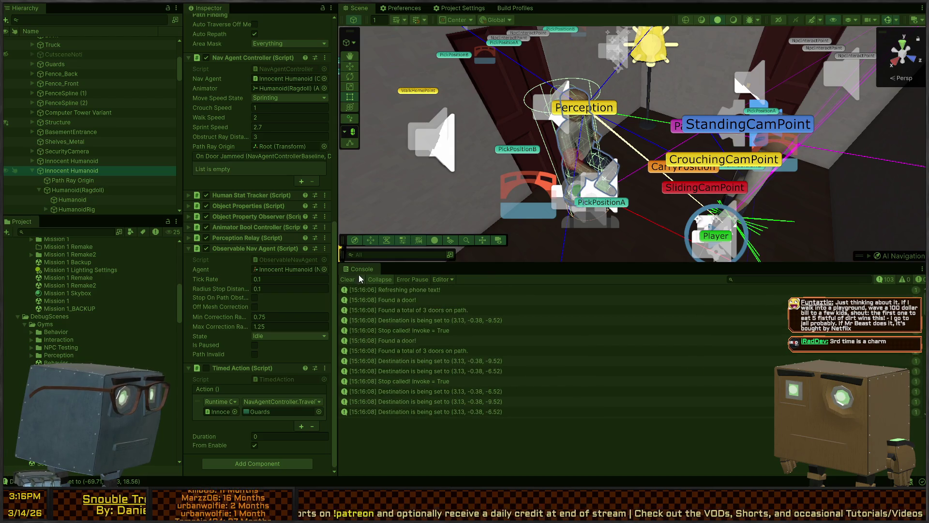
Clear the Console and select the door's RootOverride object in the Scene
click(348, 280)
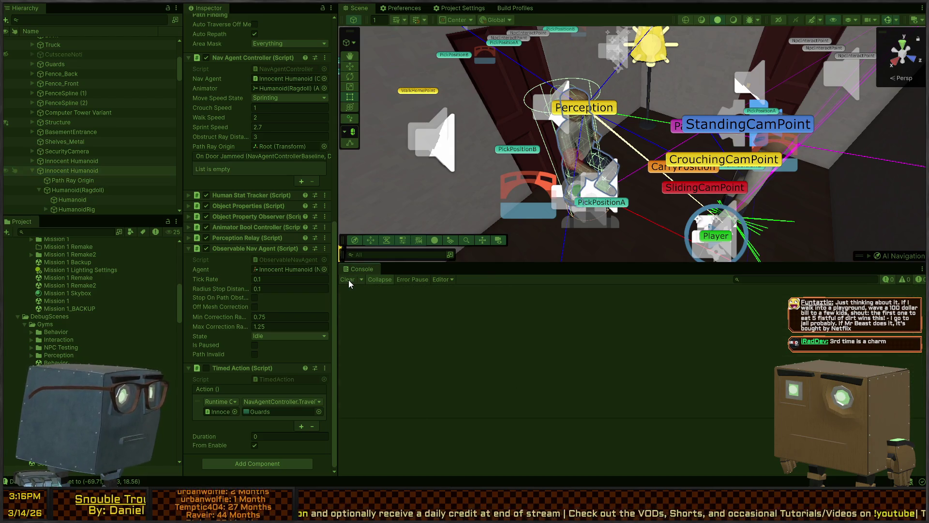
mouse_move(495, 254)
mouse_down()
mouse_move(716, 166)
mouse_move(576, 185)
mouse_move(750, 147)
mouse_up()
click(750, 146)
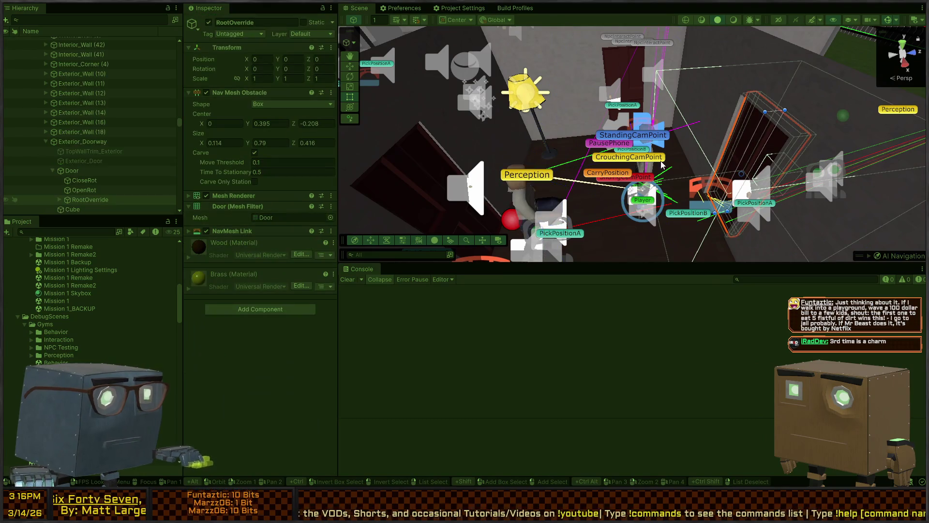
Select and frame the Innocent Humanoid, orbit around it, then exit Play mode
click(523, 195)
click(74, 170)
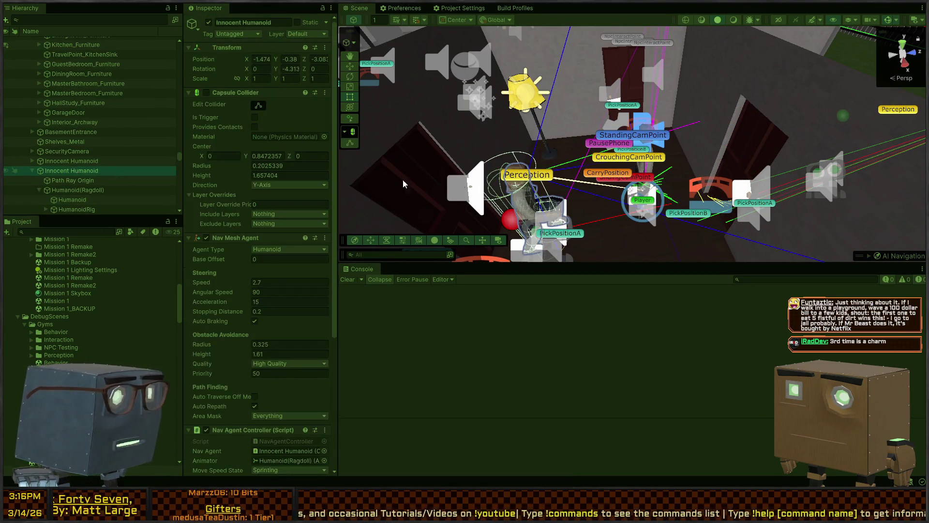
key(f)
mouse_move(581, 198)
mouse_down()
mouse_move(653, 92)
mouse_move(643, 104)
mouse_move(559, 128)
mouse_move(583, 135)
mouse_move(591, 152)
mouse_move(587, 192)
mouse_up()
key(f)
scroll(587, 191, down, 5)
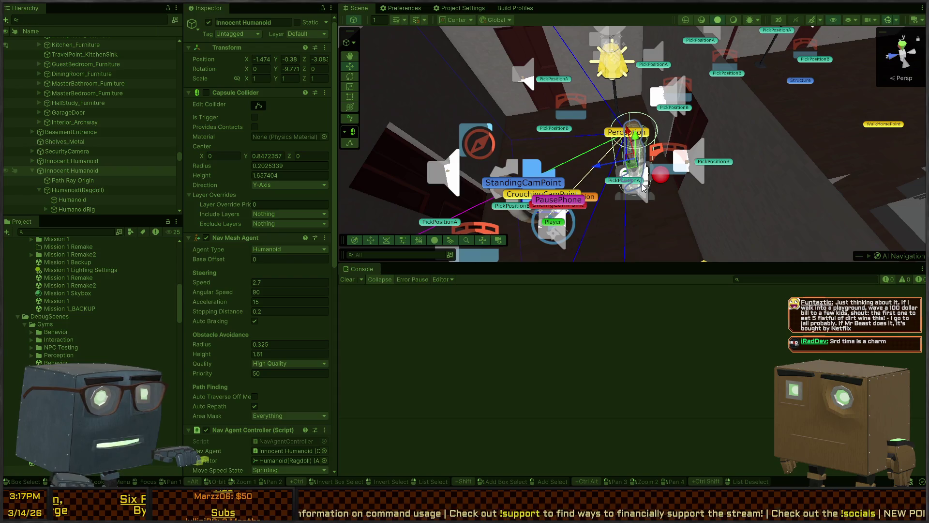
key(w)
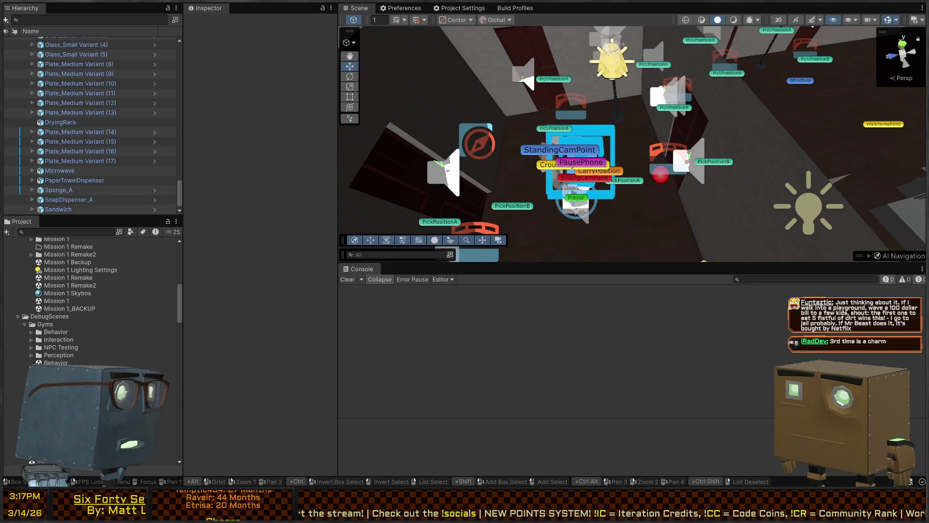
Fly the Scene camera over the house with WASD, then enter Play mode again
key(s)
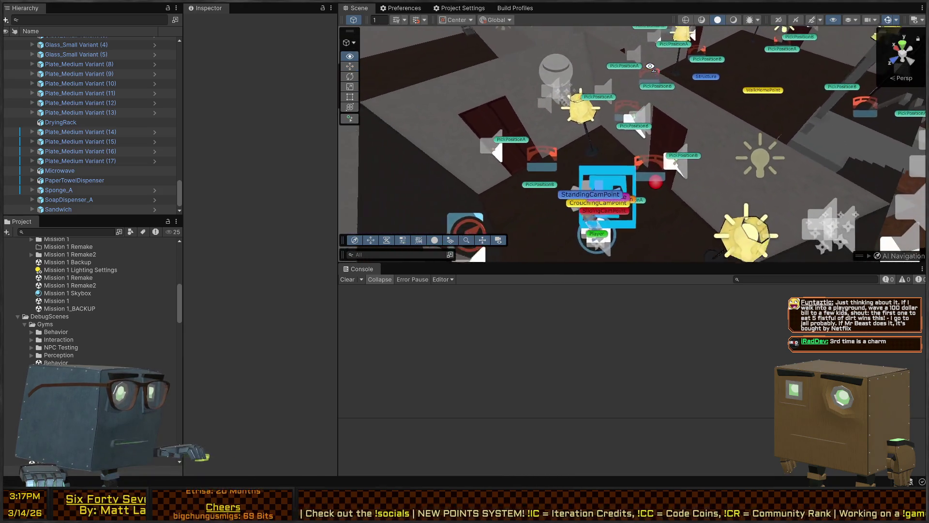
key(d)
key(w)
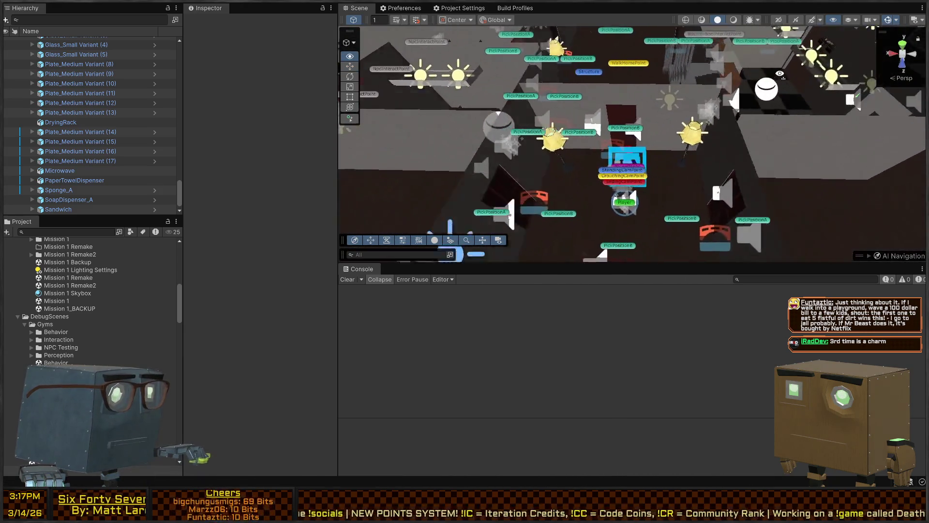
key(a)
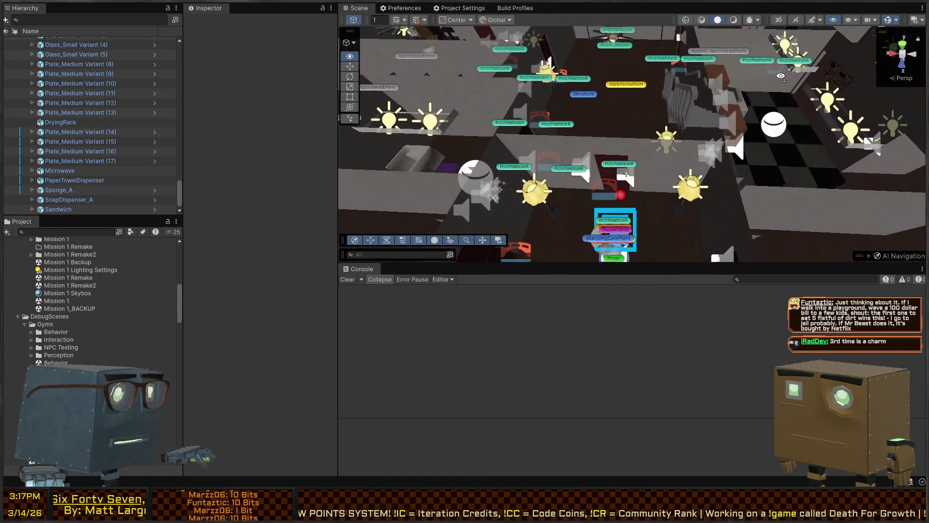
key(w)
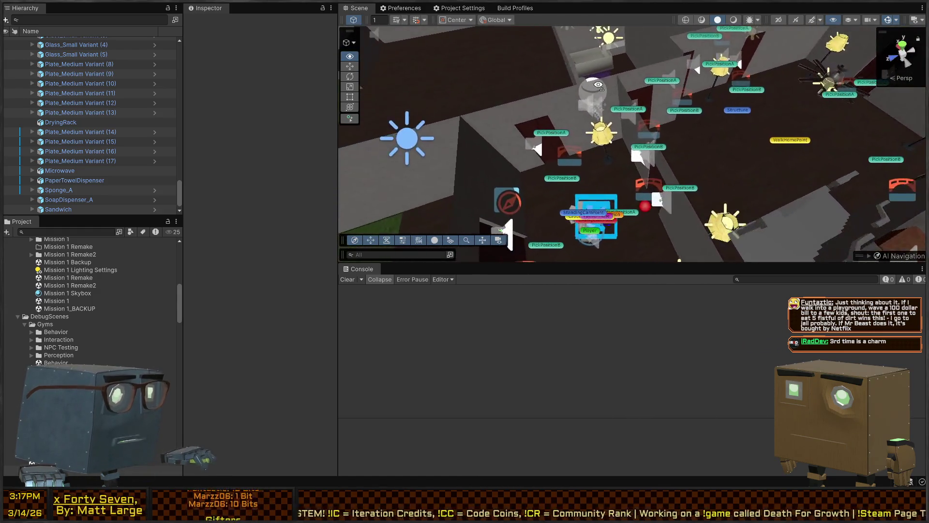
key(s)
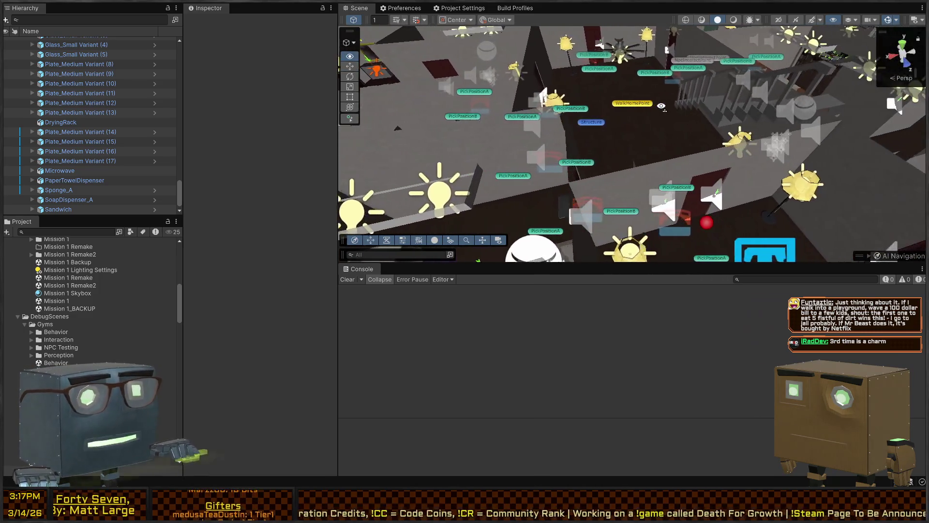
key(w)
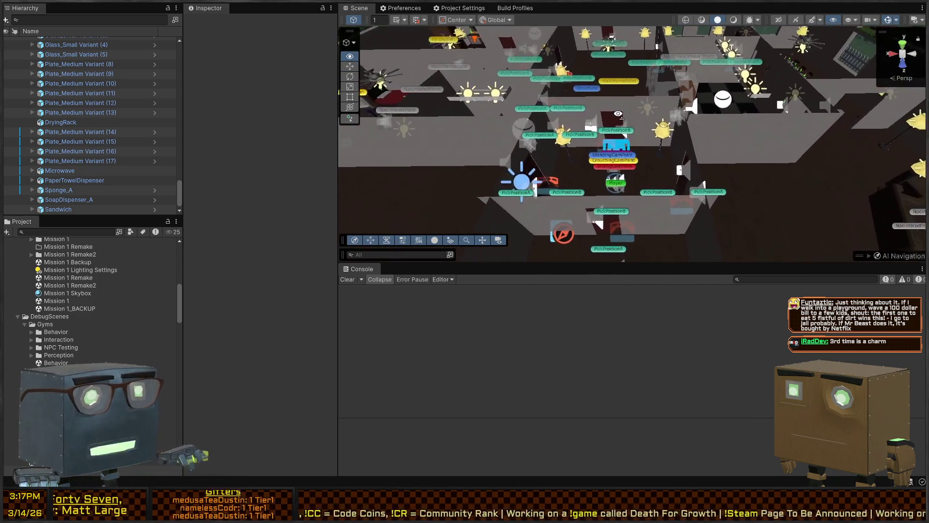
key(ctrl+p)
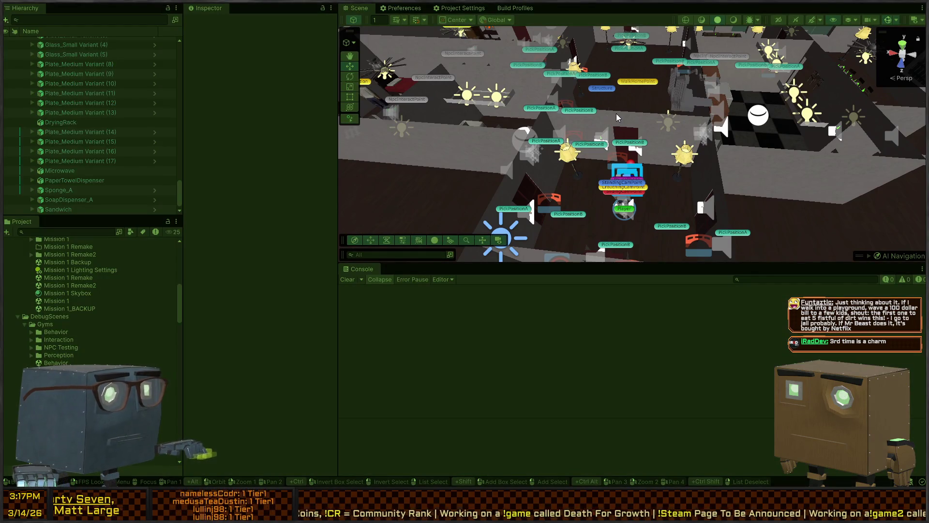
Fly the Scene camera through the house to follow the NPC near Player
key(w)
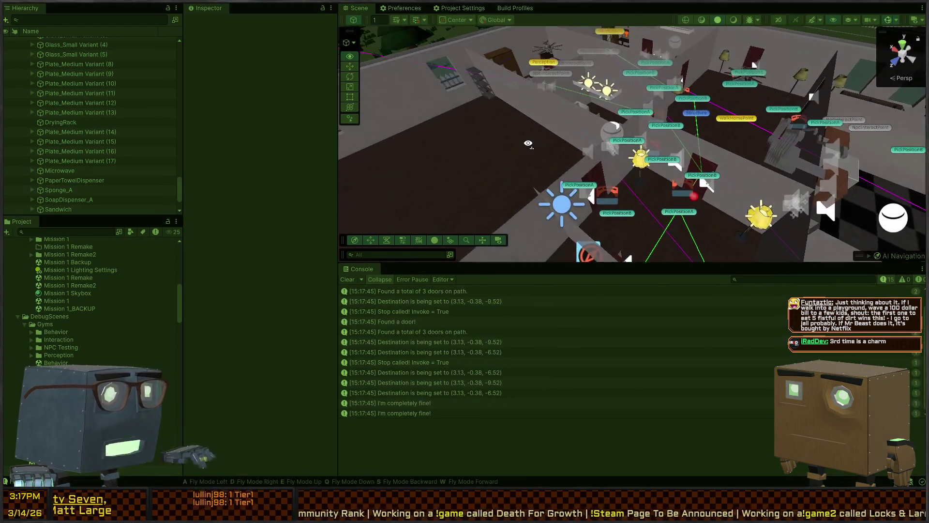
key(w)
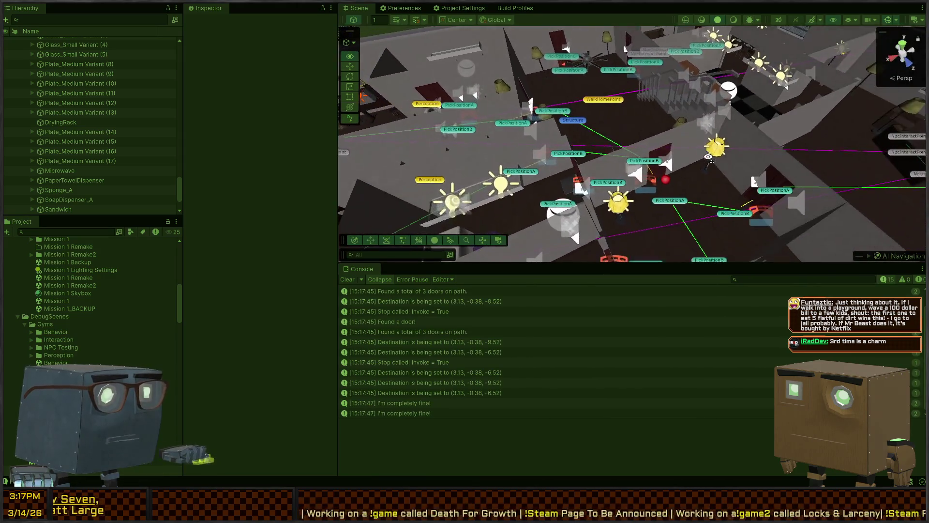
key(w)
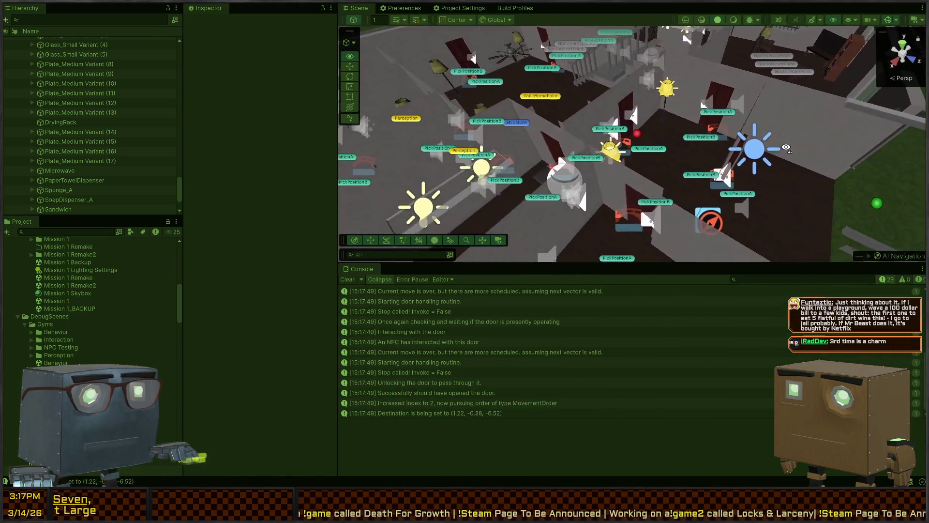
key(w)
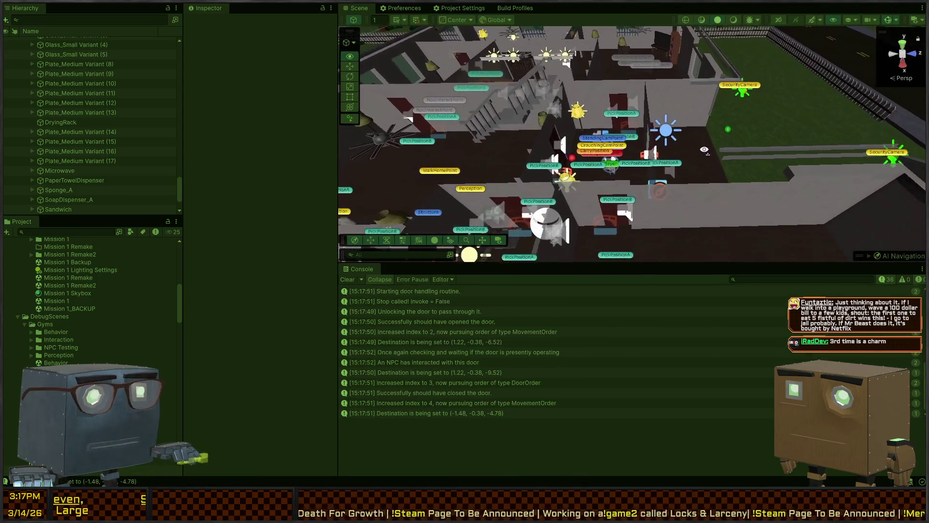
key(w)
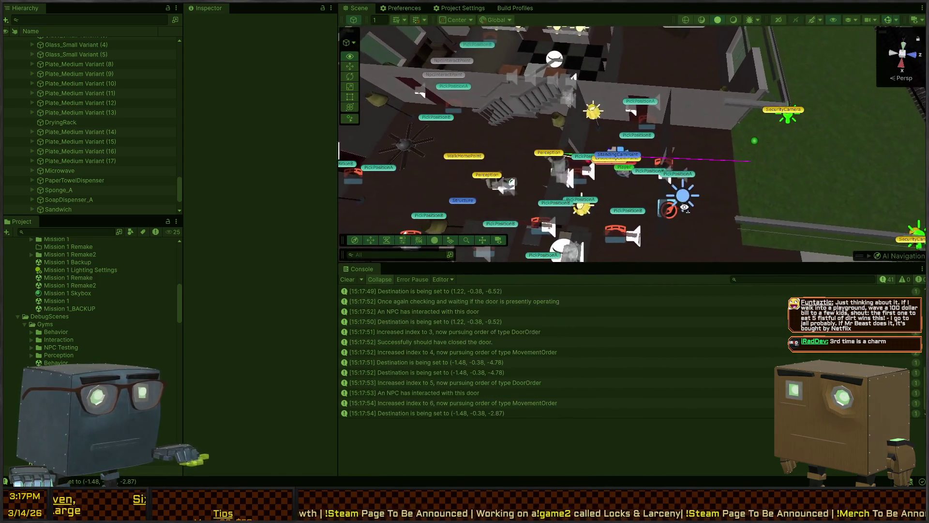
key(w)
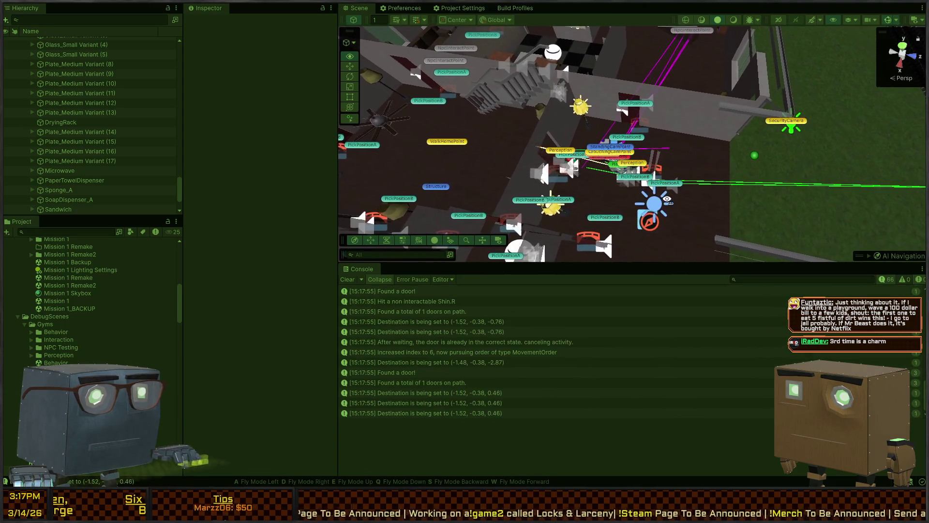
key(w)
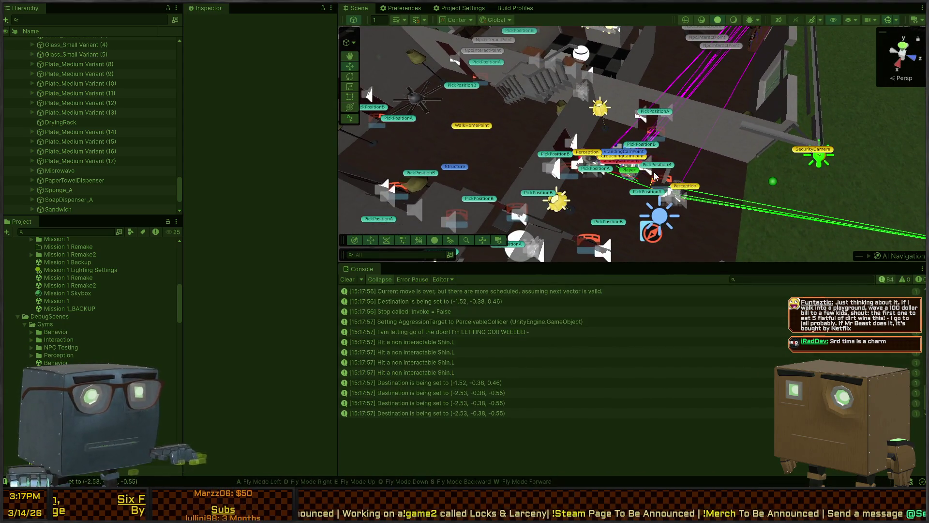
key(w)
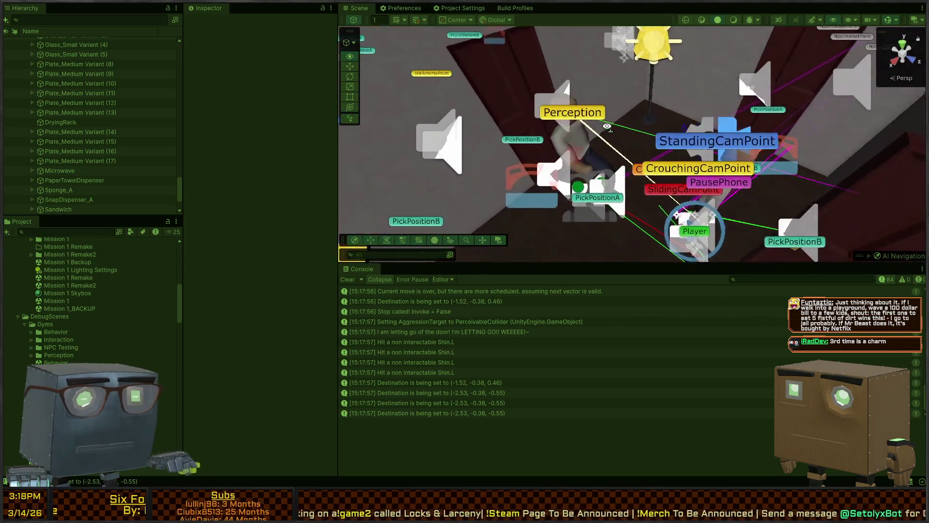
key(s)
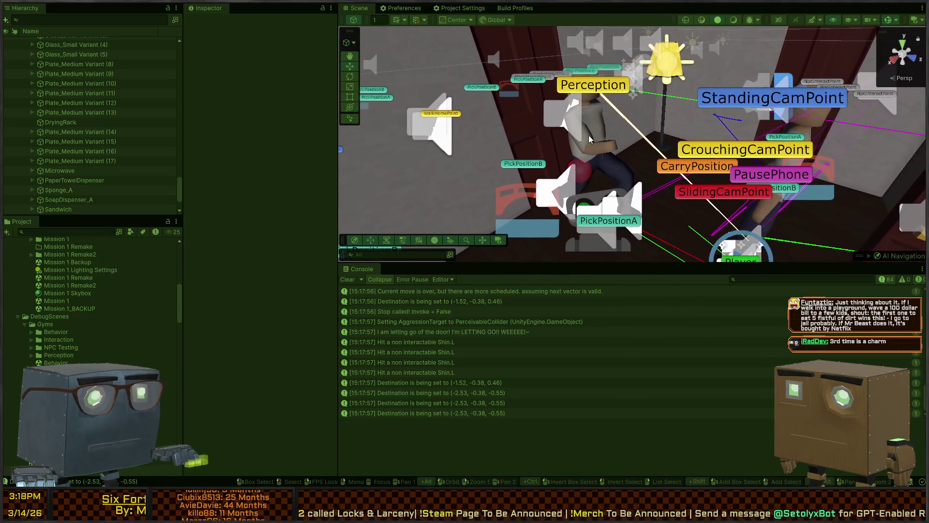
Select the NPC's Humanoid model and Innocent Humanoid, scrolling its Inspector while tracking the NPC
click(590, 140)
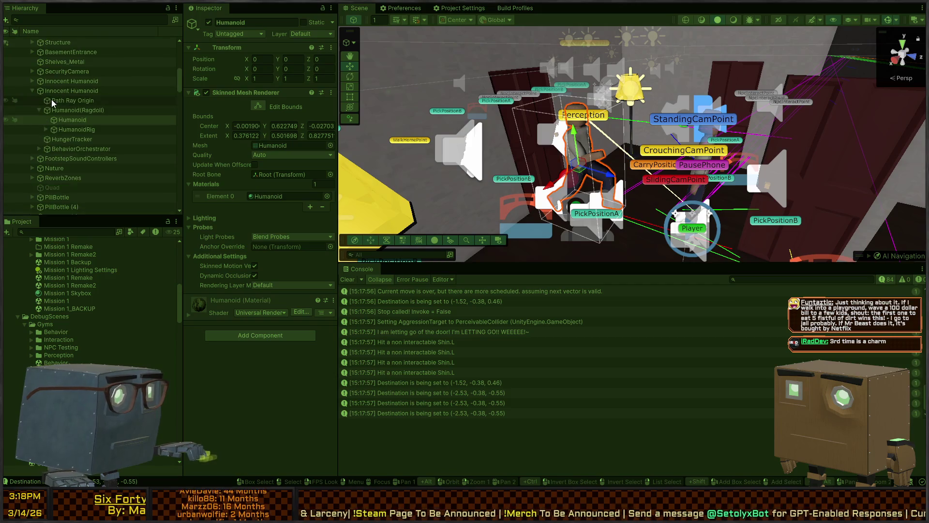
click(74, 90)
scroll(243, 172, down, 10)
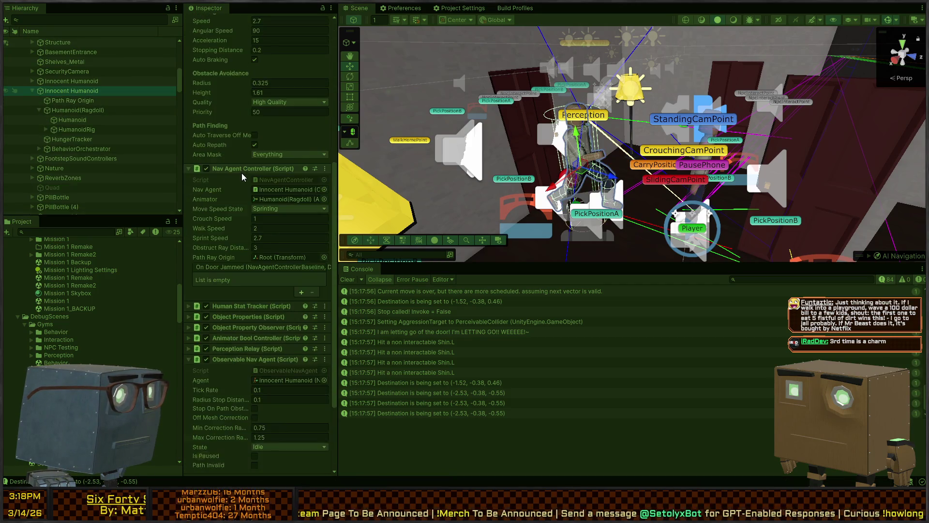
scroll(240, 172, down, 5)
mouse_move(668, 145)
mouse_down()
mouse_move(698, 138)
mouse_move(669, 178)
mouse_move(582, 203)
mouse_move(705, 230)
mouse_move(659, 214)
mouse_move(618, 173)
mouse_move(604, 173)
mouse_up()
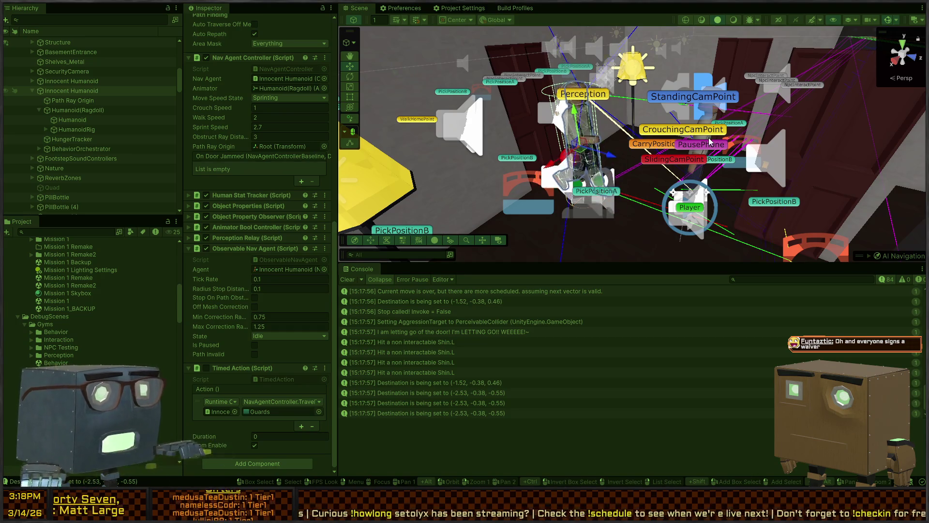
mouse_move(612, 125)
mouse_down()
mouse_move(644, 173)
mouse_move(707, 168)
mouse_move(684, 165)
mouse_up()
mouse_move(635, 194)
mouse_down()
mouse_move(655, 187)
mouse_move(595, 173)
mouse_move(555, 223)
mouse_up()
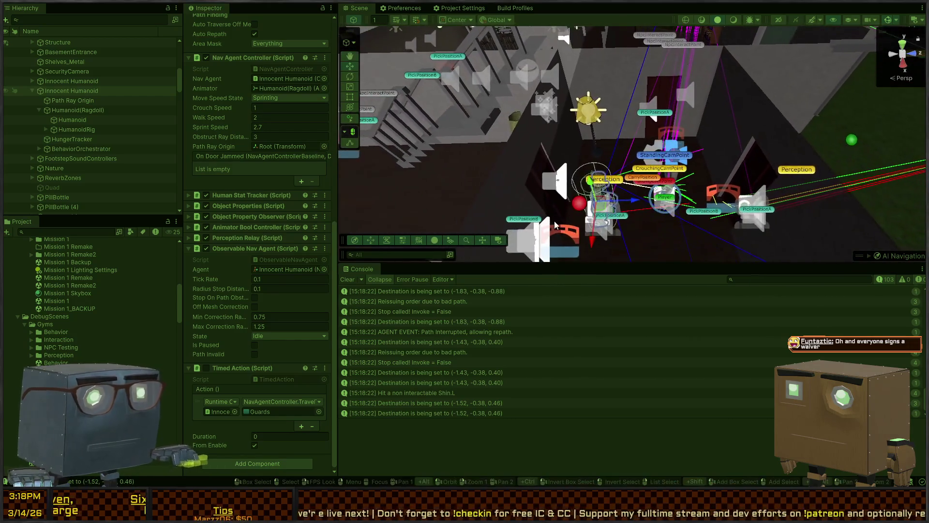
Check Path Ray Origin and Humanoid(Ragdoll), then reselect Innocent Humanoid and scroll to Nav Agent Controller
click(61, 101)
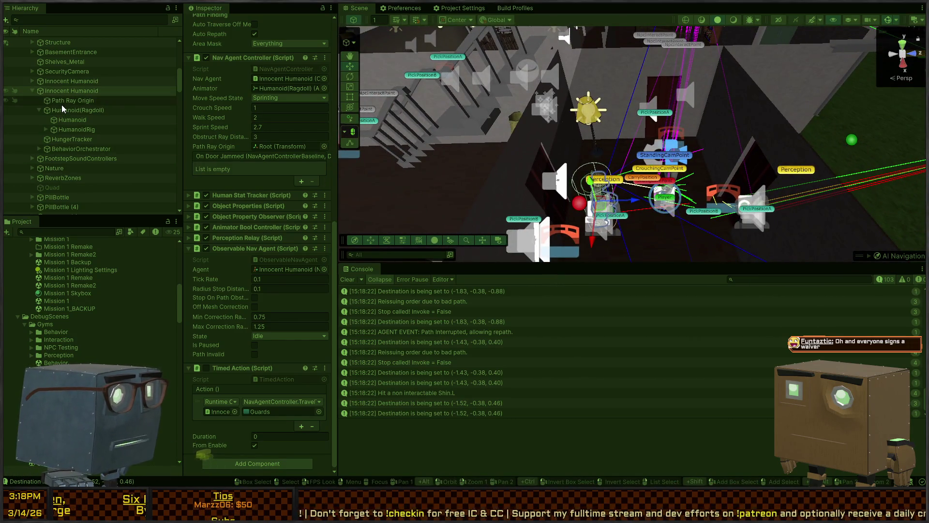
click(59, 111)
click(65, 91)
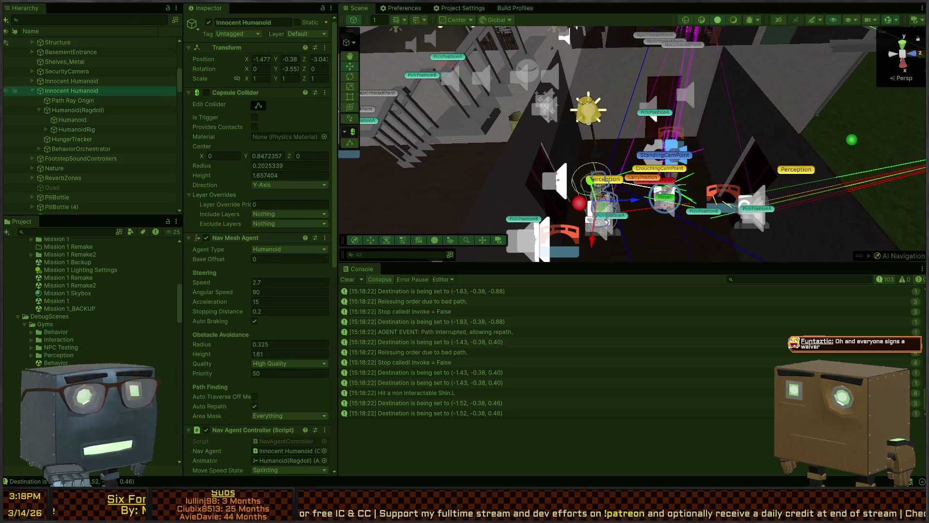
mouse_move(630, 140)
mouse_down()
mouse_move(616, 157)
mouse_move(573, 111)
mouse_up()
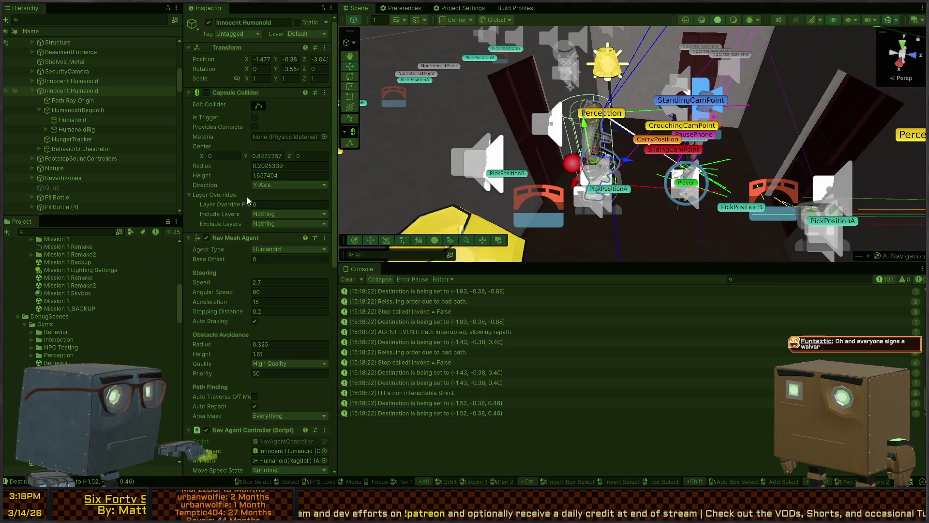
scroll(232, 193, down, 8)
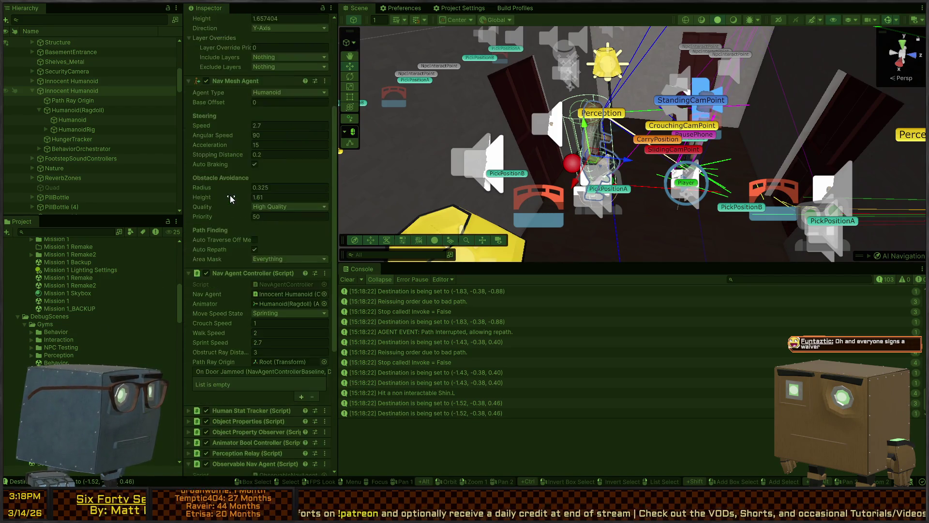
scroll(231, 196, up, 3)
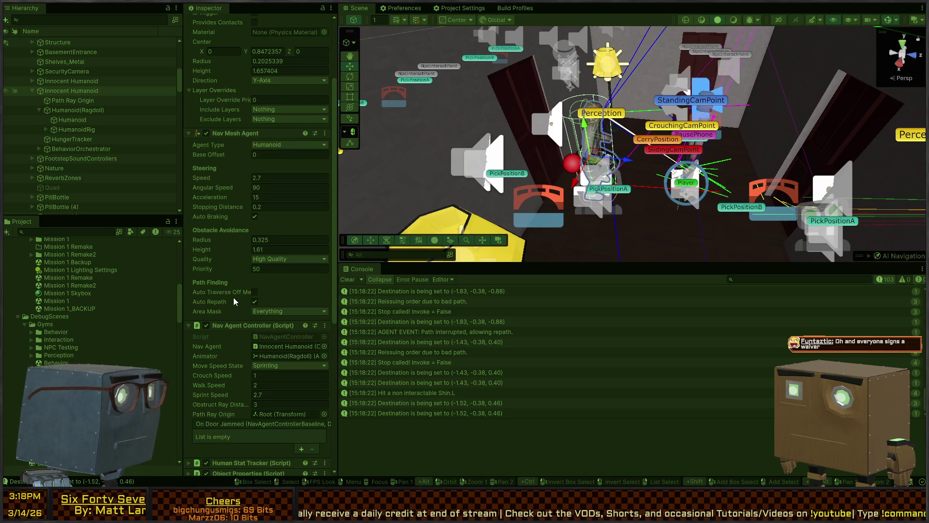
scroll(242, 306, down, 14)
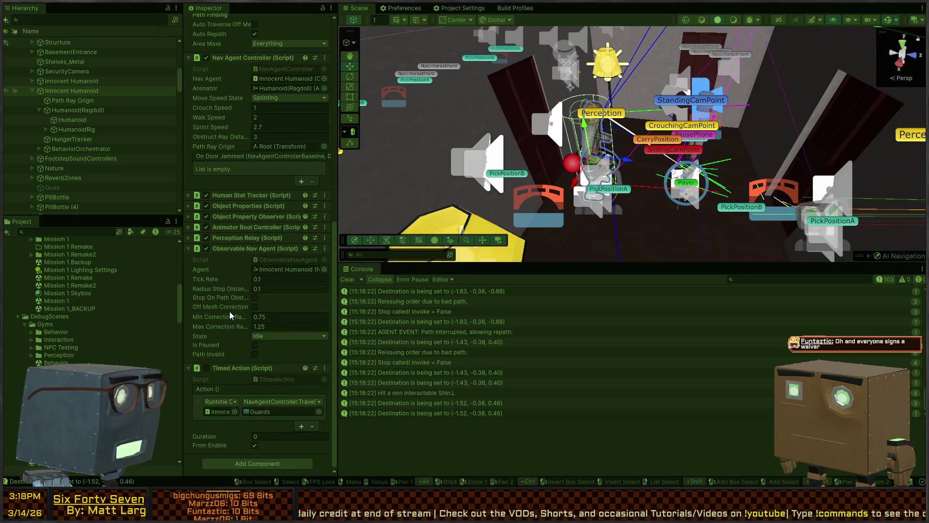
Read the stack traces of the destination, stop-called and reissued-order Console messages
drag(556, 231, 574, 223)
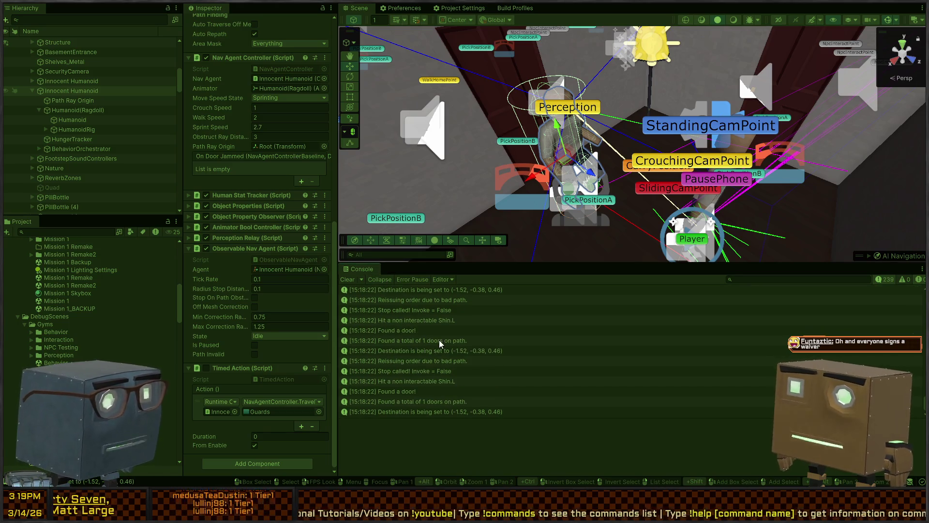
click(477, 350)
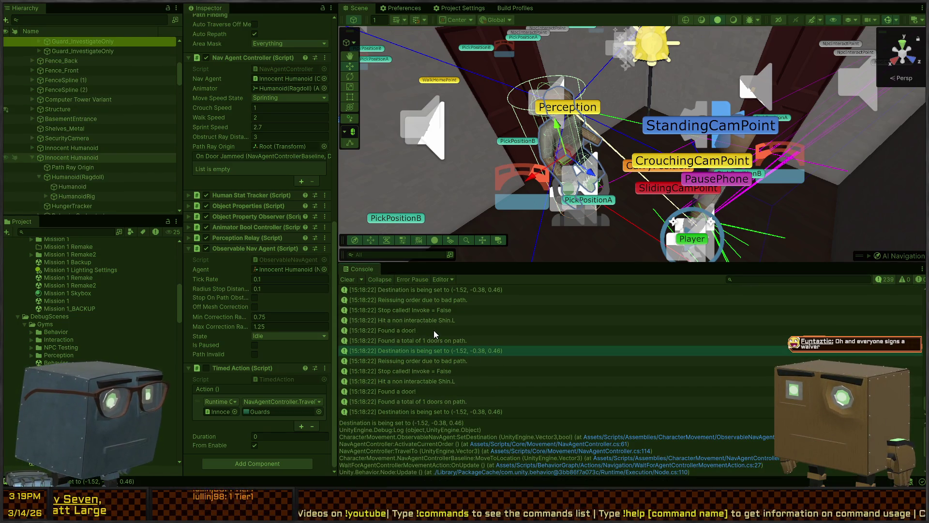
click(428, 336)
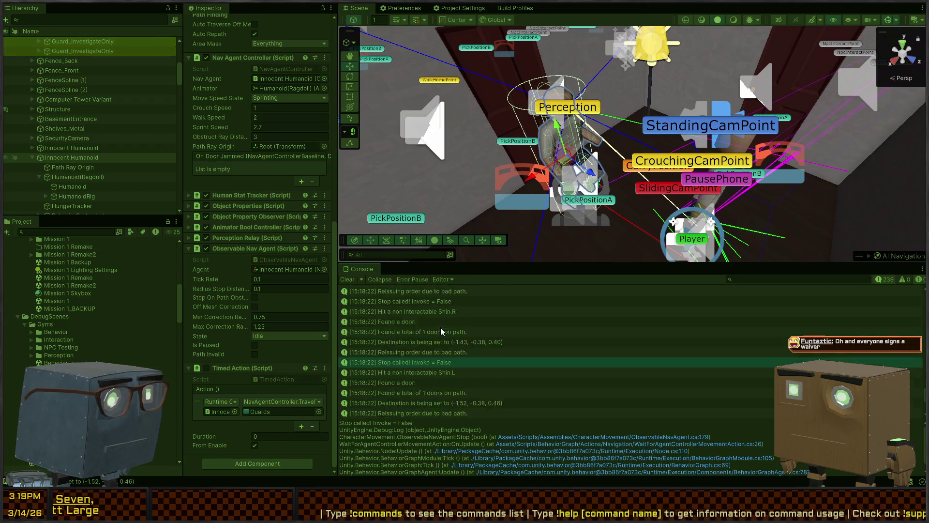
scroll(426, 329, up, 1)
click(430, 320)
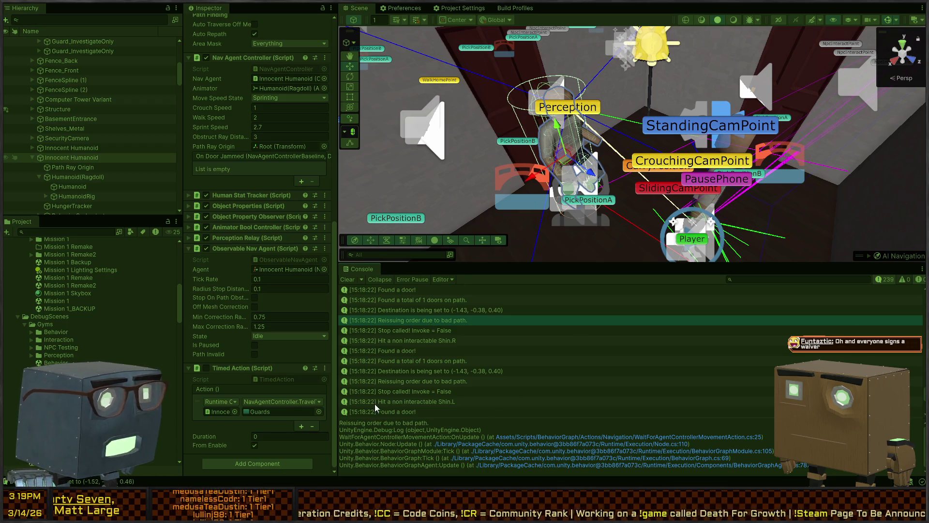
Inspect the Shin.L hit message, then open the 'Found a total of 1 doors on path' log in code
click(390, 402)
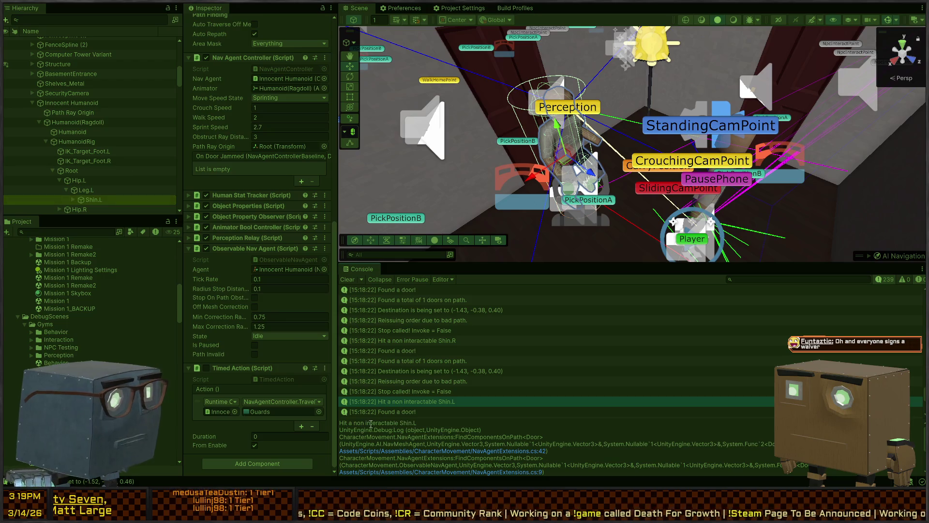
scroll(436, 394, down, 2)
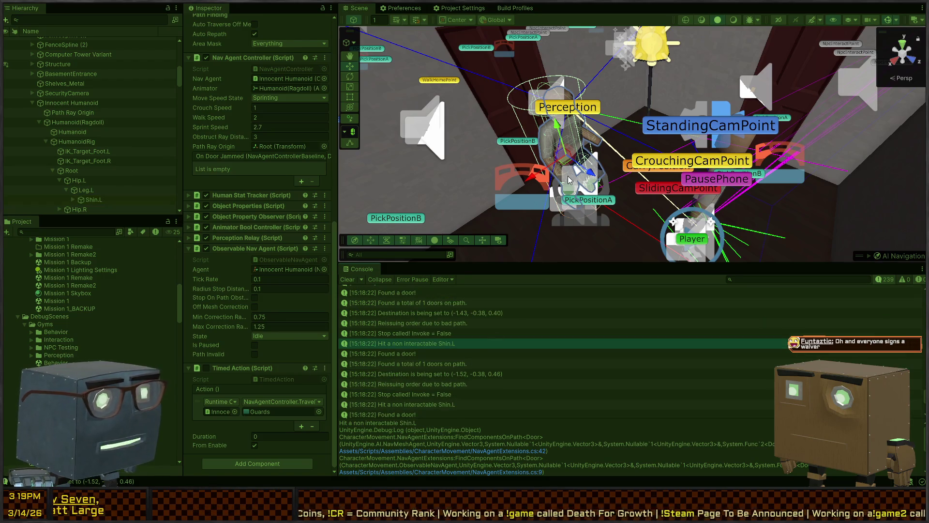
drag(569, 180, 425, 341)
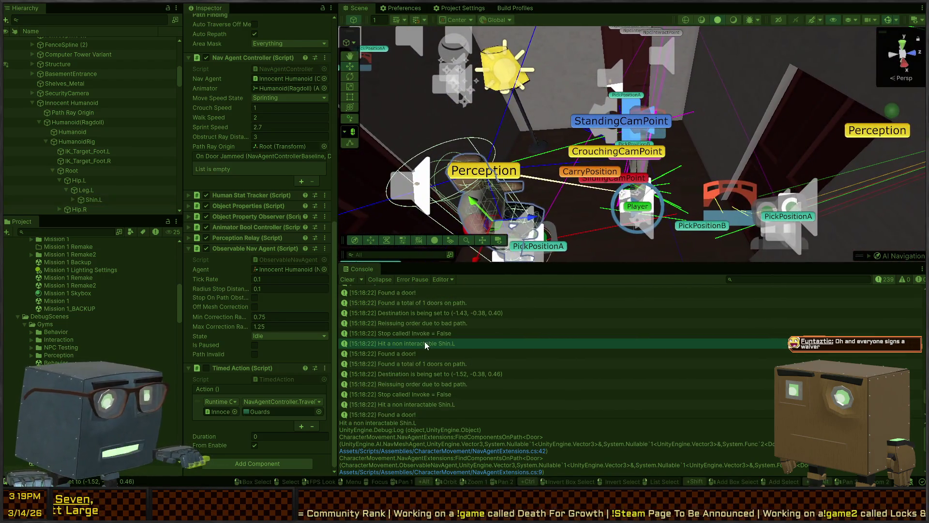
click(409, 364)
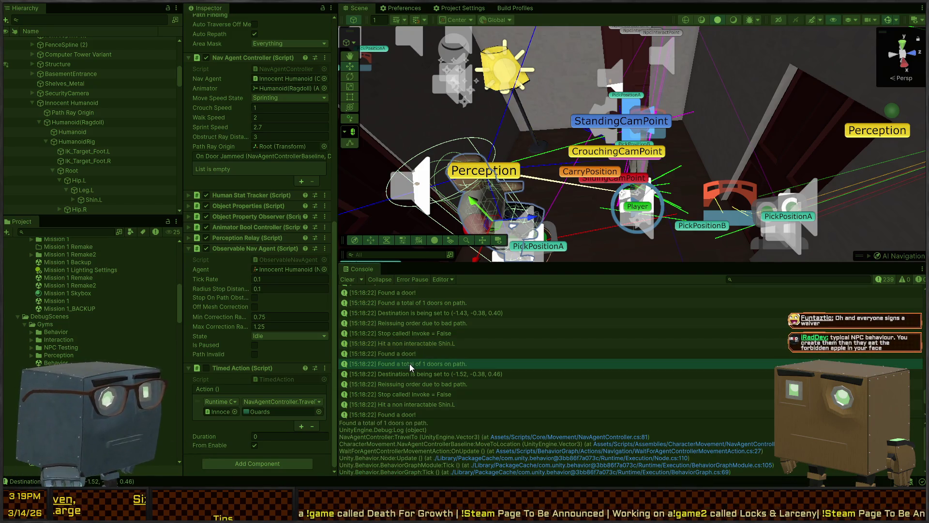
double_click(410, 364)
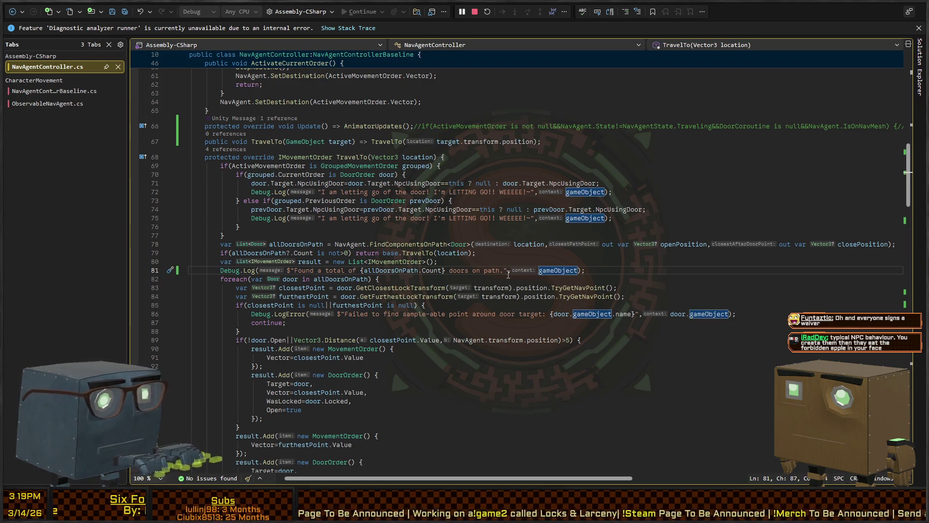
Return to the Unity Editor after adding gameObject as the log's context on line 81
key(alt+Tab)
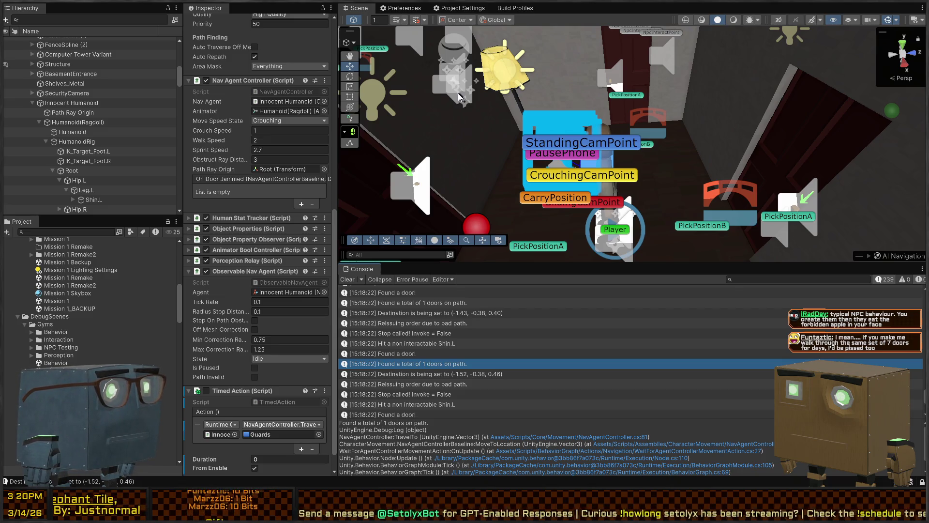
Deselect the NPC, orbit the Scene view across the level, and select the Humanoid mesh
click(403, 25)
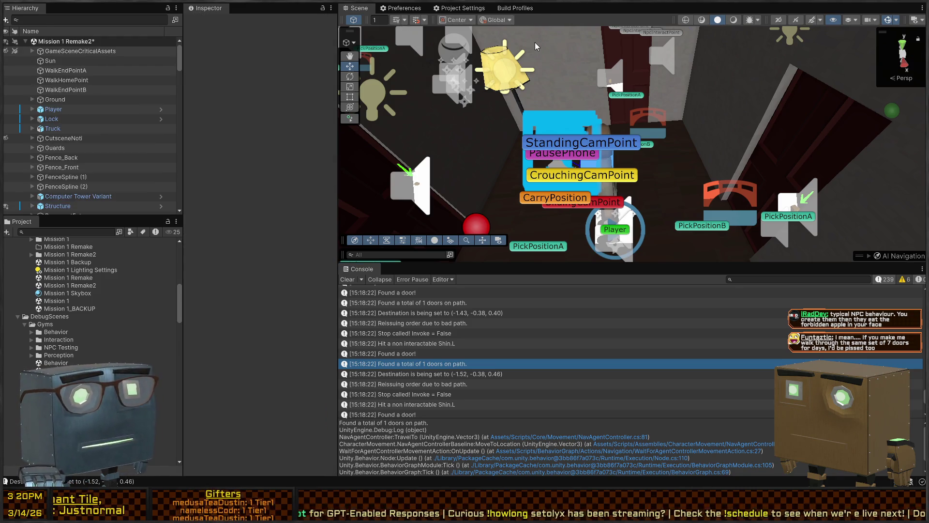
mouse_move(591, 158)
mouse_down()
mouse_move(616, 136)
mouse_move(528, 142)
mouse_move(526, 177)
mouse_up()
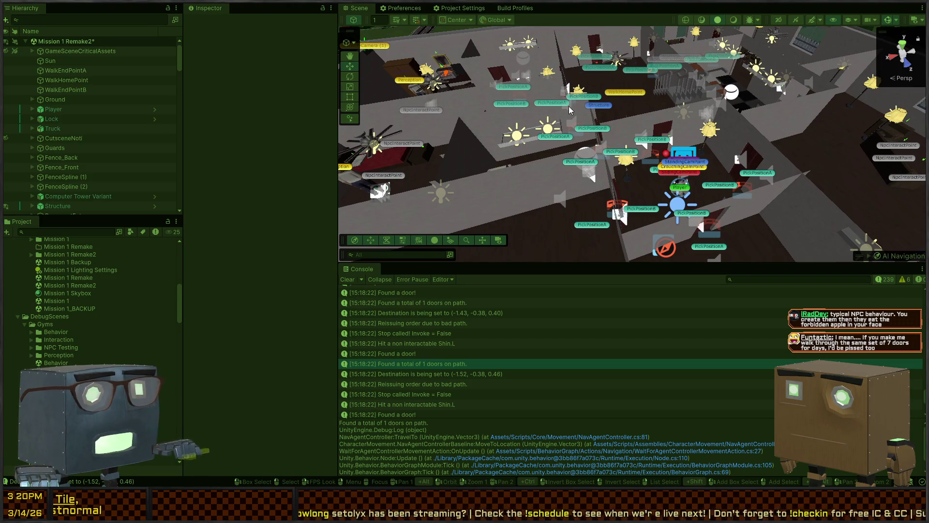
mouse_move(568, 106)
mouse_down()
mouse_move(638, 154)
mouse_move(781, 144)
mouse_move(756, 155)
mouse_up()
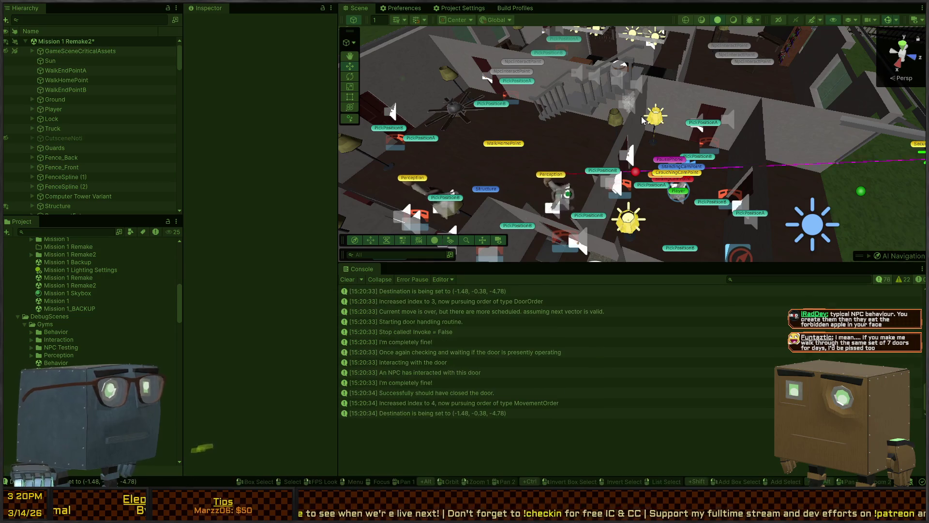
mouse_move(642, 120)
mouse_down()
mouse_move(625, 194)
mouse_move(665, 193)
mouse_move(643, 165)
mouse_move(663, 136)
mouse_move(709, 138)
mouse_move(714, 148)
mouse_move(667, 185)
mouse_up()
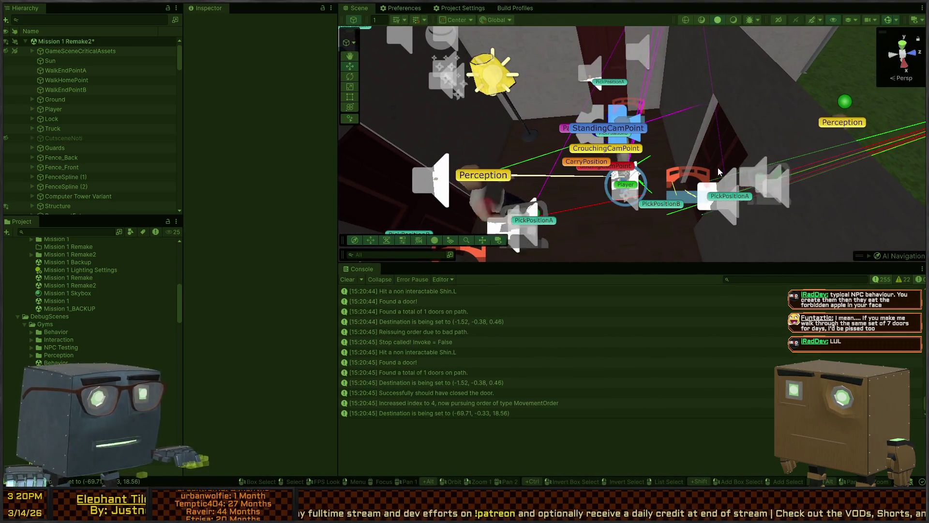
mouse_move(719, 167)
mouse_down()
mouse_move(703, 178)
mouse_move(576, 192)
mouse_move(571, 155)
mouse_up()
click(571, 146)
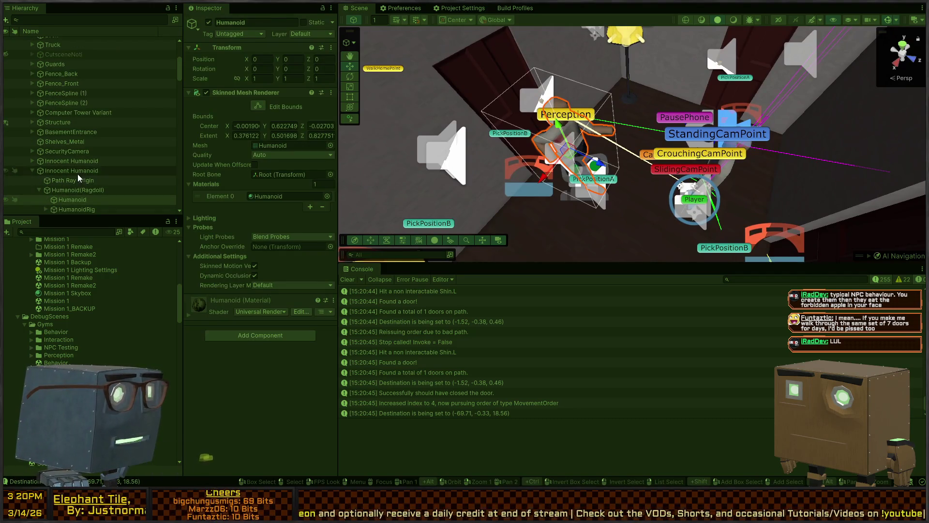
Select Innocent Humanoid, scroll to its Nav Agent Controller, and orbit the view around the house
click(75, 170)
scroll(229, 225, down, 5)
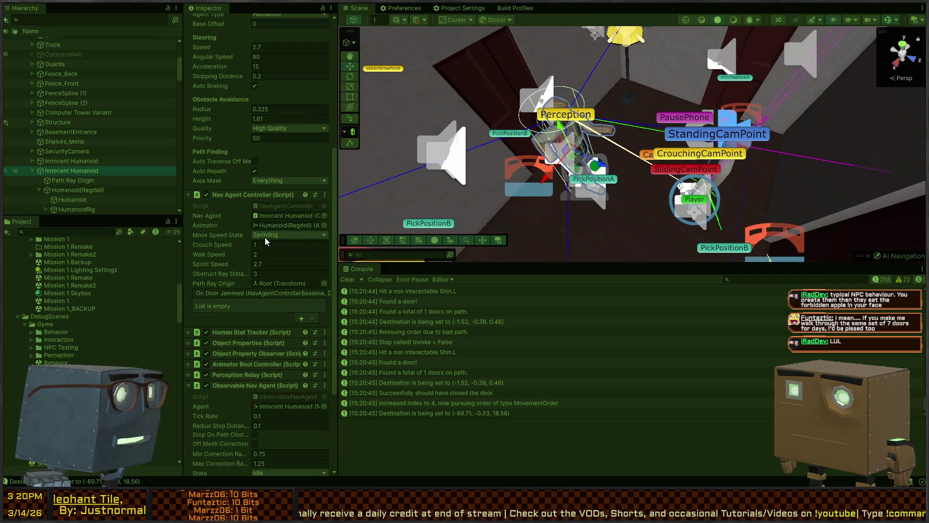
scroll(238, 229, down, 5)
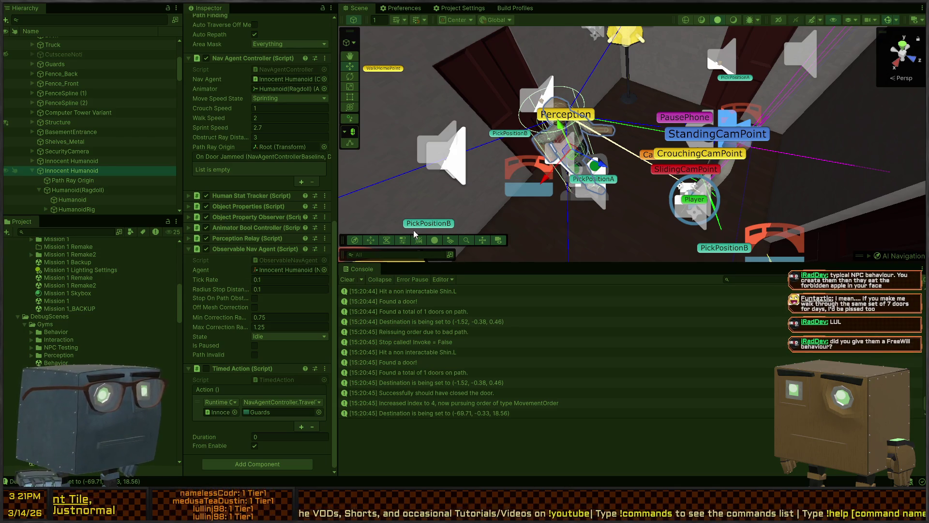
mouse_move(414, 234)
mouse_down()
mouse_move(683, 141)
mouse_move(678, 100)
mouse_move(663, 85)
mouse_up()
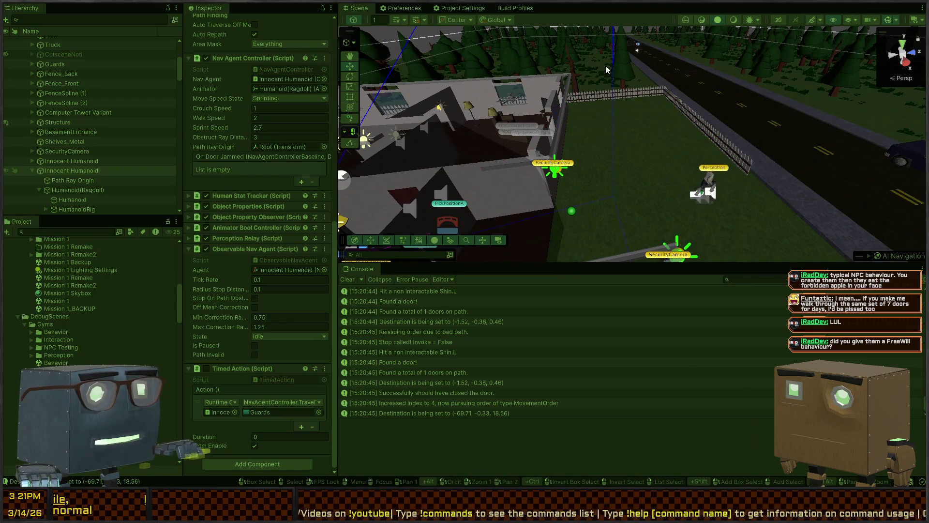
drag(606, 65, 504, 198)
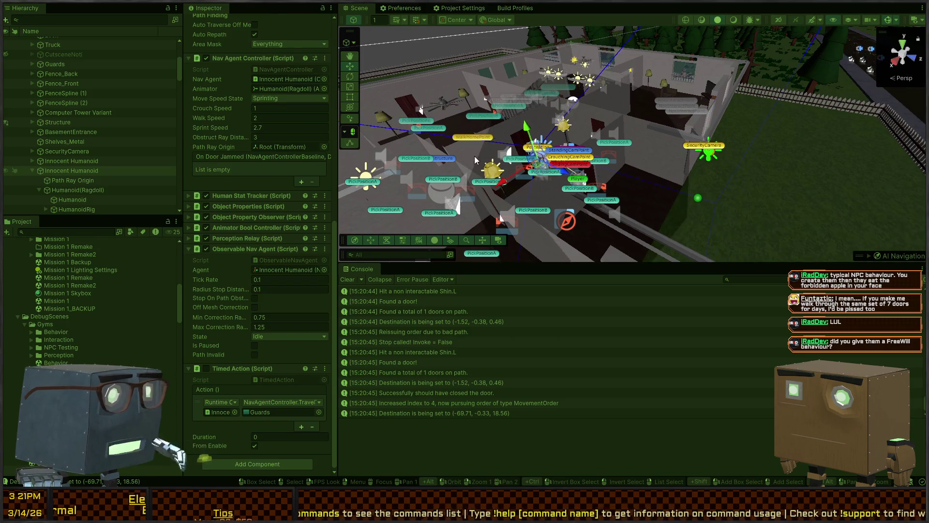
drag(483, 154, 751, 190)
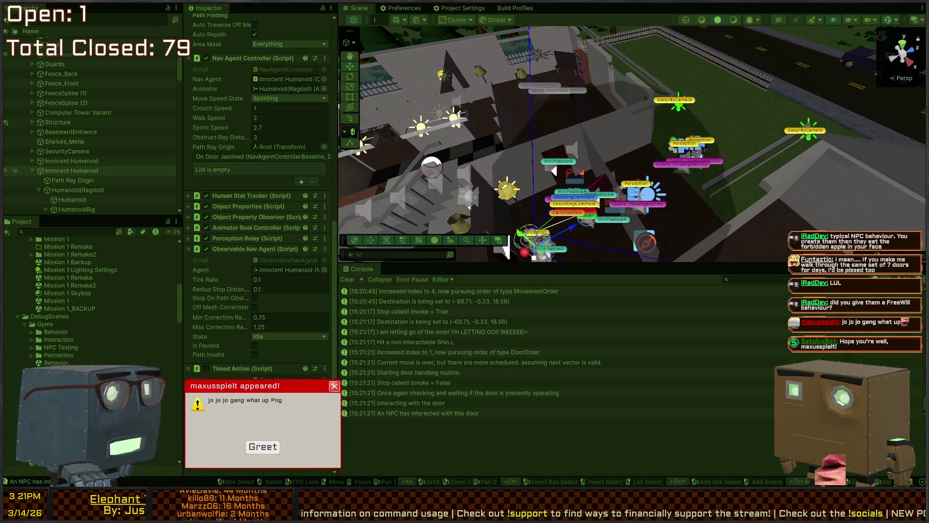
Select the Innocent Humanoid NPC in the room and frame the Scene view on it
mouse_move(673, 25)
mouse_down()
mouse_move(679, 114)
mouse_move(586, 76)
mouse_move(498, 96)
mouse_up()
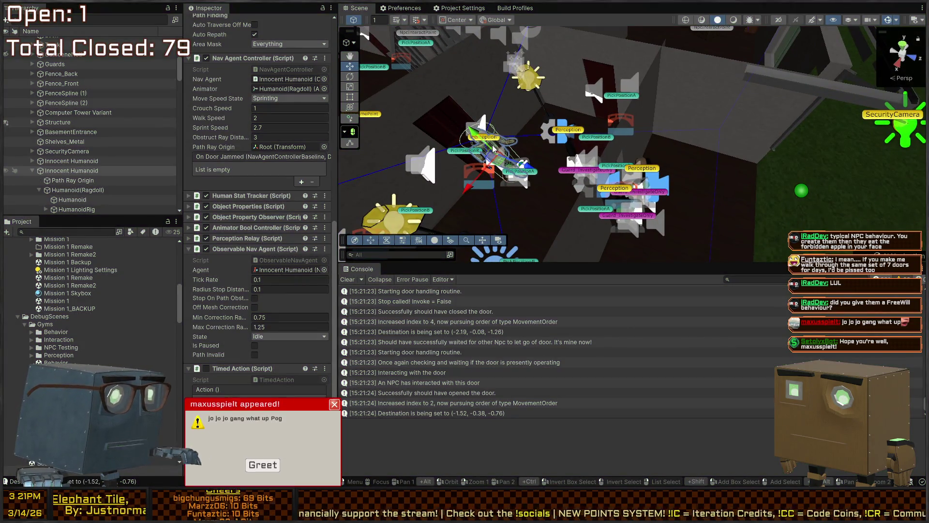
drag(493, 149, 312, 44)
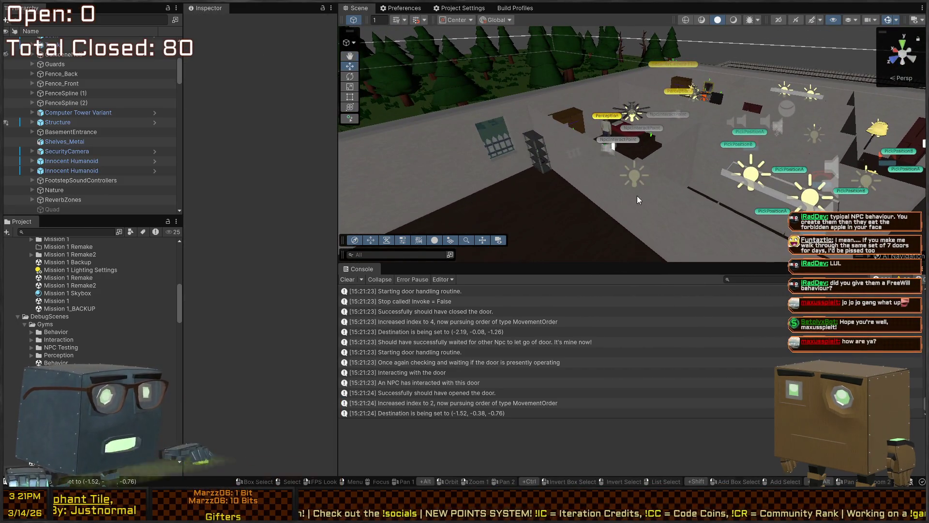
scroll(637, 196, up, 10)
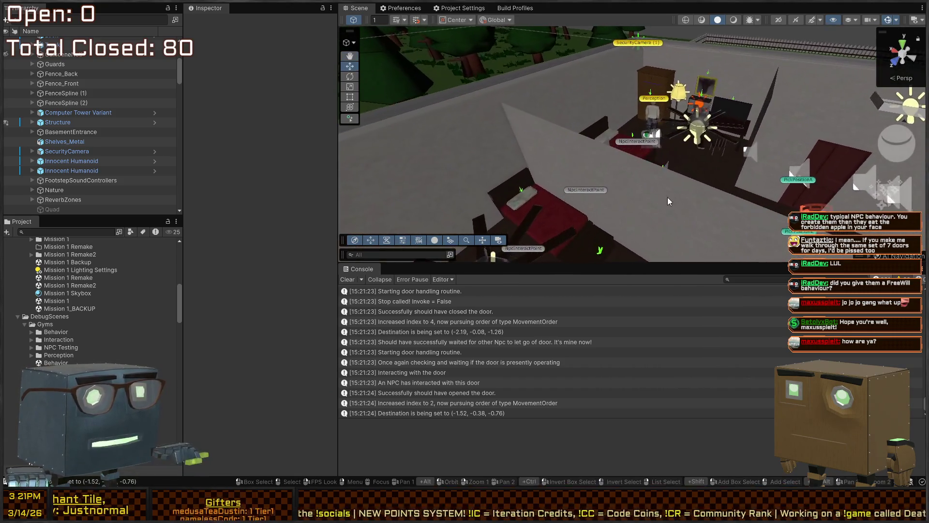
click(646, 111)
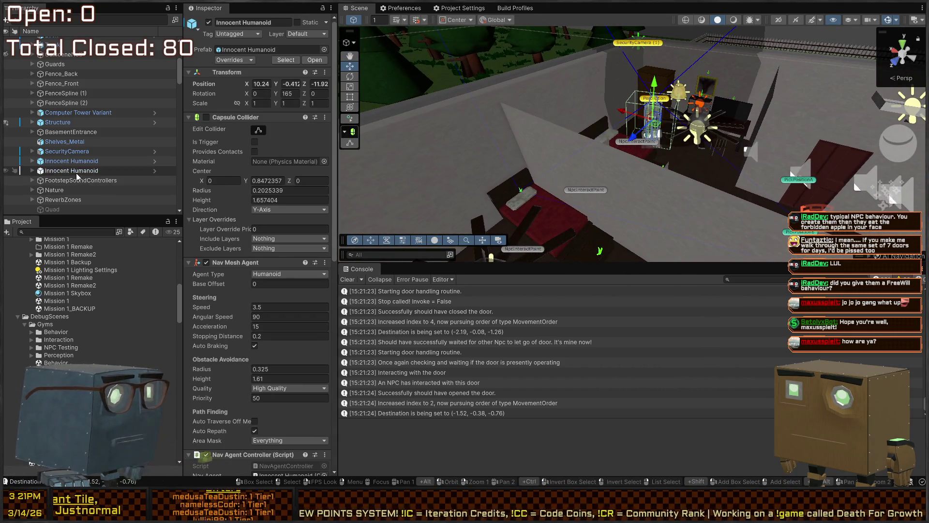
scroll(108, 181, down, 2)
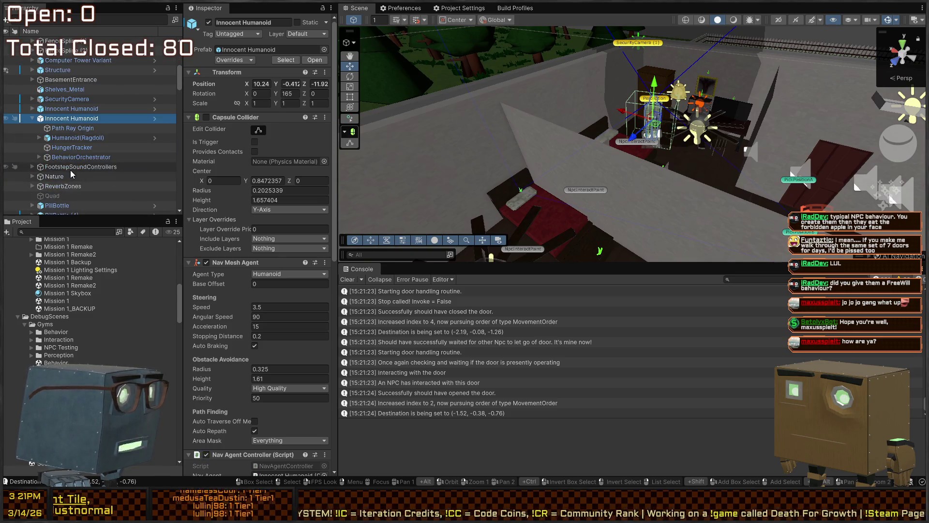
mouse_move(624, 194)
mouse_down()
mouse_move(542, 175)
mouse_move(504, 151)
mouse_up()
key(f)
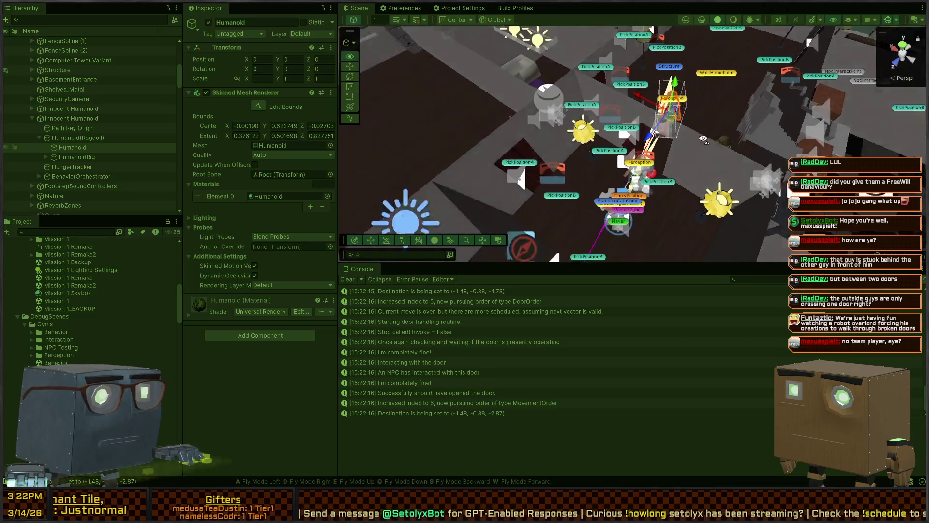
Orbit and fly the Scene view in close around the NPCs near the door
drag(593, 168, 336, 254)
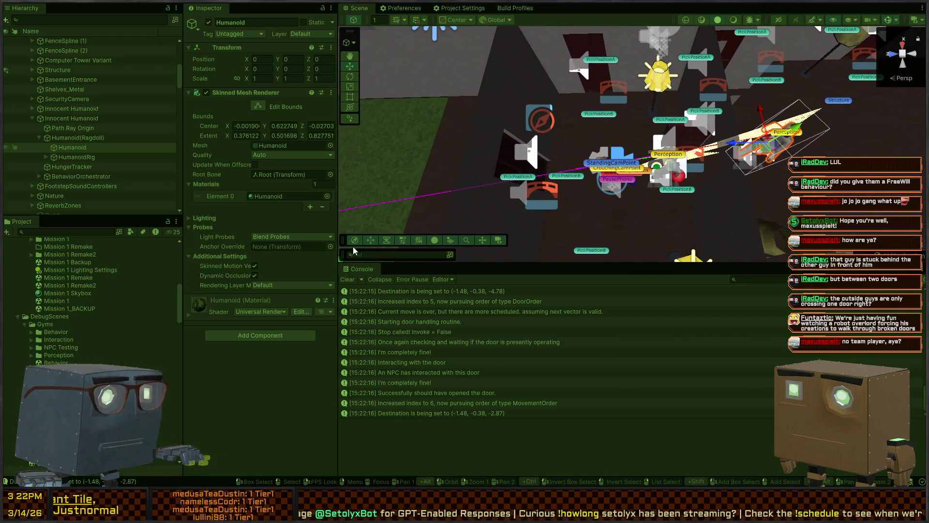
click(347, 277)
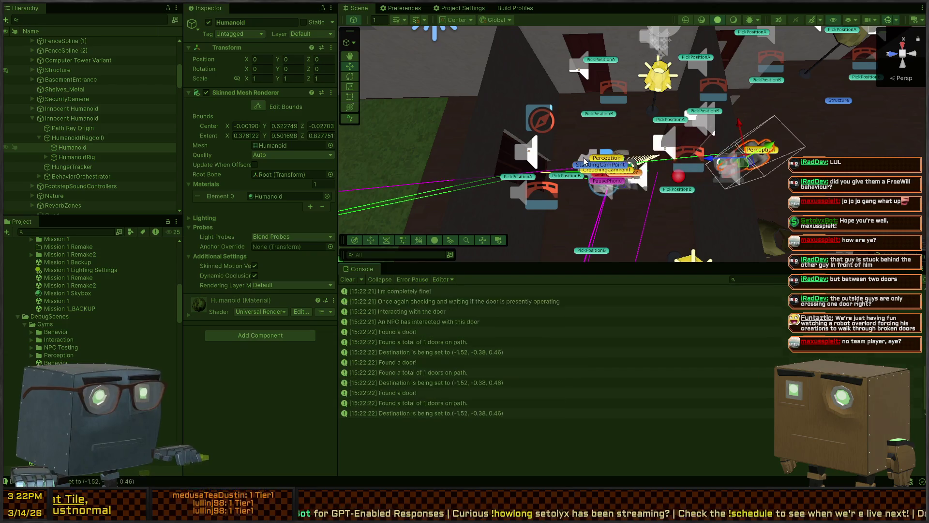
drag(643, 193, 615, 156)
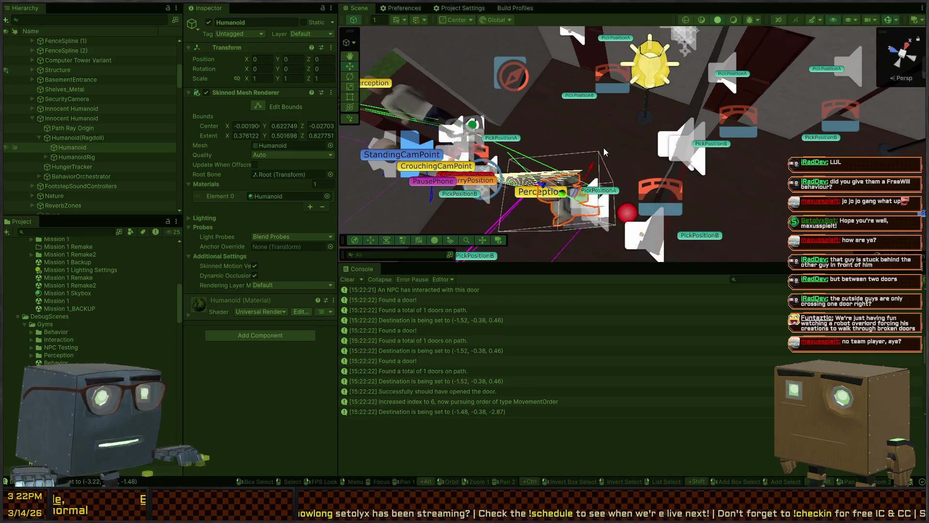
drag(598, 146, 578, 120)
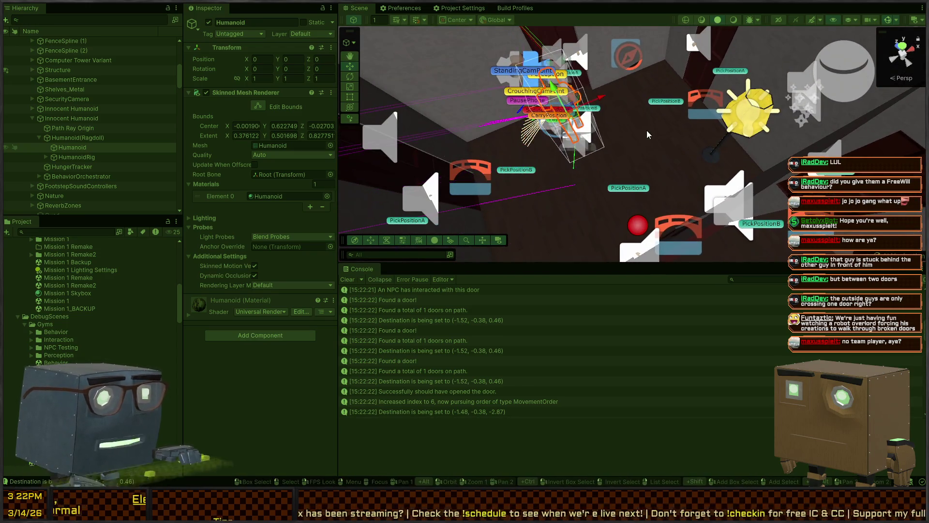
drag(646, 130, 598, 102)
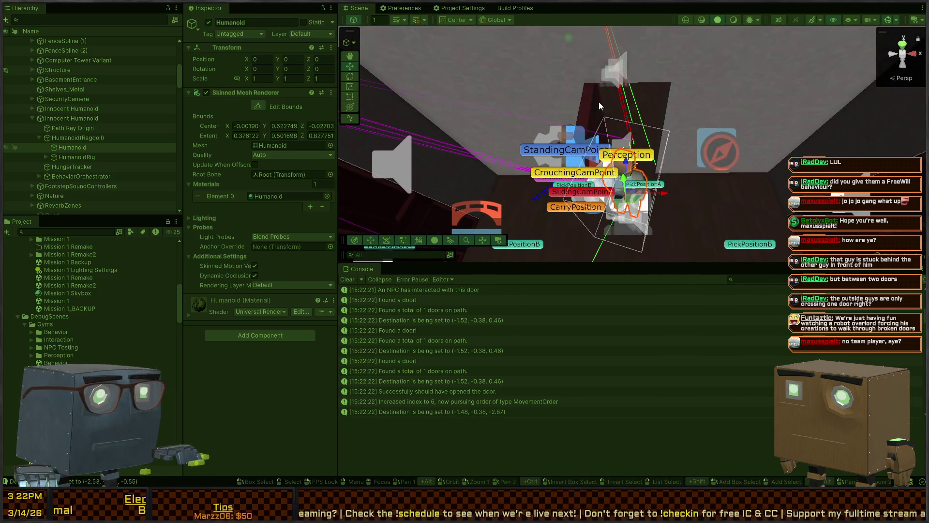
mouse_move(661, 88)
mouse_down()
mouse_move(656, 76)
mouse_move(625, 105)
mouse_move(536, 117)
mouse_up()
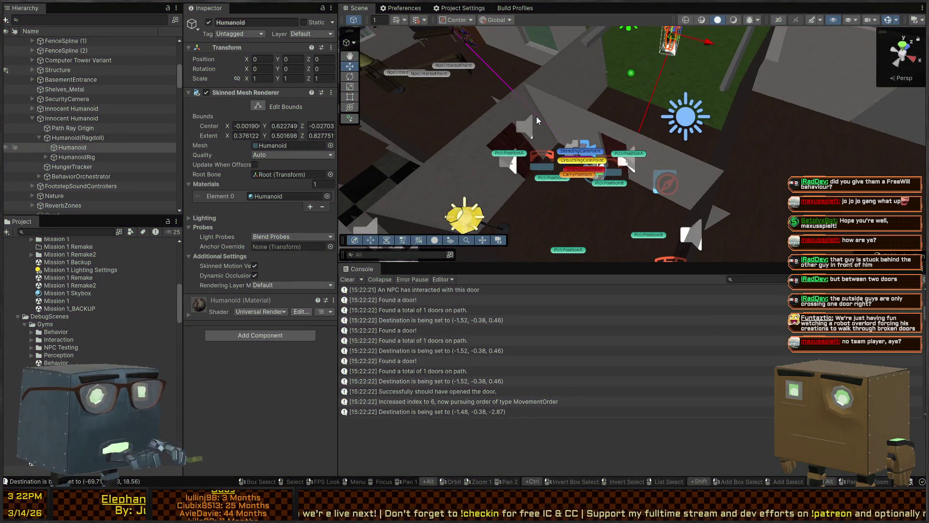
Exit Play mode and swing the view to look down on the rooms
key(ctrl+p)
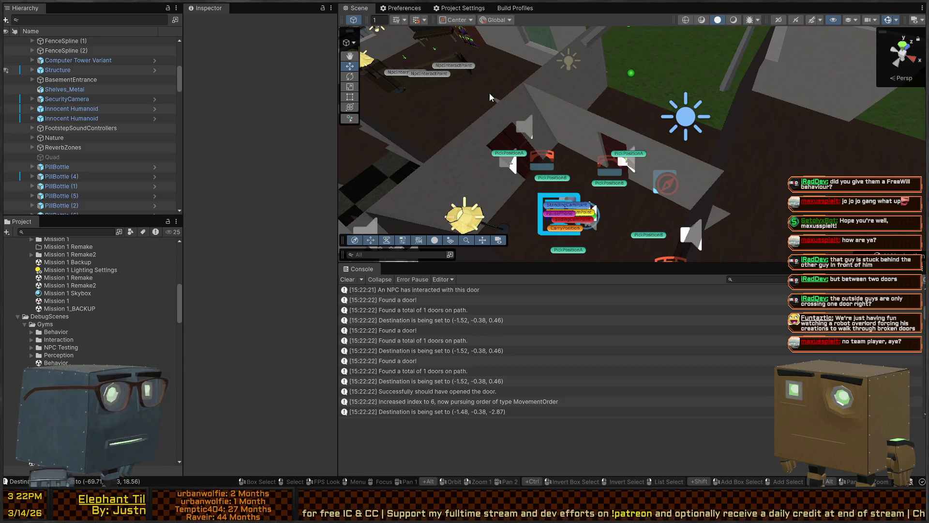
mouse_move(662, 66)
mouse_down()
mouse_move(613, 70)
mouse_move(509, 47)
mouse_move(496, 80)
mouse_up()
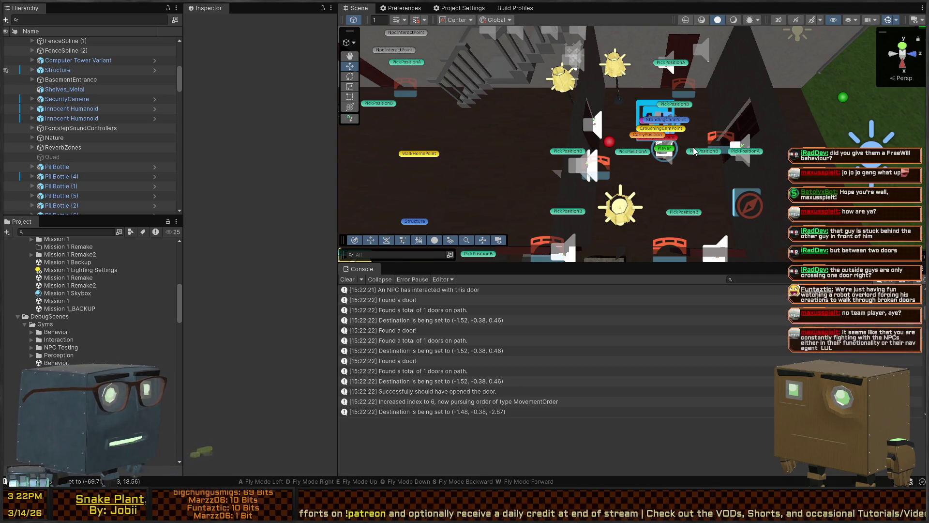
mouse_move(694, 151)
mouse_down()
mouse_move(499, 119)
mouse_move(735, 103)
mouse_move(661, 127)
mouse_move(583, 101)
mouse_move(698, 121)
mouse_move(797, 69)
mouse_move(17, 56)
mouse_move(38, 35)
mouse_move(226, 88)
mouse_move(910, 83)
mouse_move(559, 53)
mouse_move(917, 59)
mouse_move(684, 145)
mouse_move(700, 146)
mouse_move(817, 110)
mouse_move(19, 89)
mouse_up()
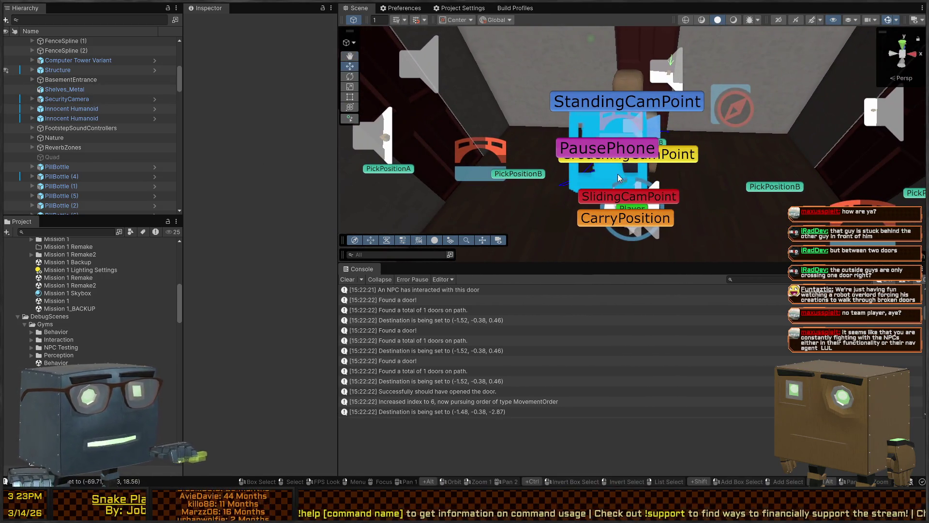
Start the game running again and fly the view over to the NPC's door
key(w)
key(s)
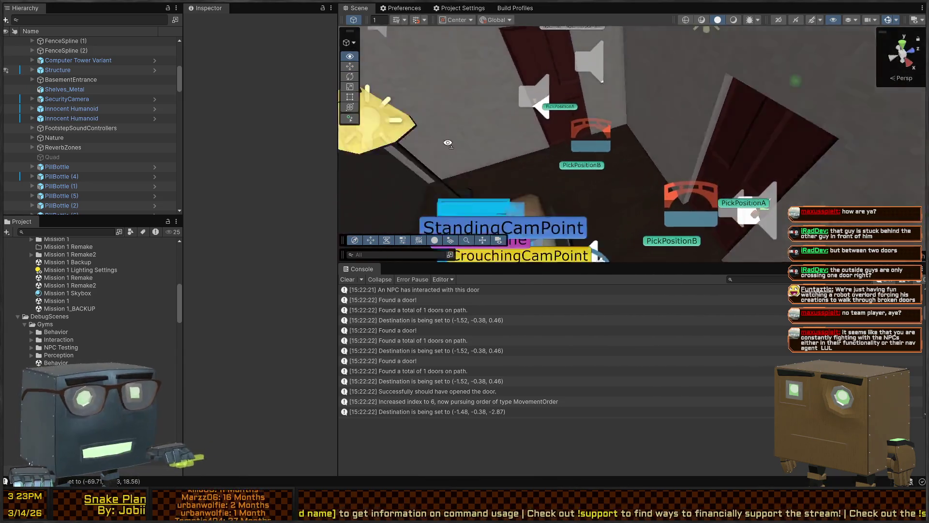
key(e)
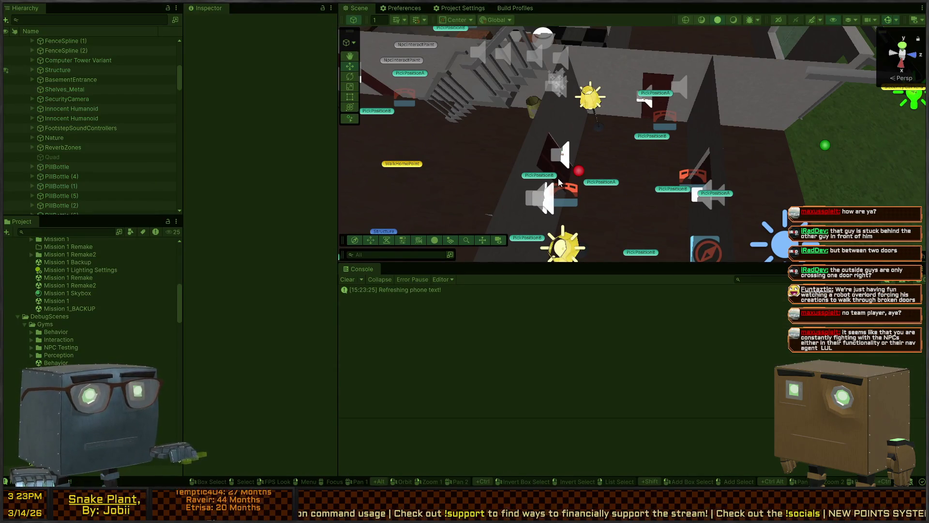
mouse_move(595, 199)
mouse_down()
mouse_move(571, 158)
mouse_move(481, 133)
mouse_move(541, 138)
mouse_up()
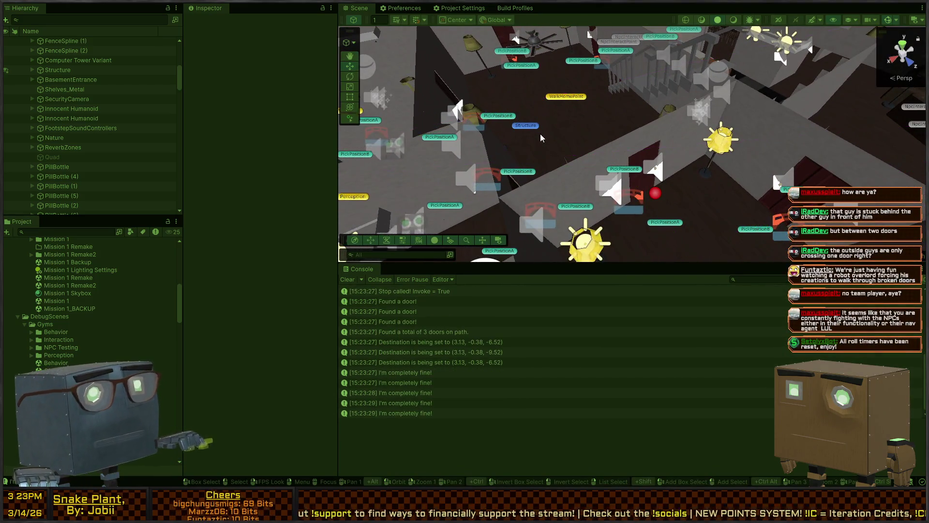
Select the door's DoorInteractable under RootOverride and orbit to watch the NPC at the door
click(642, 176)
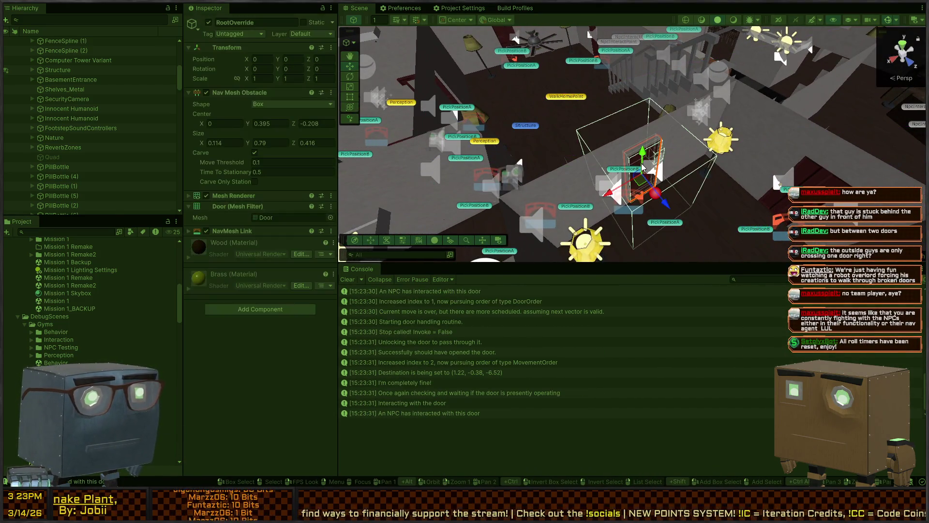
click(59, 200)
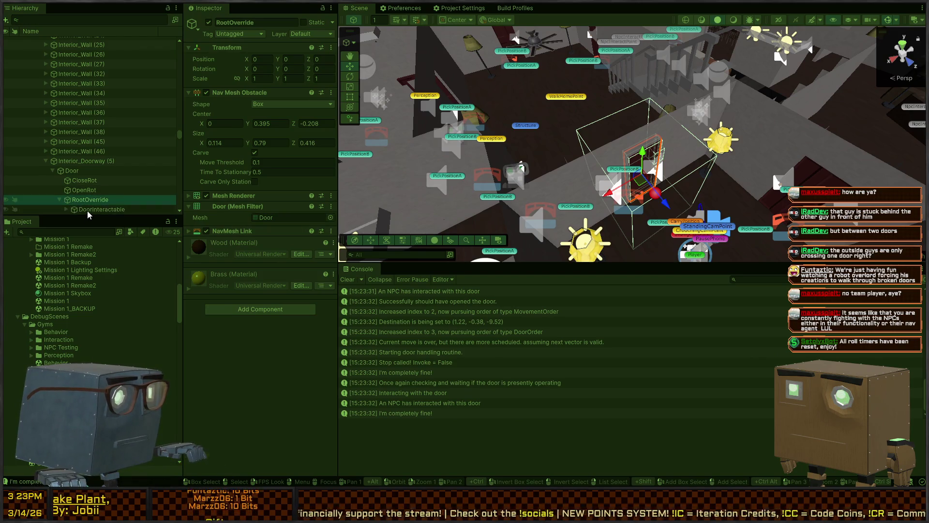
click(92, 209)
scroll(282, 197, down, 8)
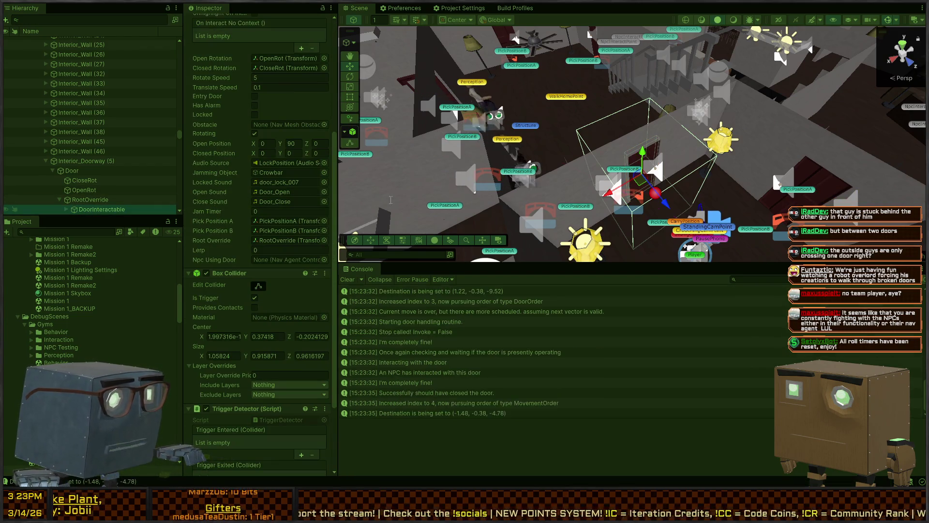
drag(717, 175, 665, 160)
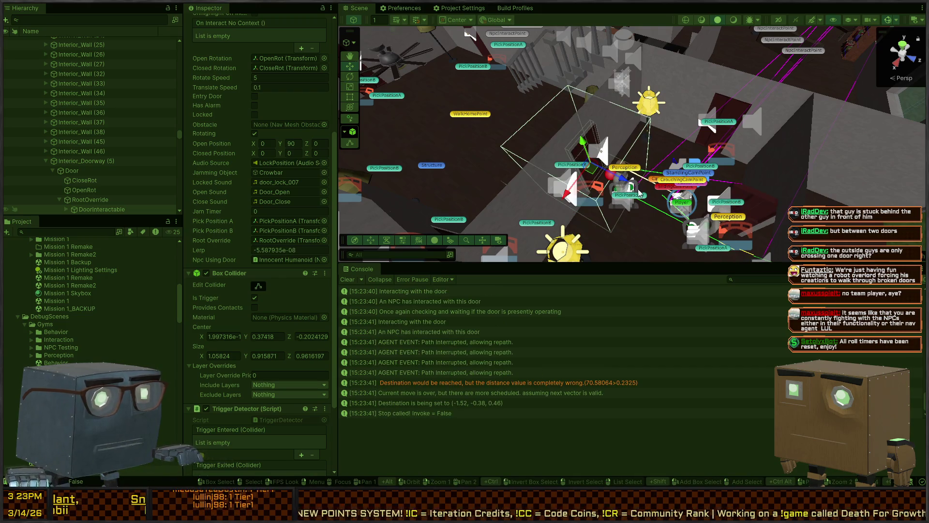
drag(639, 192, 782, 202)
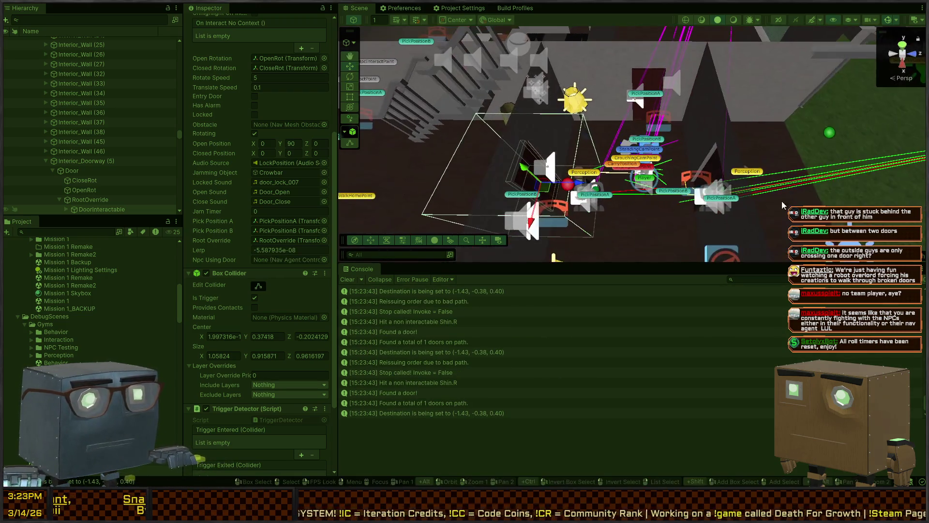
click(712, 164)
mouse_move(651, 203)
mouse_down()
mouse_move(758, 184)
mouse_move(737, 207)
mouse_move(671, 198)
mouse_move(791, 133)
mouse_move(604, 137)
mouse_move(748, 184)
mouse_move(739, 181)
mouse_up()
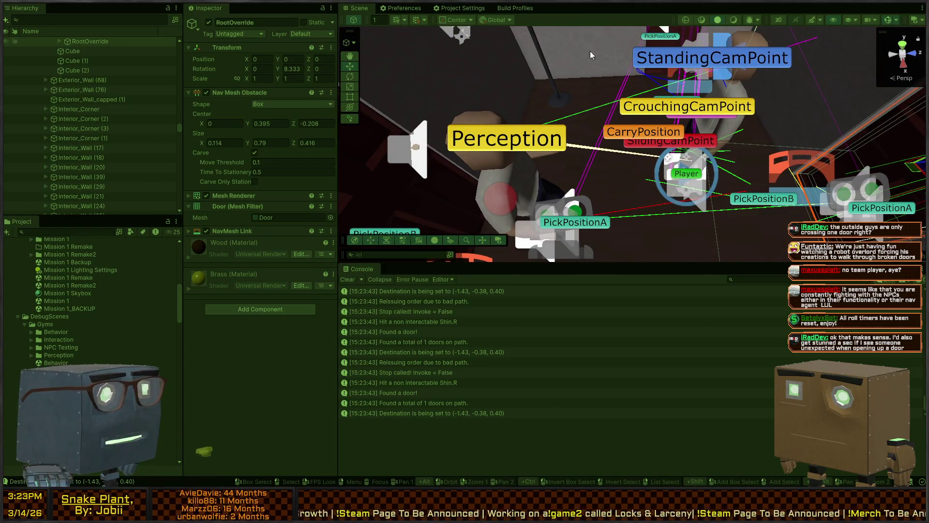
Select the Innocent Humanoid, scroll to its Nav Agent Controller, and pull back over the room
click(519, 175)
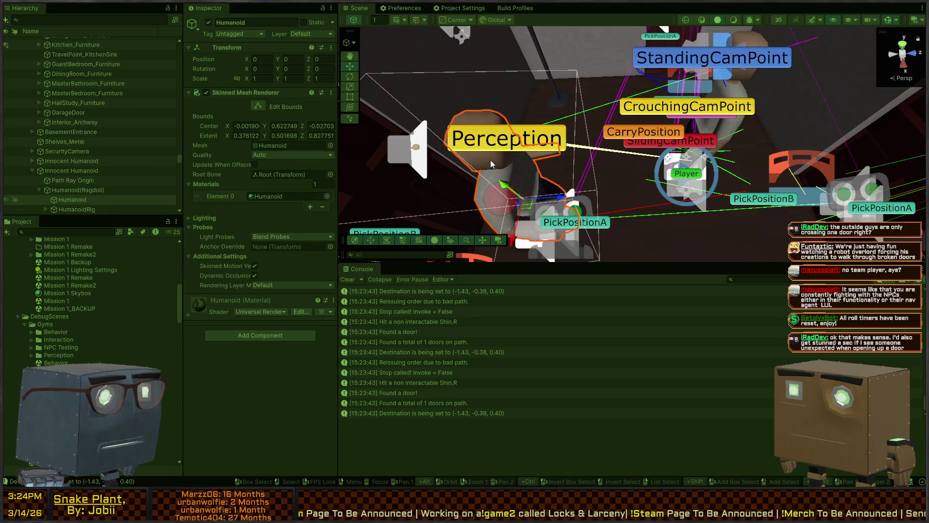
click(92, 170)
scroll(251, 193, down, 10)
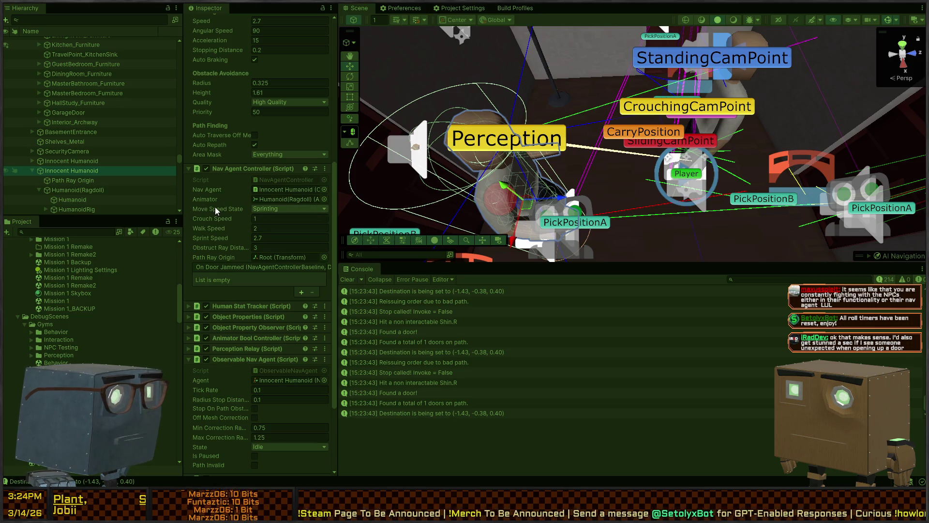
scroll(229, 201, down, 3)
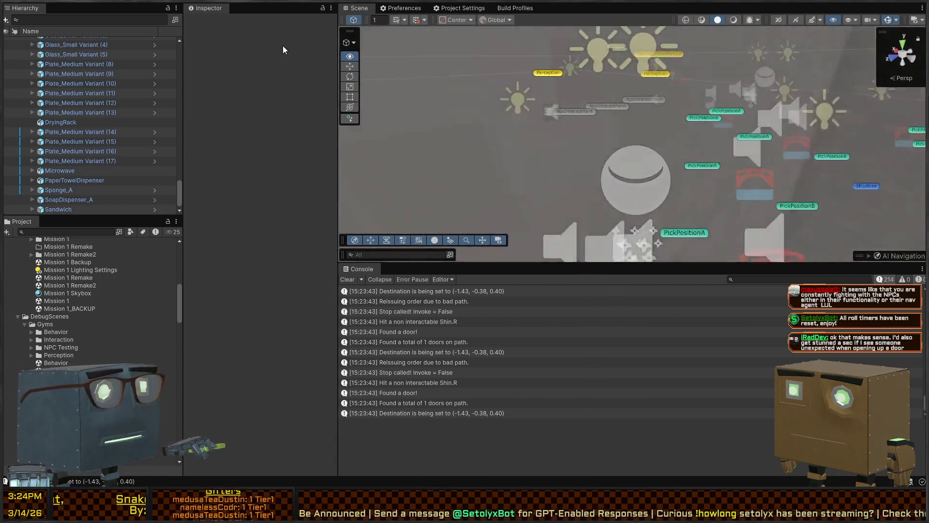
drag(283, 46, 265, 50)
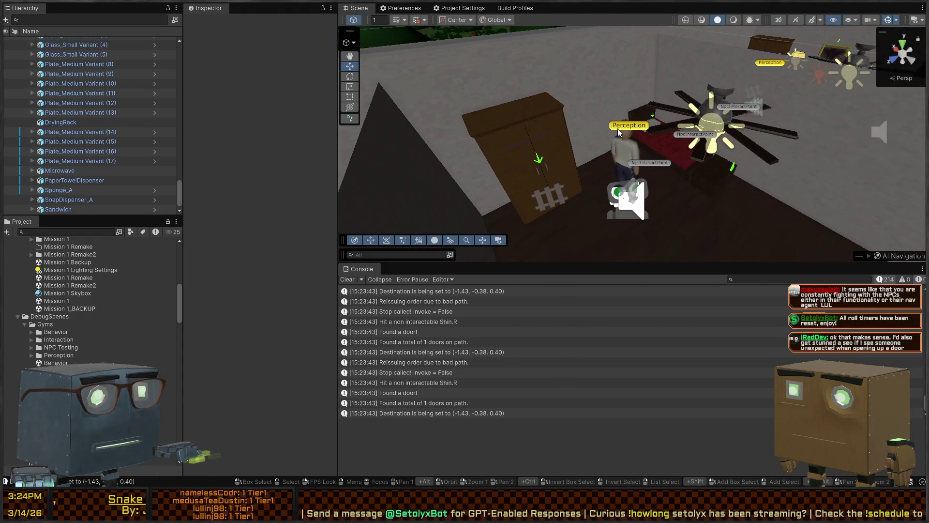
Select the NPC's Perception child, scroll to Threat Awareness, and locate its script
click(619, 132)
click(619, 132)
scroll(248, 149, down, 5)
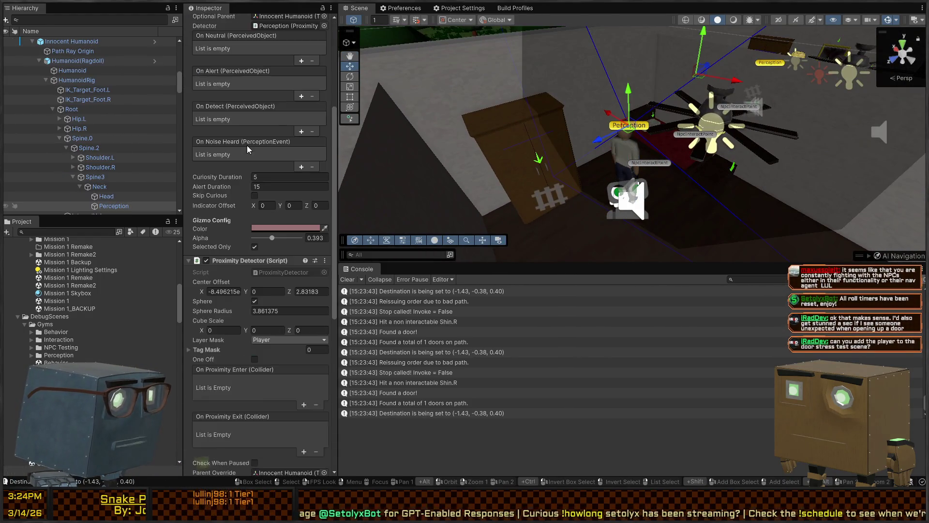
scroll(249, 149, down, 4)
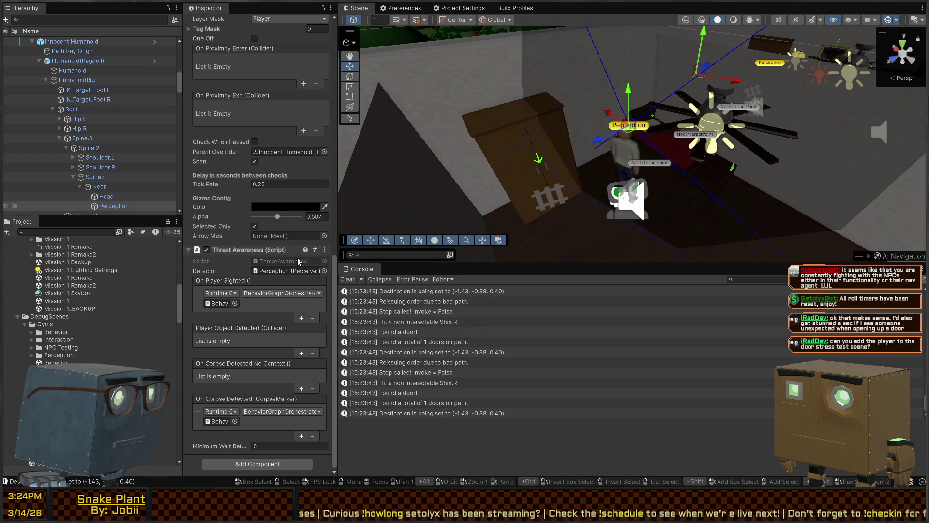
click(299, 262)
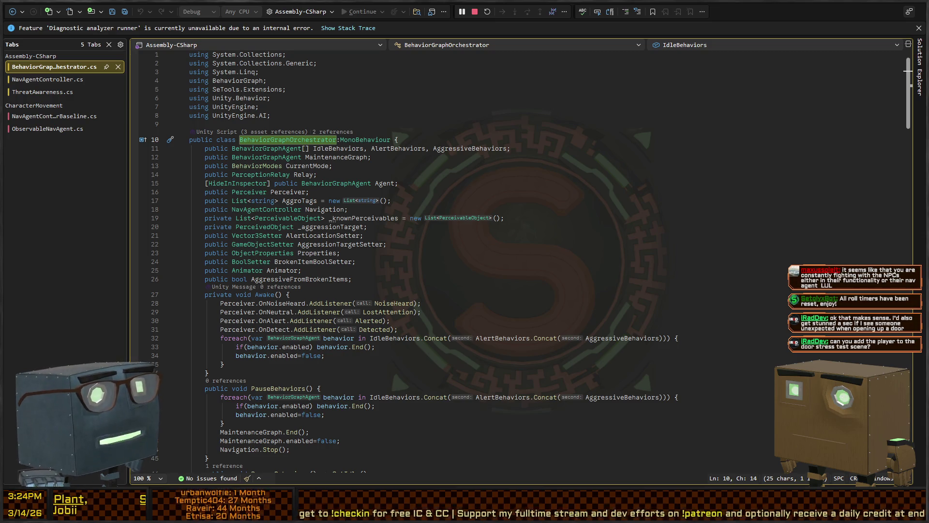
Review the Relay and Animator fields, the Awake loop and the perception handlers, then return to Unity
click(380, 174)
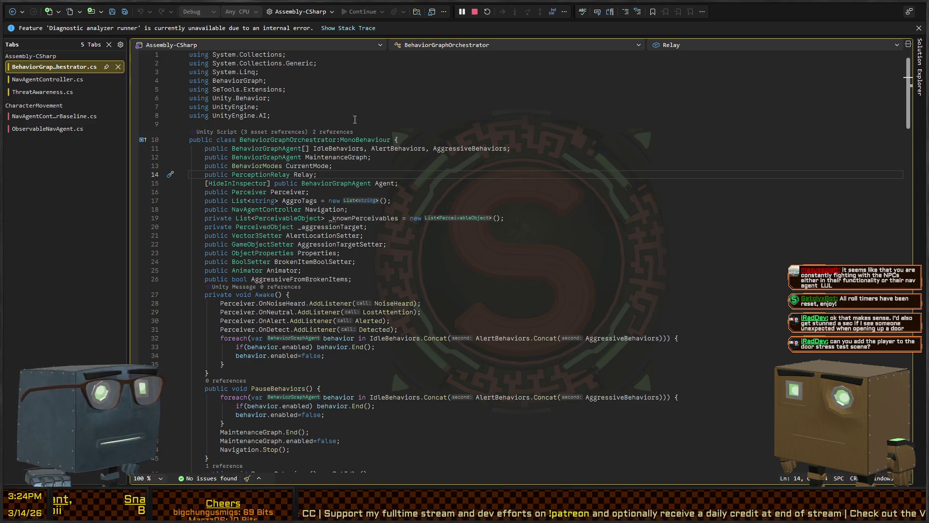
scroll(355, 119, down, 4)
click(430, 176)
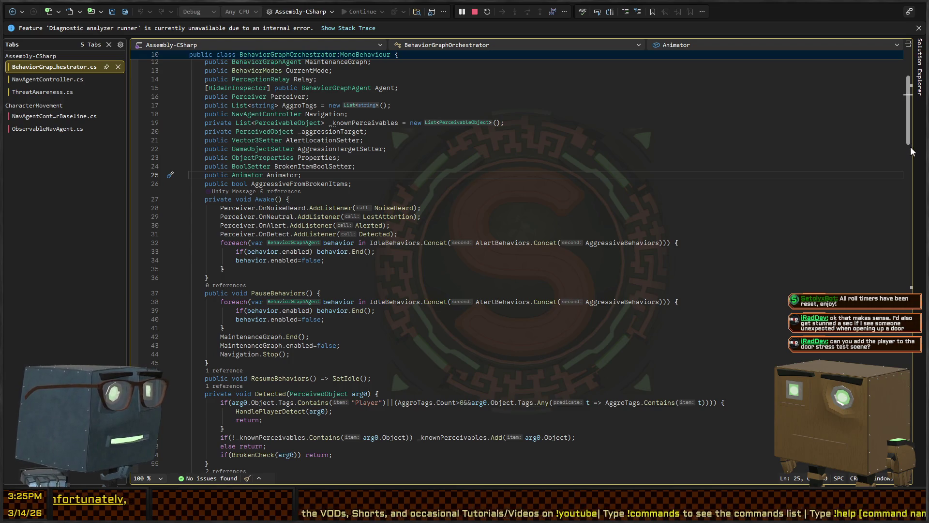
scroll(912, 146, down, 2)
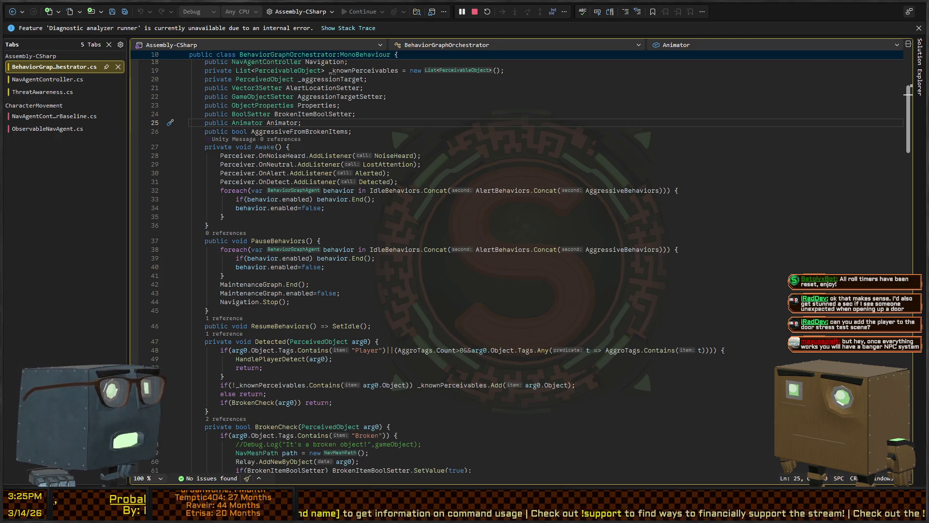
click(358, 218)
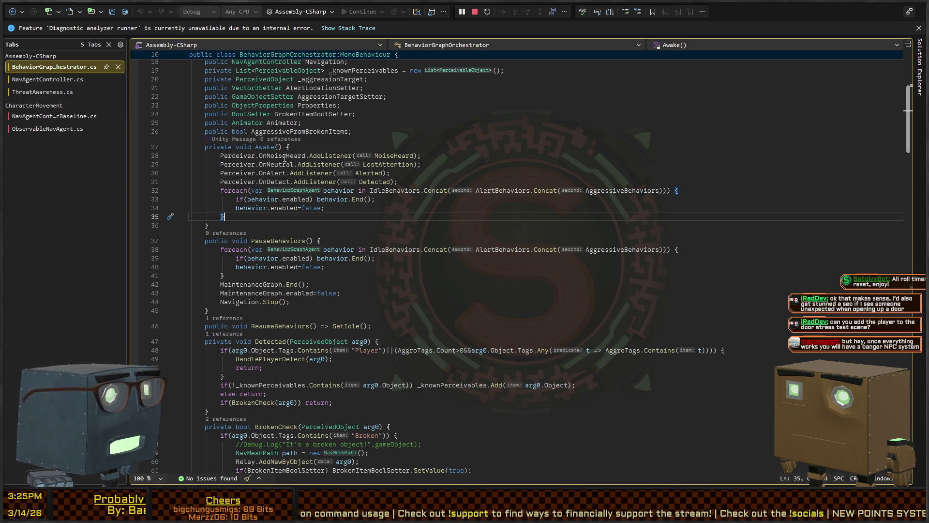
scroll(242, 225, down, 2)
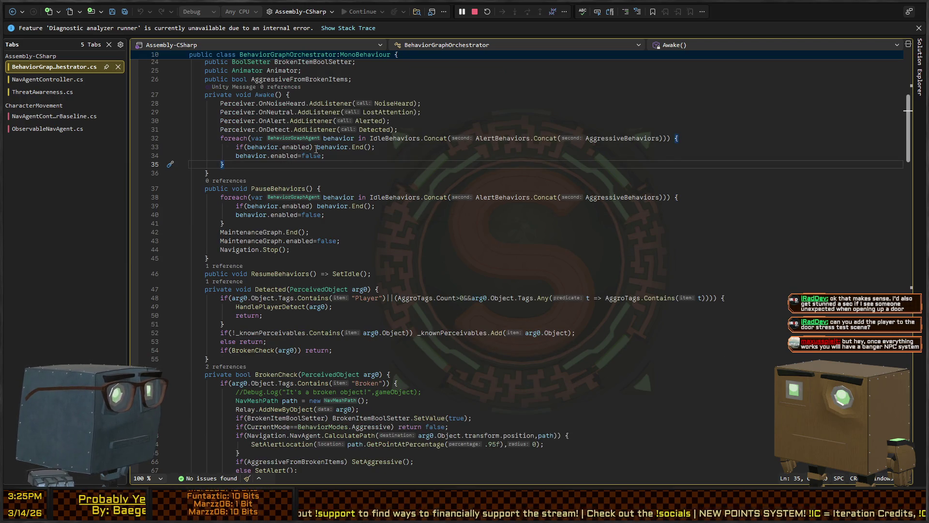
scroll(264, 180, down, 9)
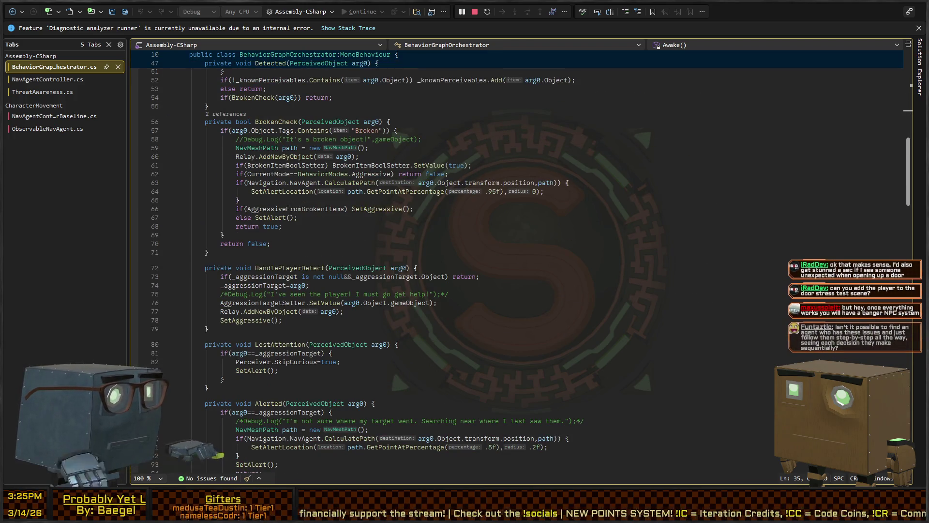
key(alt+Tab)
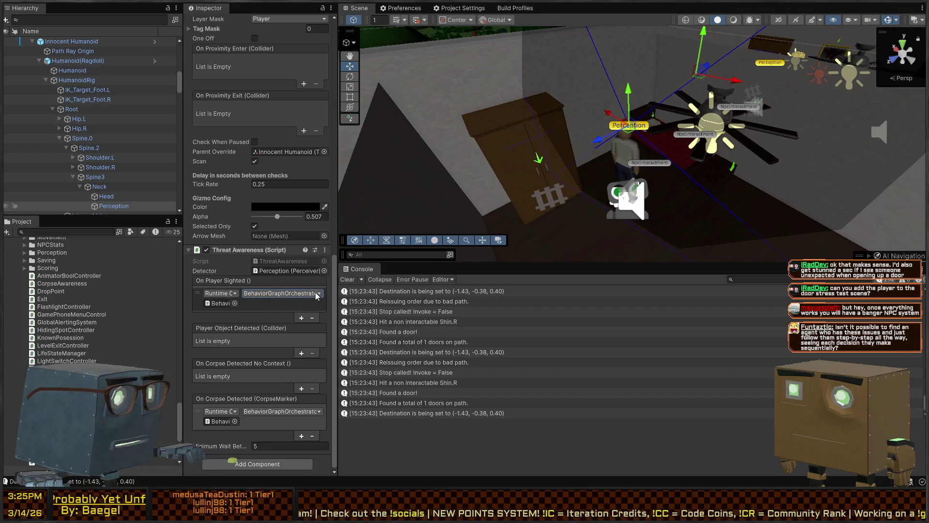
Widen the Inspector panel and scroll the orchestrator code down to its SetMode methods
mouse_move(337, 291)
mouse_down()
mouse_move(485, 281)
mouse_move(341, 281)
mouse_up()
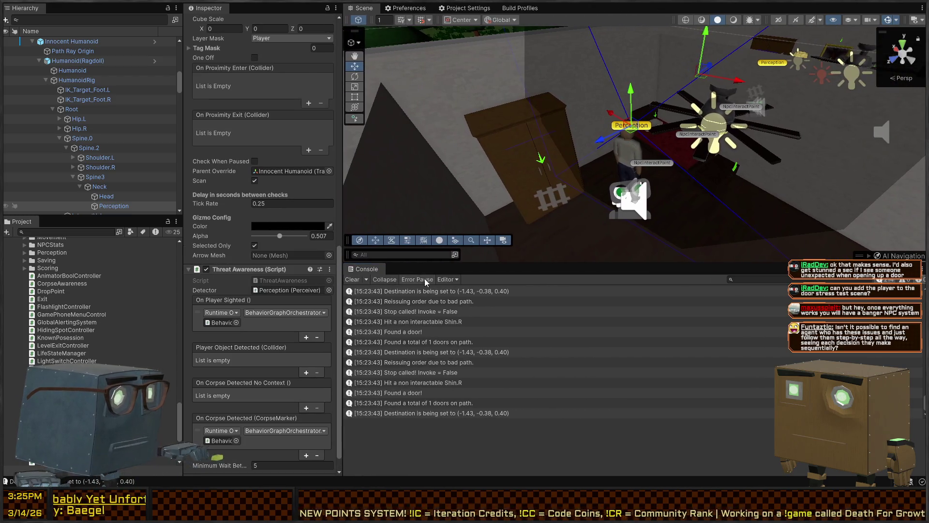
scroll(426, 304, down, 20)
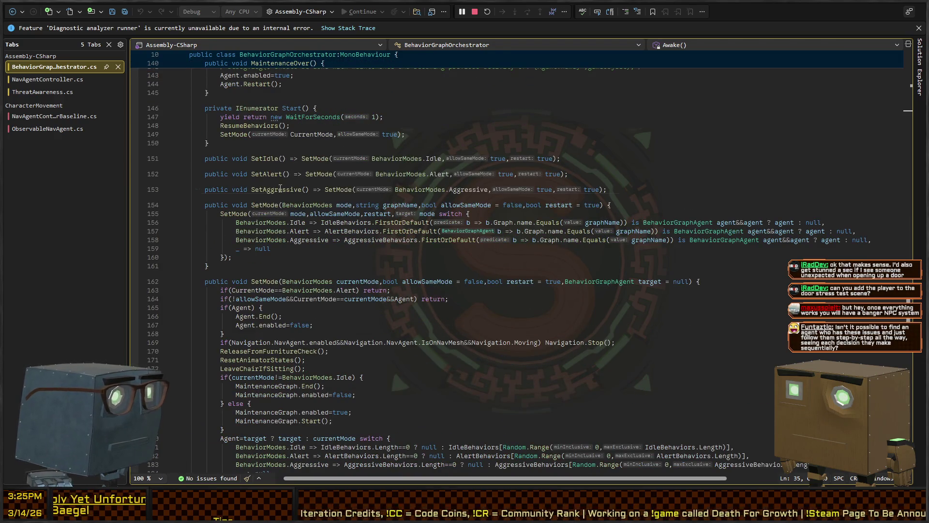
Jump from SetAggressive's SetMode call to its definition and review the Agent enable and restart lines
click(338, 190)
key(F12)
scroll(349, 236, down, 6)
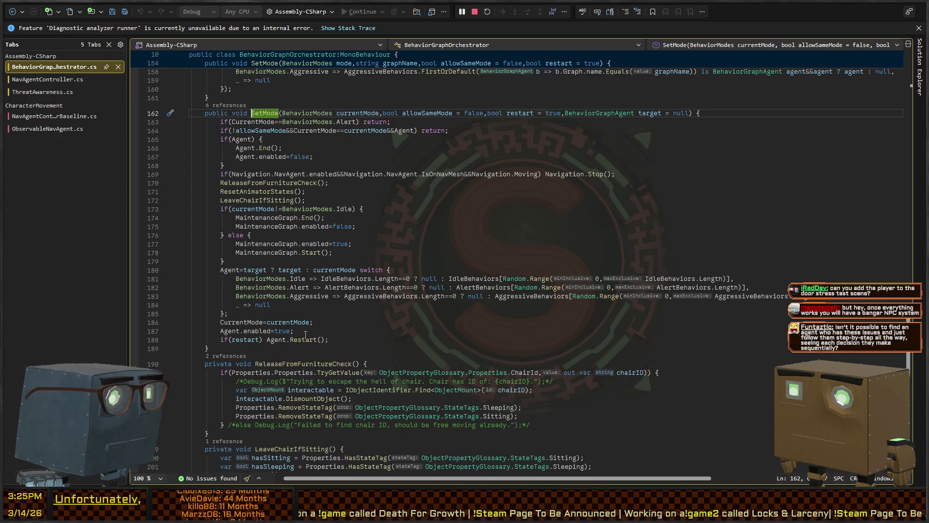
click(345, 333)
click(331, 342)
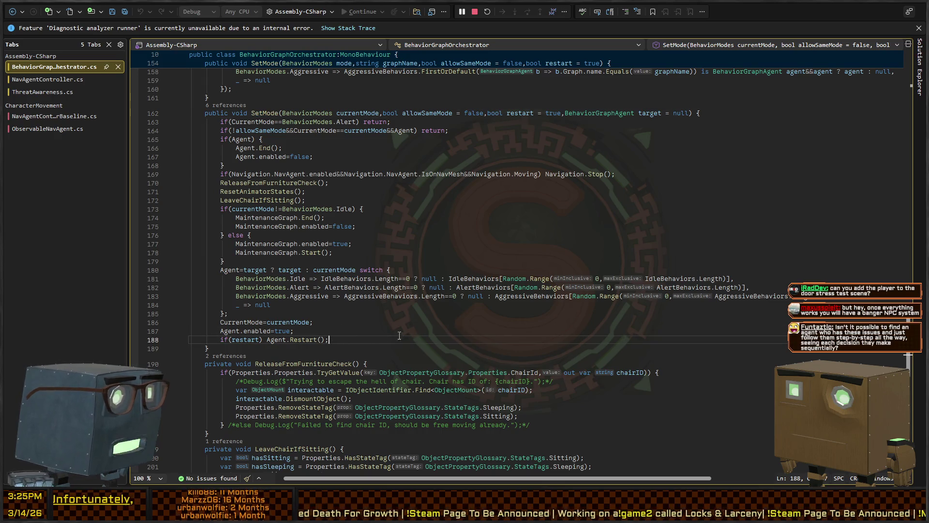
scroll(460, 256, up, 4)
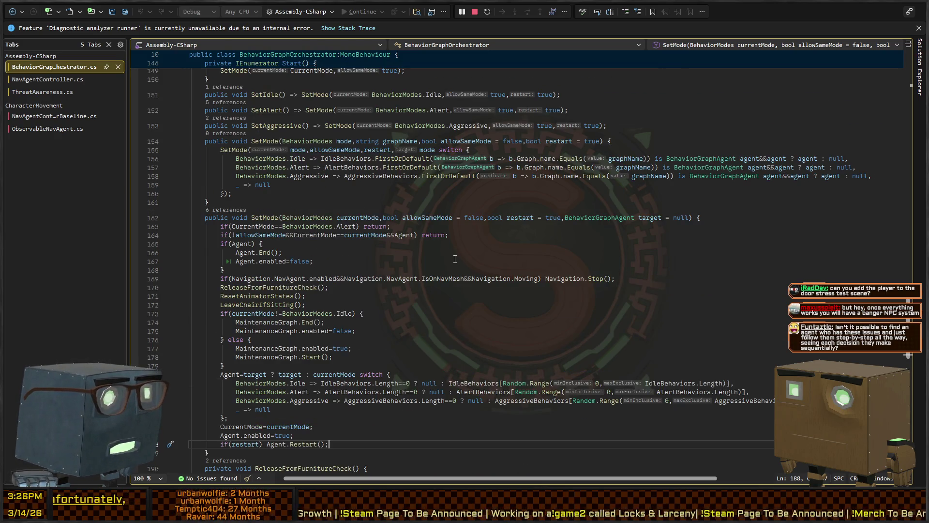
scroll(455, 259, up, 8)
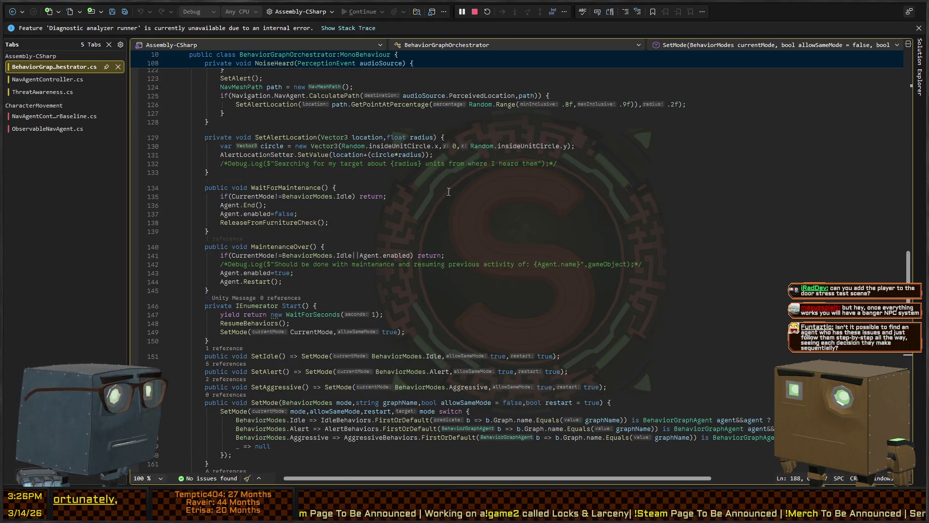
key(alt+Tab)
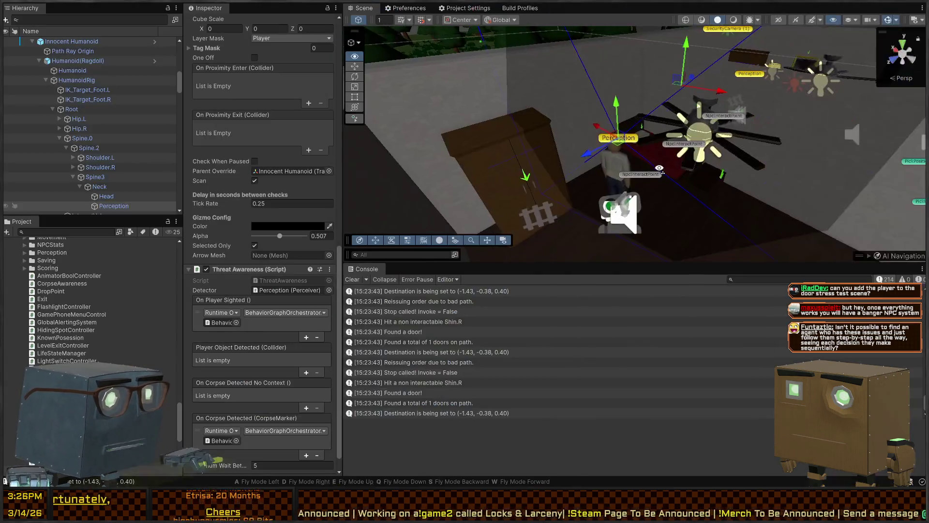
Inspect BehaviorOrchestrator's Investigate and NotifyThenLeave agents and locate the LeaveLevel graph asset
scroll(87, 146, down, 3)
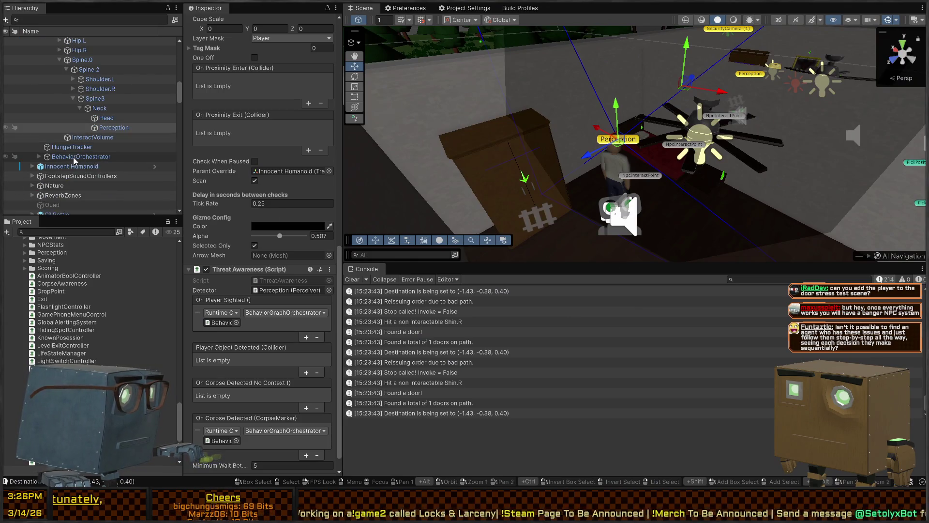
click(74, 148)
click(57, 158)
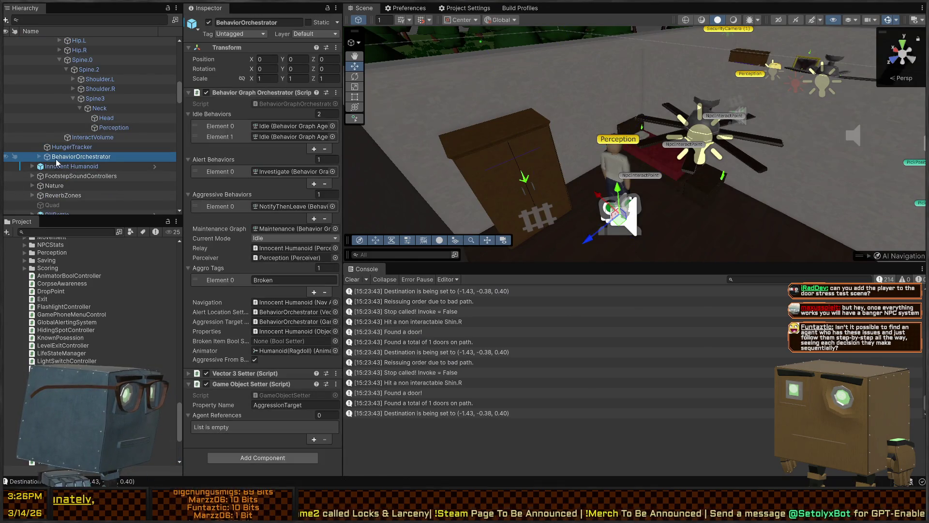
click(39, 157)
scroll(39, 160, down, 2)
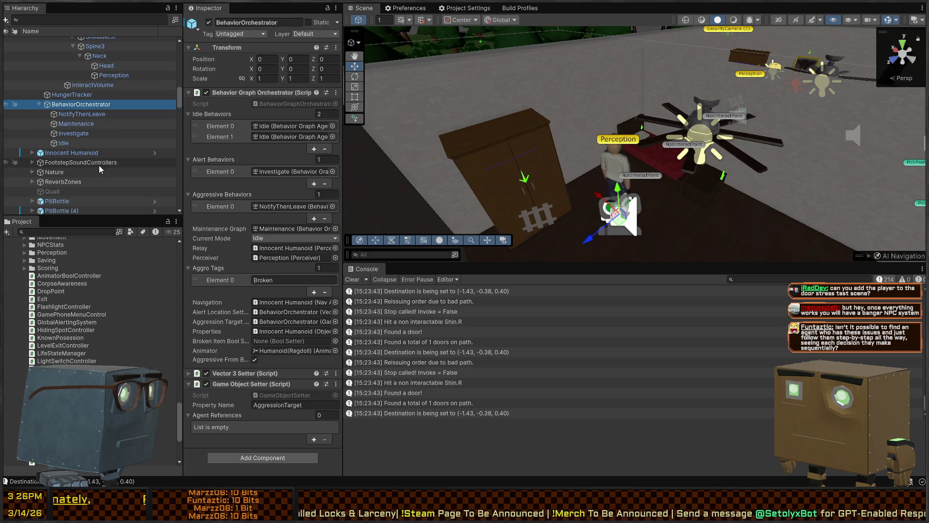
click(77, 134)
click(80, 115)
click(294, 104)
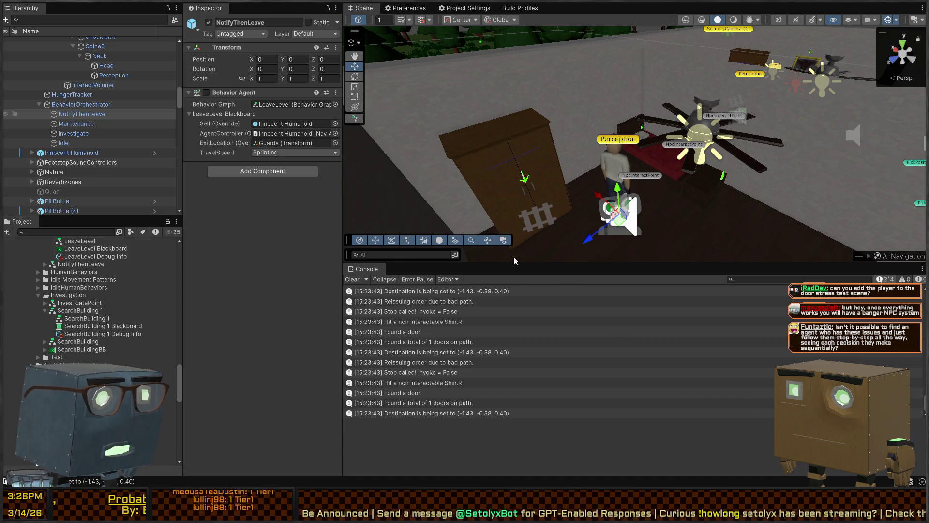
key(alt+Tab)
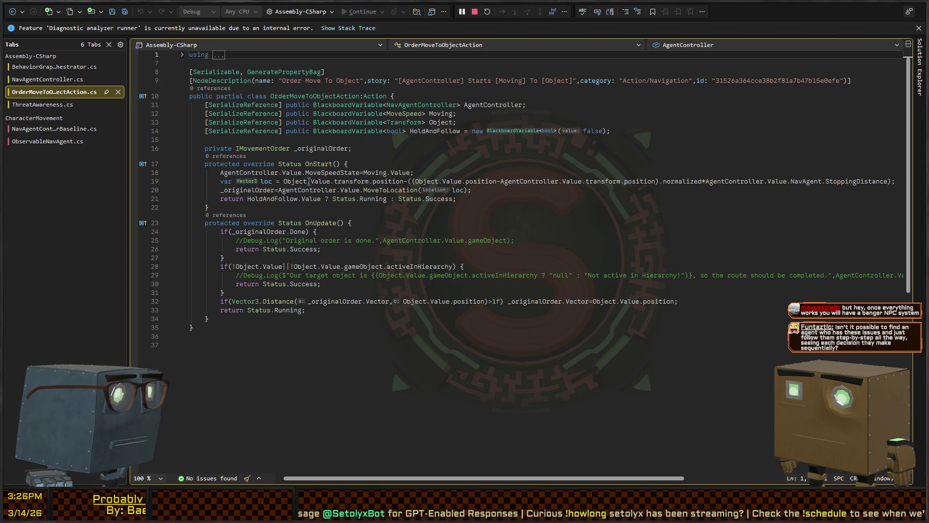
Examine OnStart's target position, loc assignment and MoveToLocation call on line 20
click(421, 172)
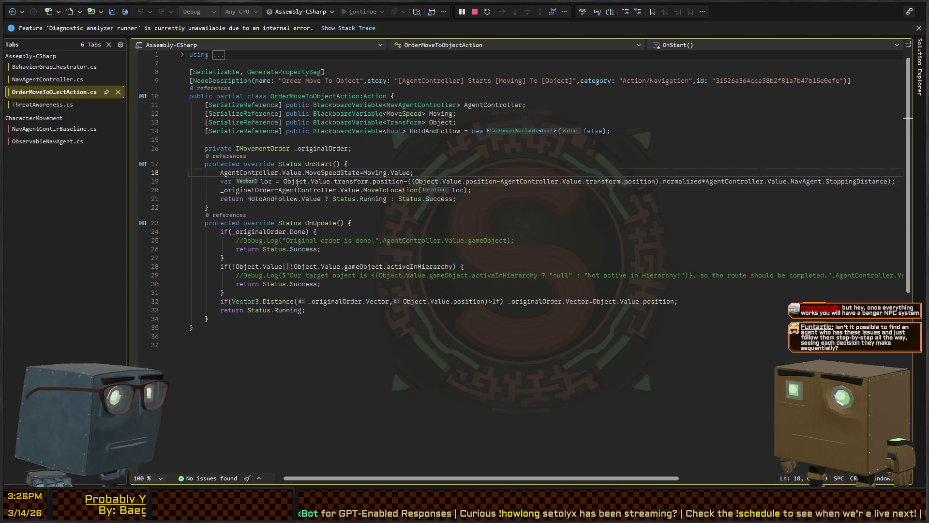
click(350, 182)
click(280, 182)
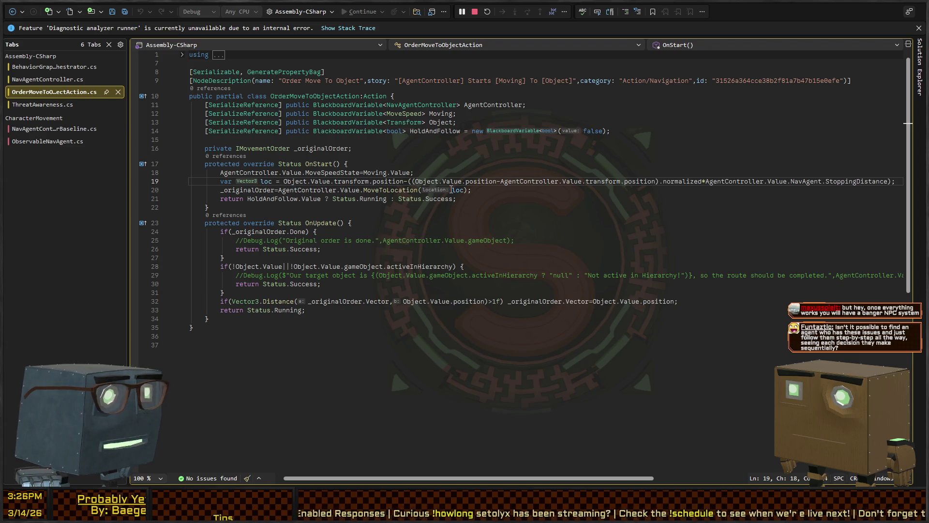
click(393, 190)
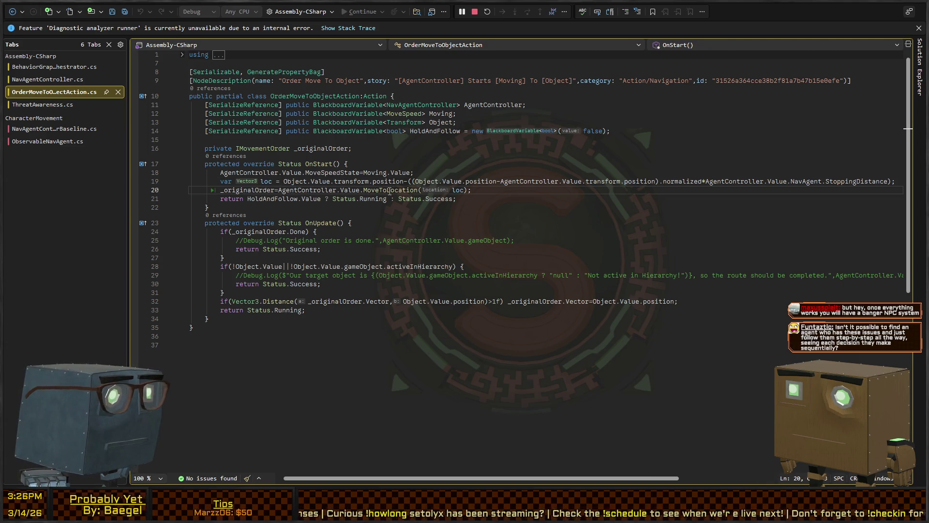
Follow MoveToLocation to its NavAgentControllerBaseline definition, then open NavAgentController.cs
ctrl+click(390, 191)
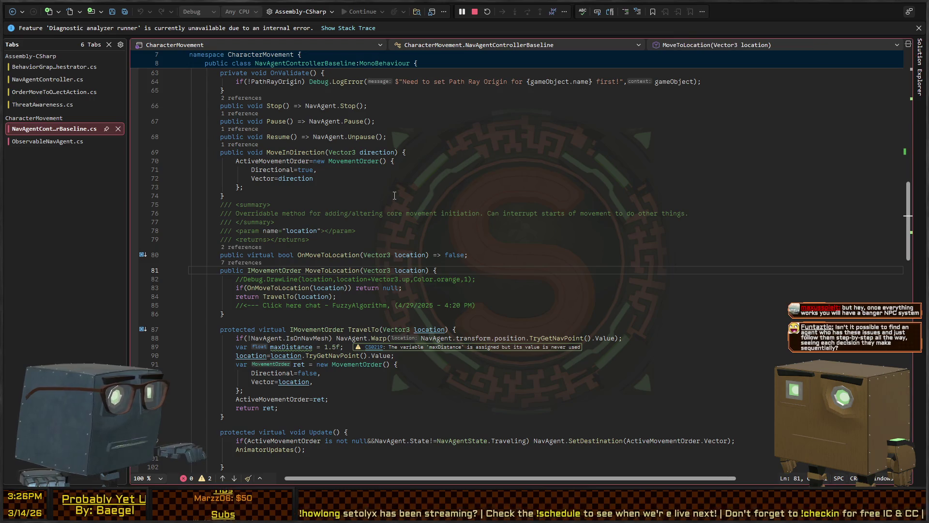
click(276, 289)
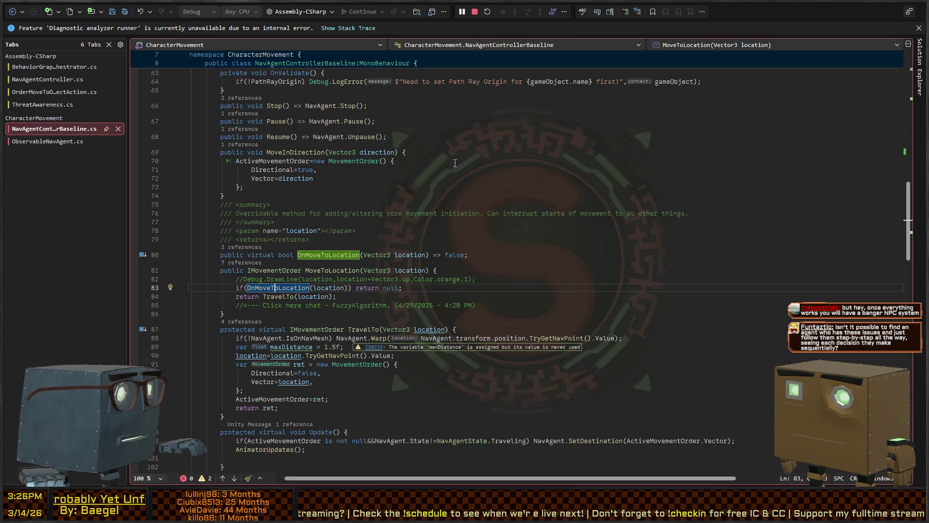
key(ctrl+minus)
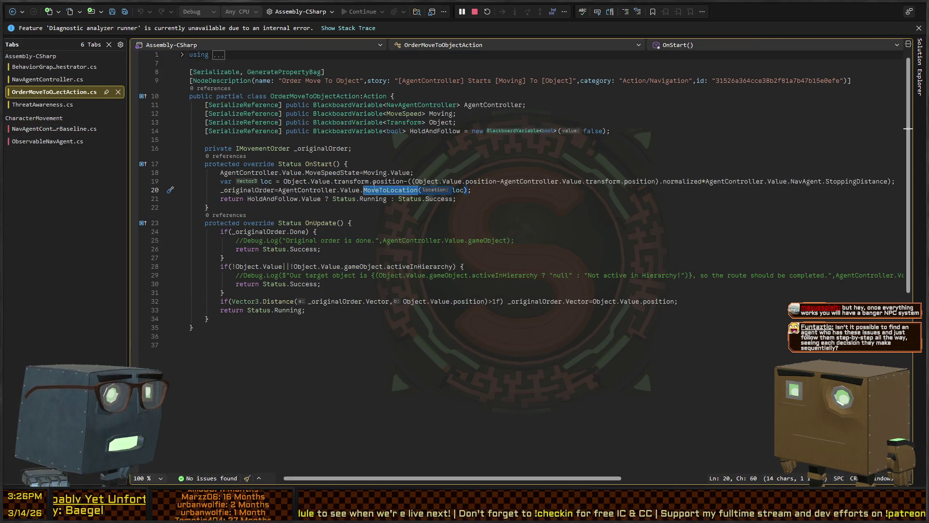
key(F12)
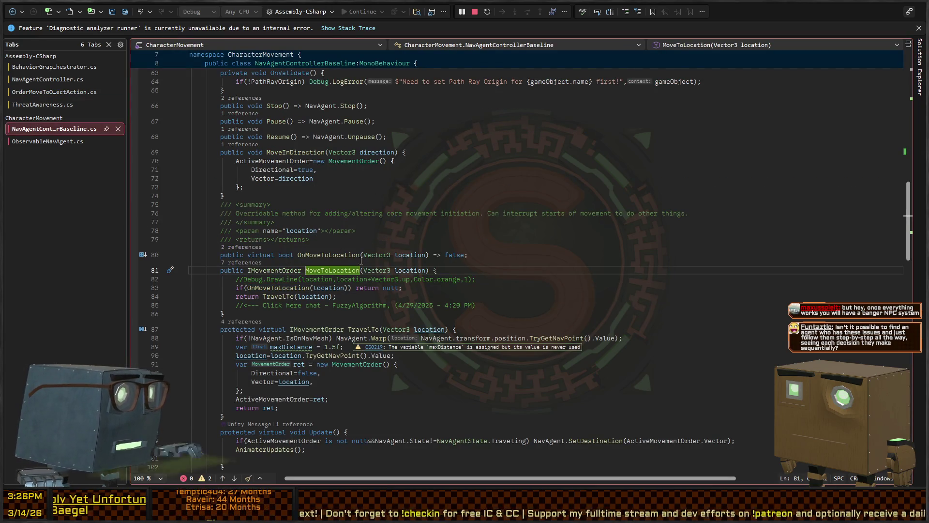
click(45, 79)
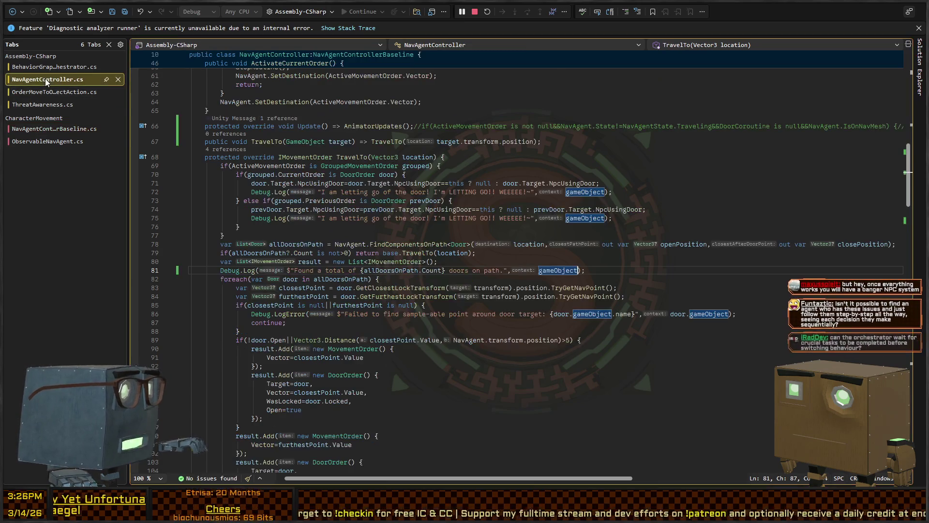
scroll(327, 226, up, 20)
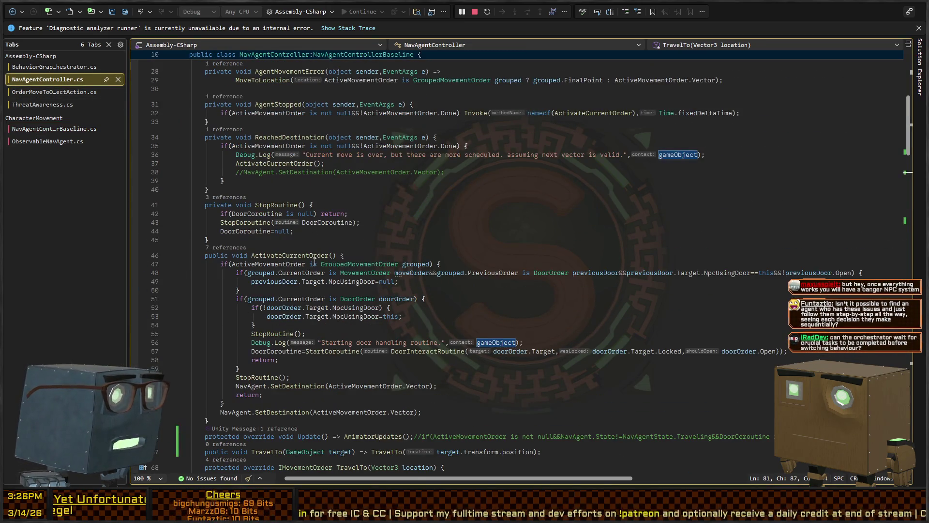
scroll(326, 245, down, 20)
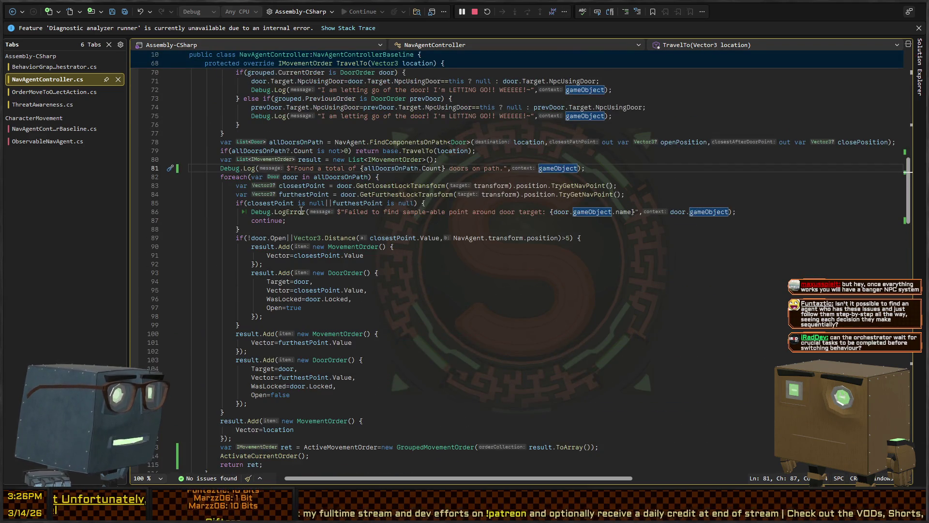
scroll(301, 211, up, 8)
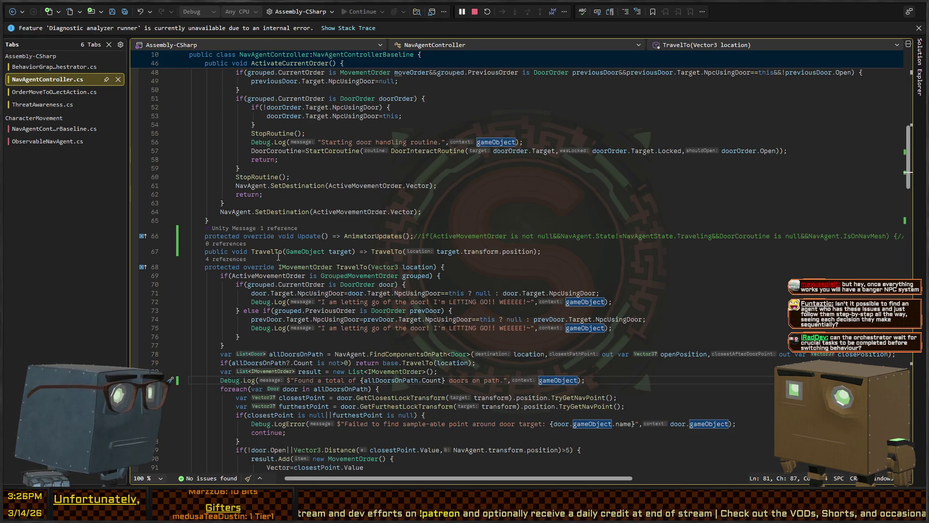
scroll(320, 252, up, 10)
scroll(340, 236, up, 2)
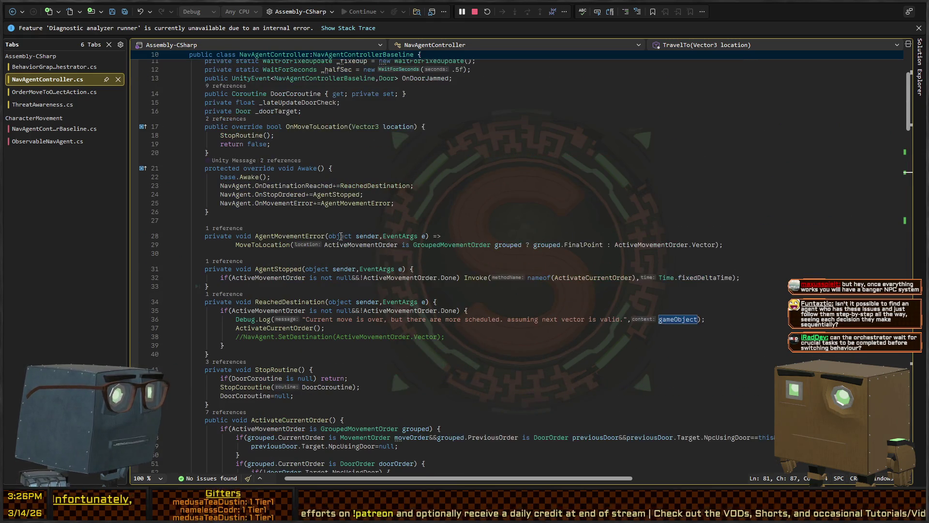
click(274, 268)
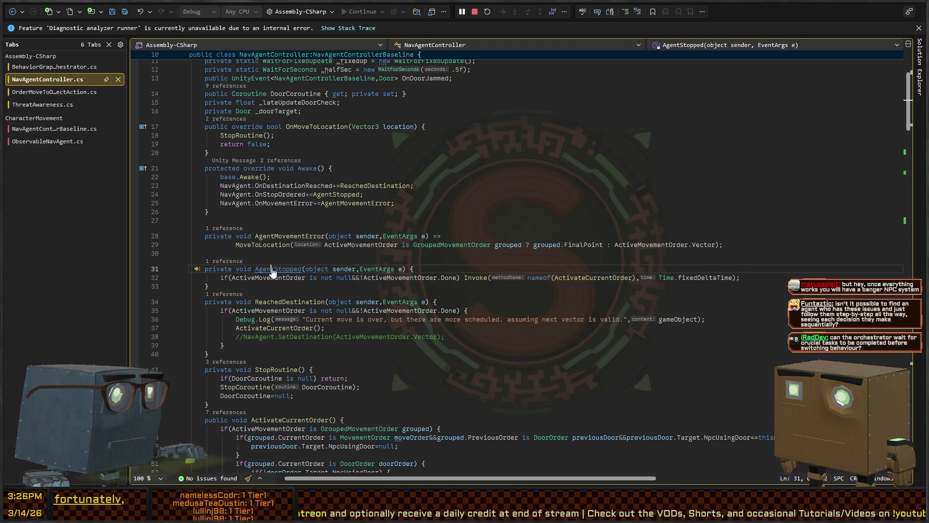
key(ctrl+f)
text(OnMove)
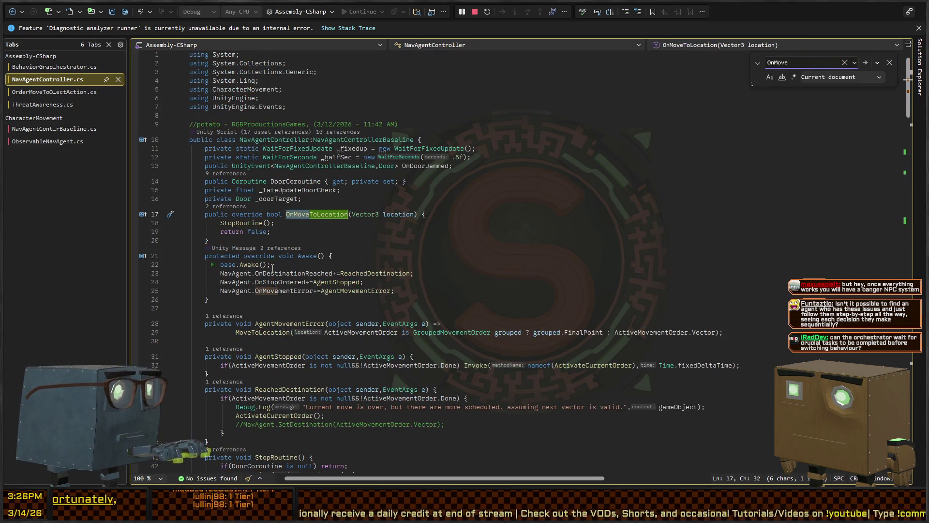
key(Escape)
click(271, 232)
click(249, 224)
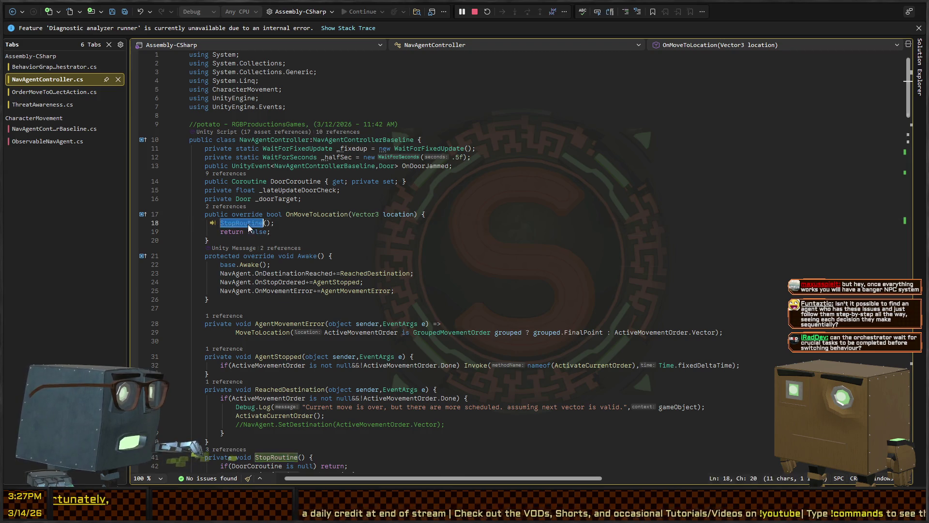
key(F12)
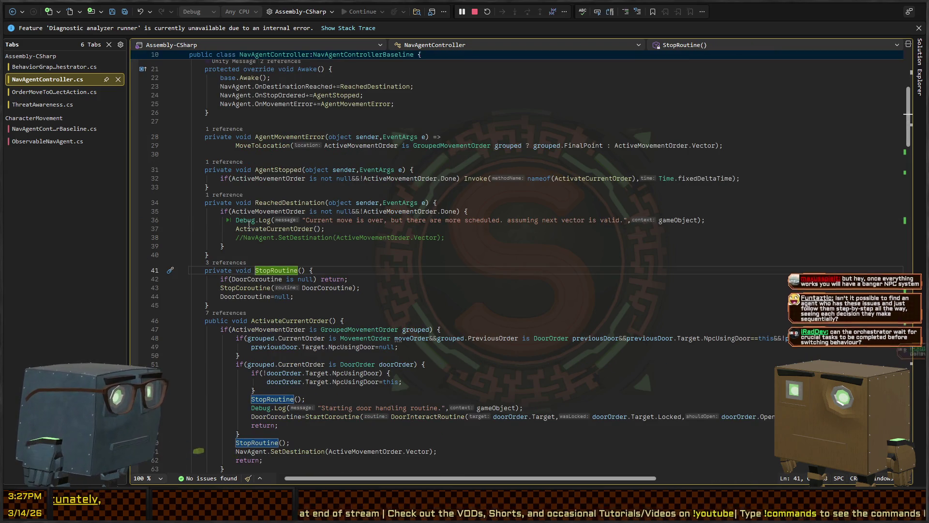
scroll(315, 250, down, 2)
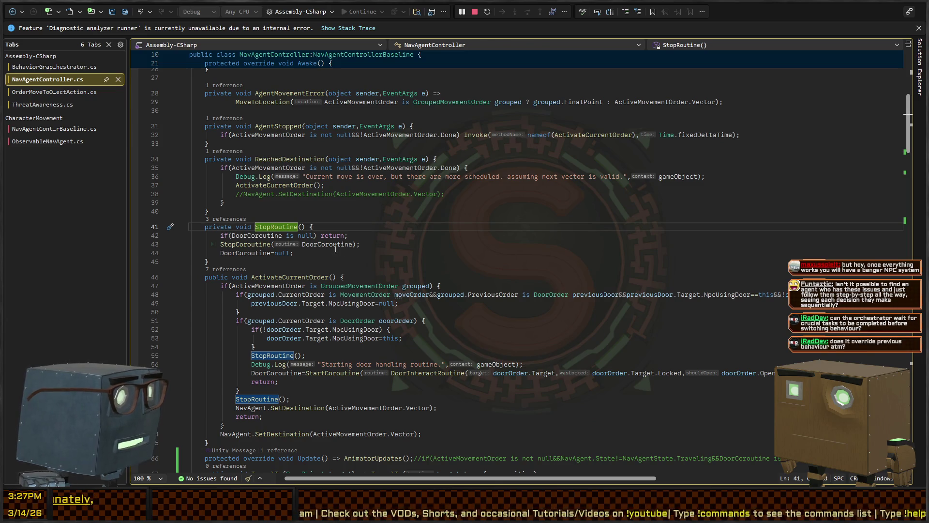
click(336, 245)
scroll(402, 212, down, 7)
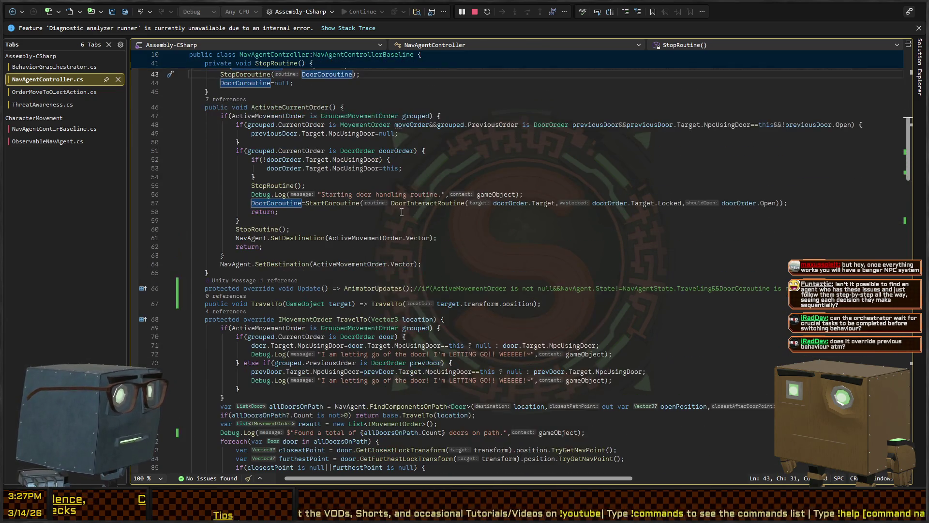
scroll(401, 212, up, 2)
click(386, 124)
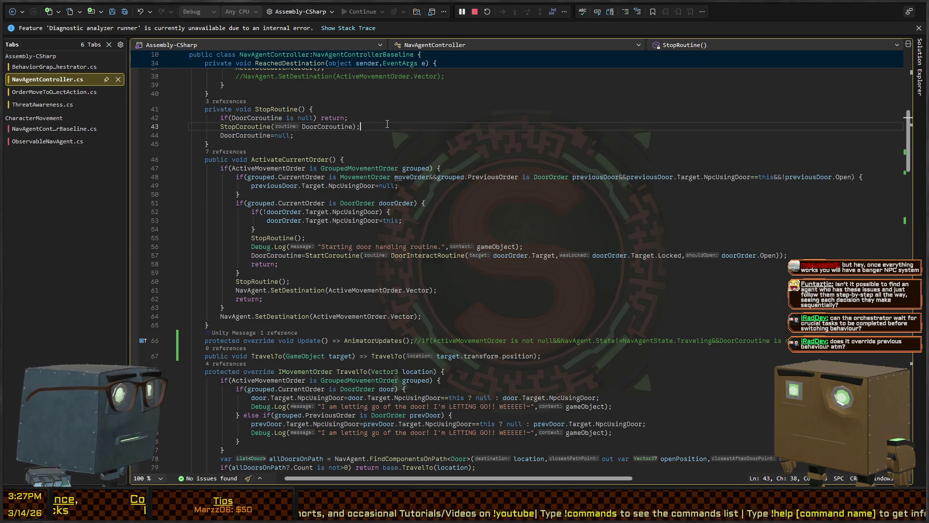
scroll(429, 210, down, 10)
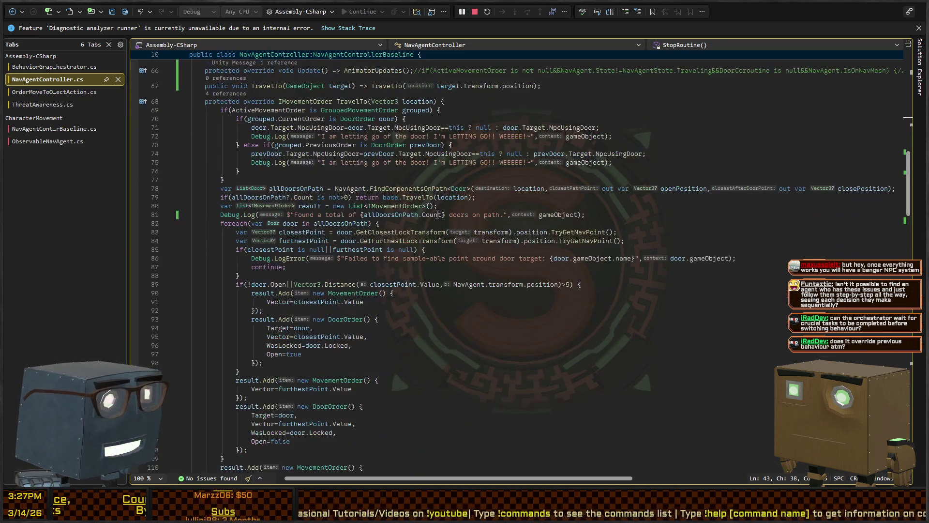
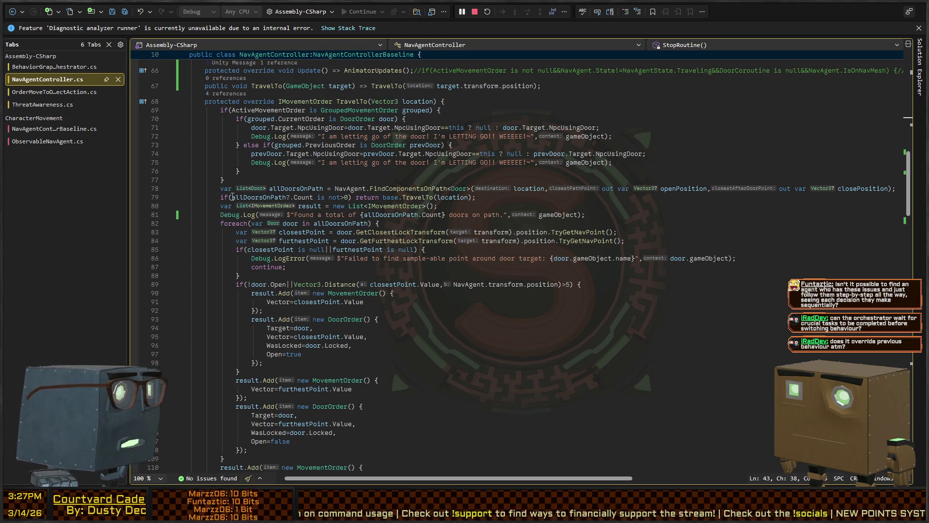
Highlight where DoorCoroutine is used in NavAgentController.cs
scroll(237, 75, up, 9)
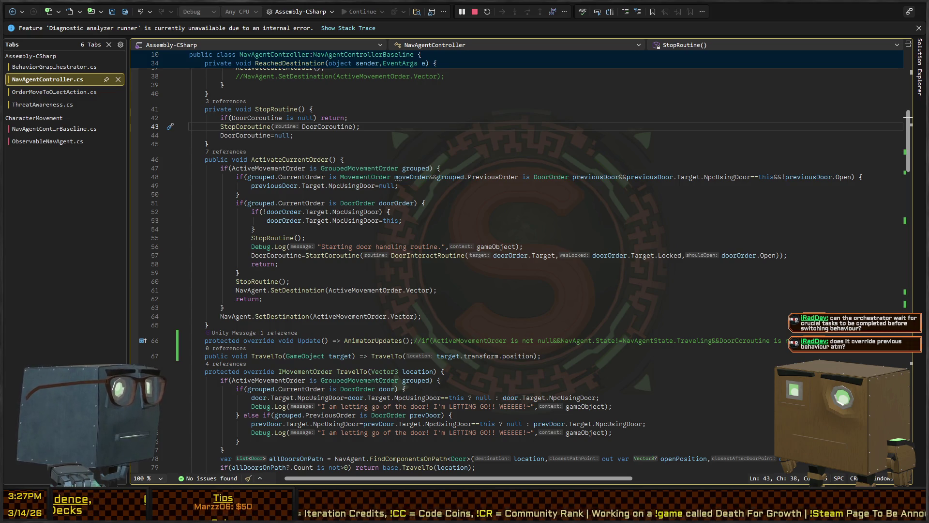
scroll(516, 262, up, 4)
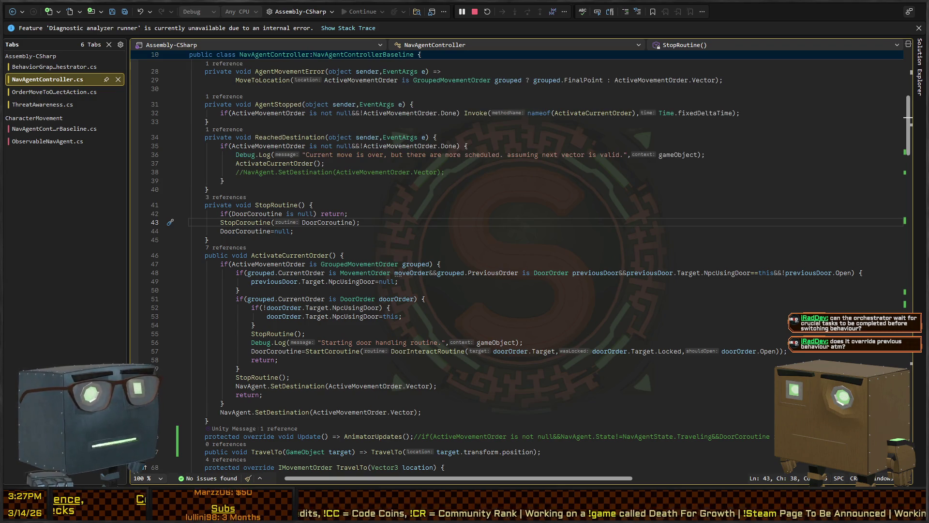
click(316, 224)
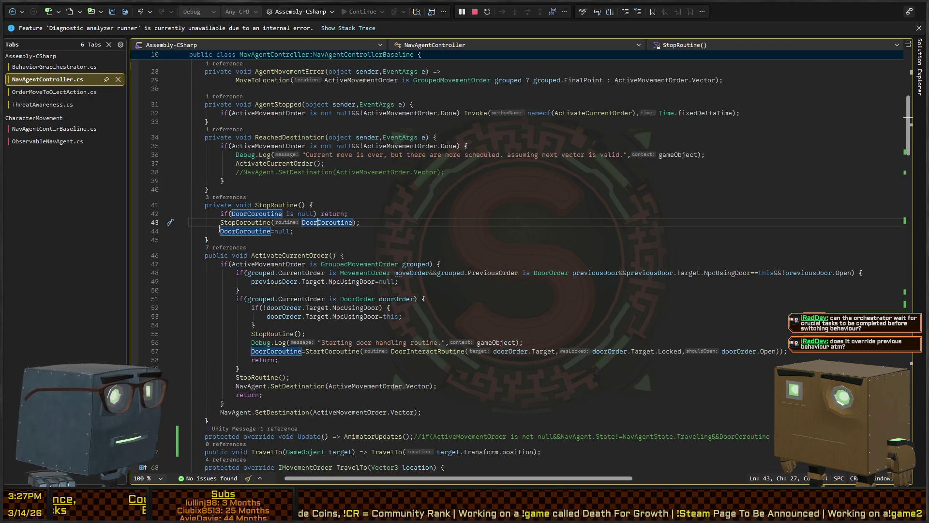
Go to the DoorInteractRoutine coroutine definition
scroll(240, 215, down, 10)
scroll(239, 215, down, 2)
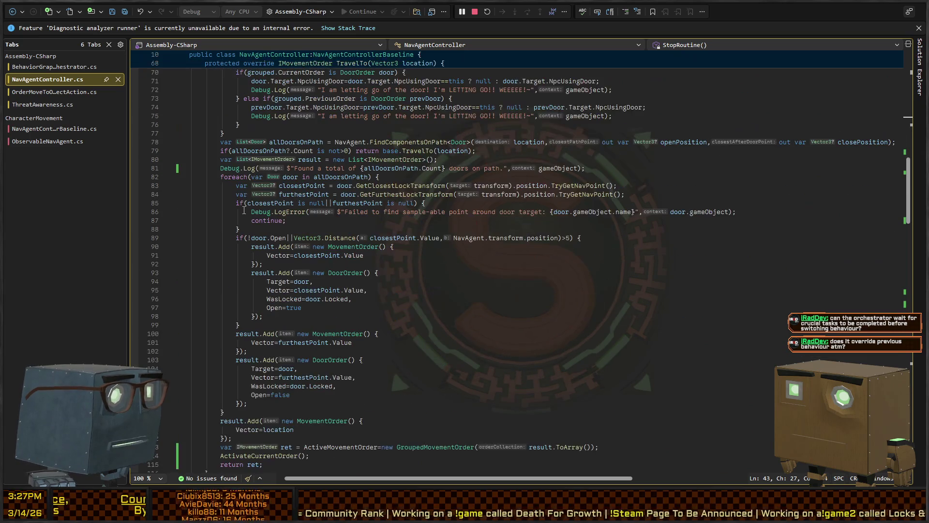
scroll(244, 189, up, 2)
scroll(367, 156, up, 8)
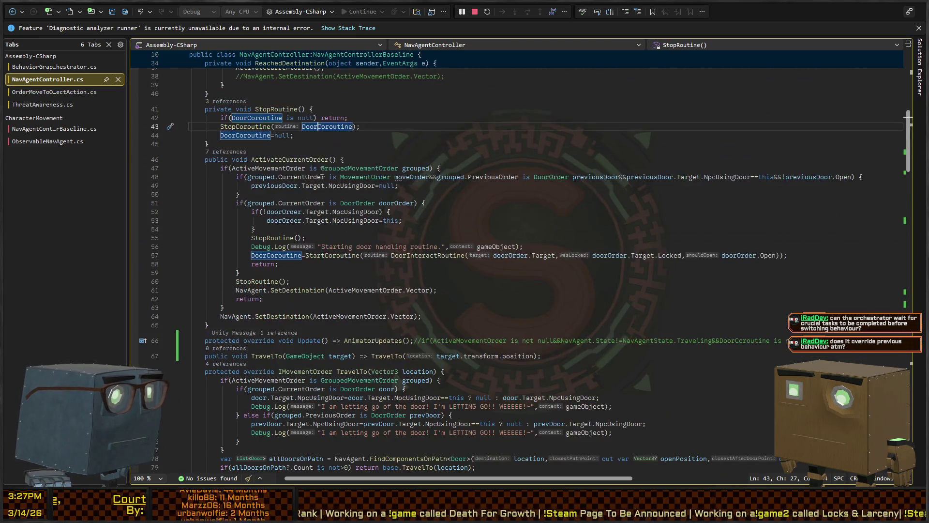
ctrl+click(409, 255)
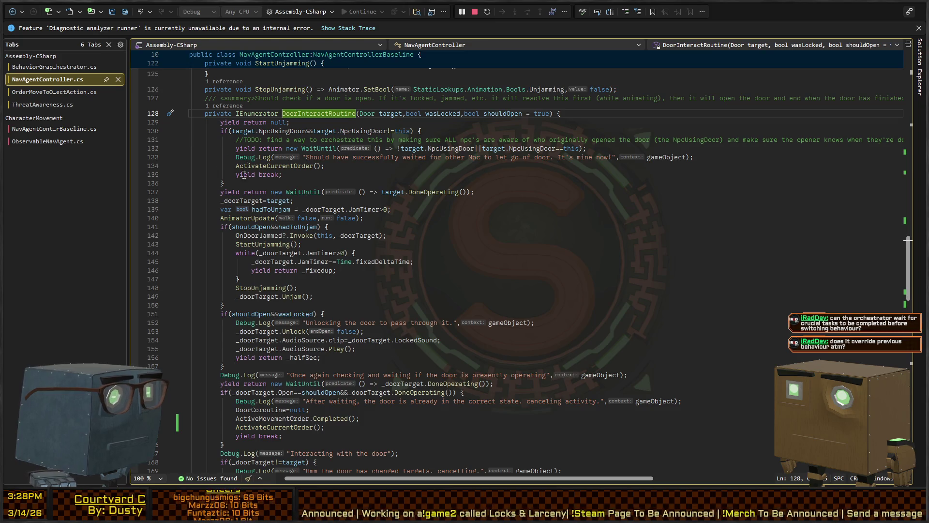
Remove the ActivateCurrentOrder and yield break lines after the NPC wait, then return to Unity
click(281, 166)
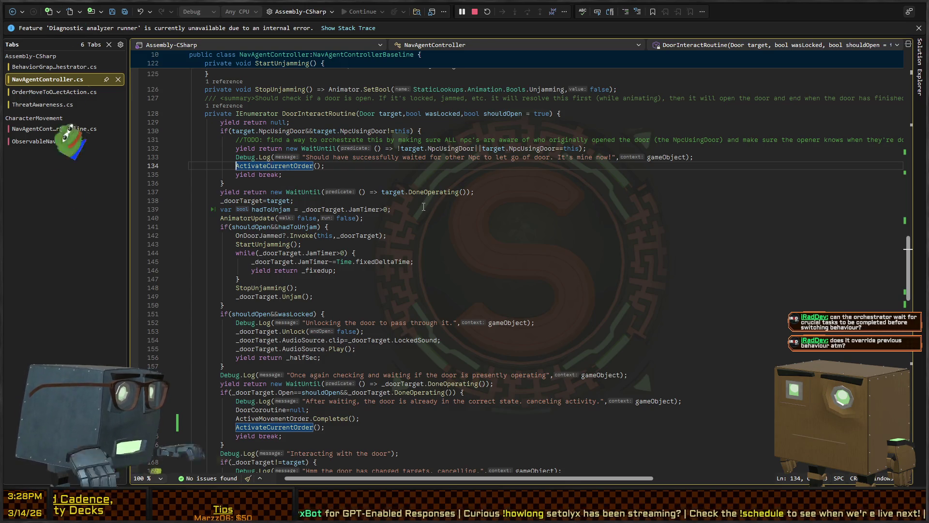
key(ctrl+w)
key(ctrl+w)
key(ctrl+w)
key(BackSpace)
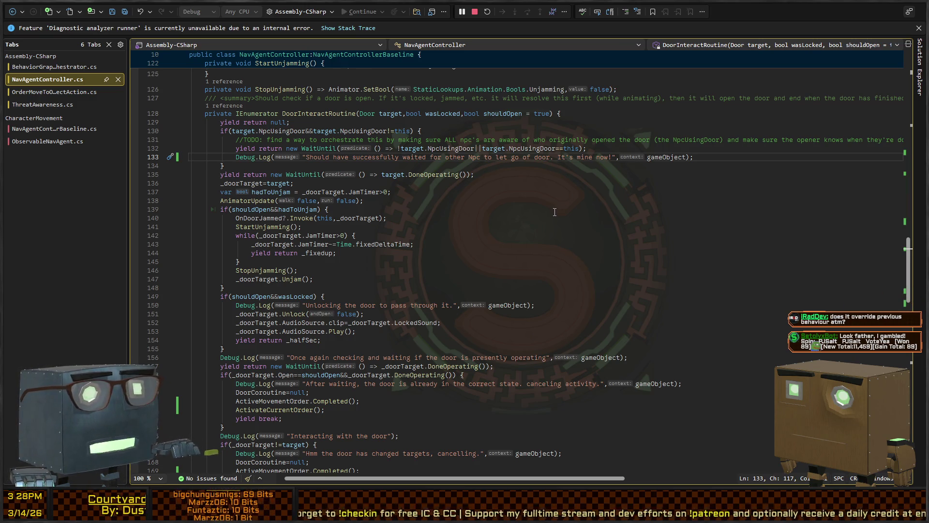
key(alt+Tab)
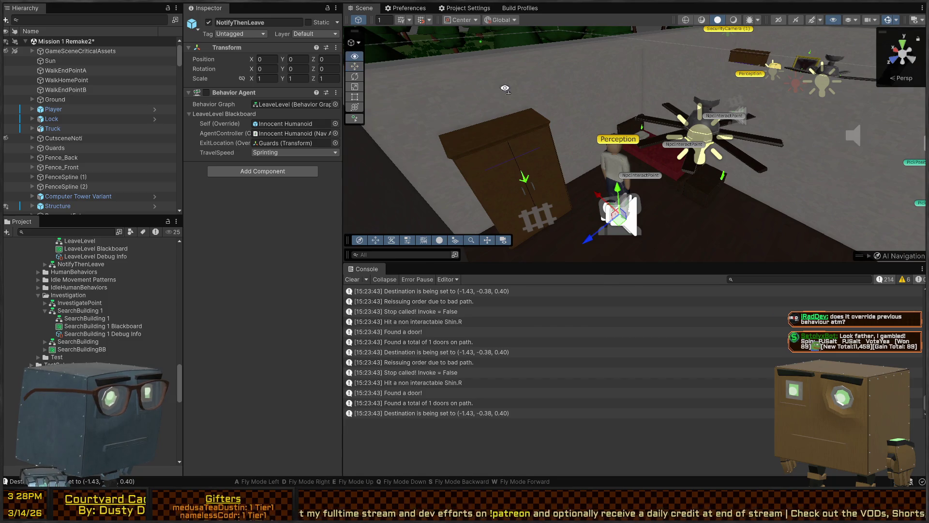
Start Play mode and zoom in on the NPC stuck re-targeting (-1.52, -0.38, -0.76)
mouse_move(504, 87)
mouse_down()
mouse_move(678, 136)
mouse_move(608, 175)
mouse_move(635, 153)
mouse_up()
key(ctrl+p)
mouse_move(685, 170)
mouse_down()
mouse_move(531, 159)
mouse_move(537, 145)
mouse_move(635, 157)
mouse_move(687, 179)
mouse_up()
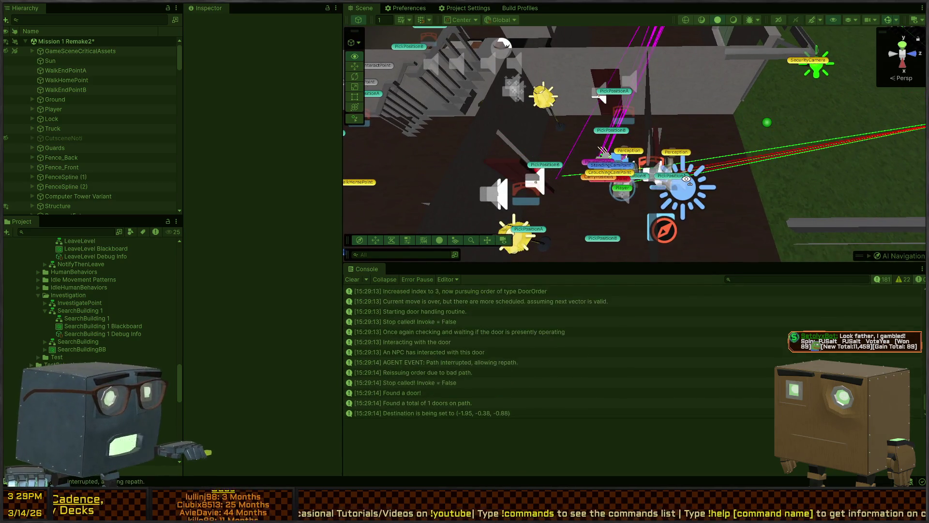
mouse_move(687, 179)
mouse_down()
mouse_move(737, 169)
mouse_move(736, 194)
mouse_move(753, 175)
mouse_move(736, 170)
mouse_move(589, 217)
mouse_up()
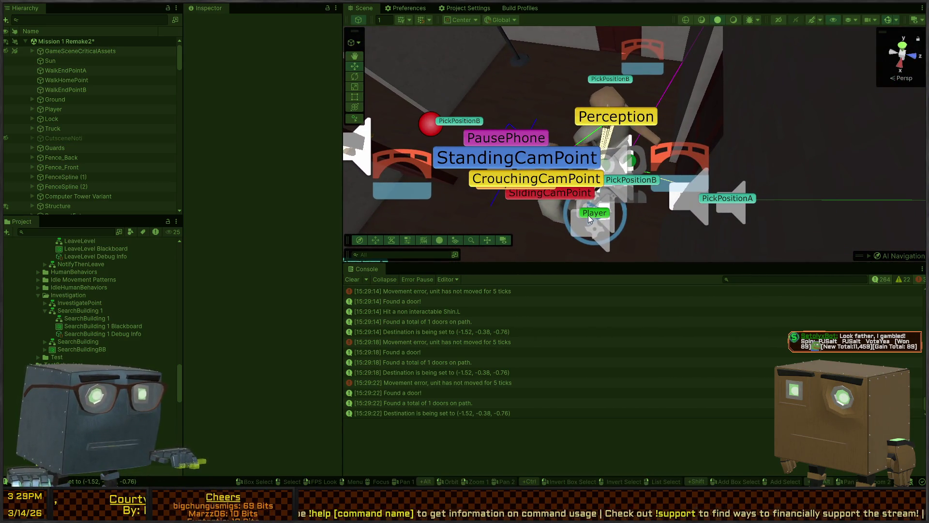
Enlarge the Console and read the Movement error, doors-found and Destination log stack traces
click(589, 215)
click(588, 215)
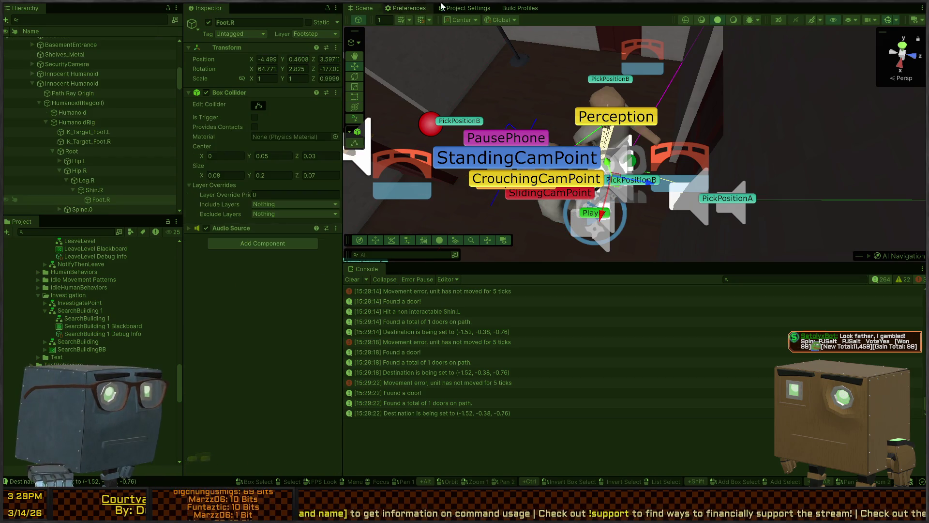
key(ctrl+p)
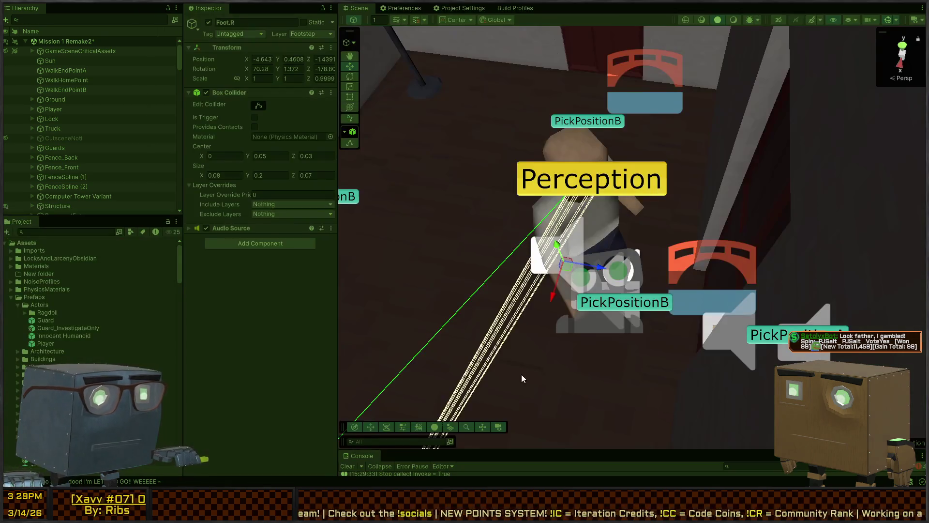
drag(530, 452, 542, 262)
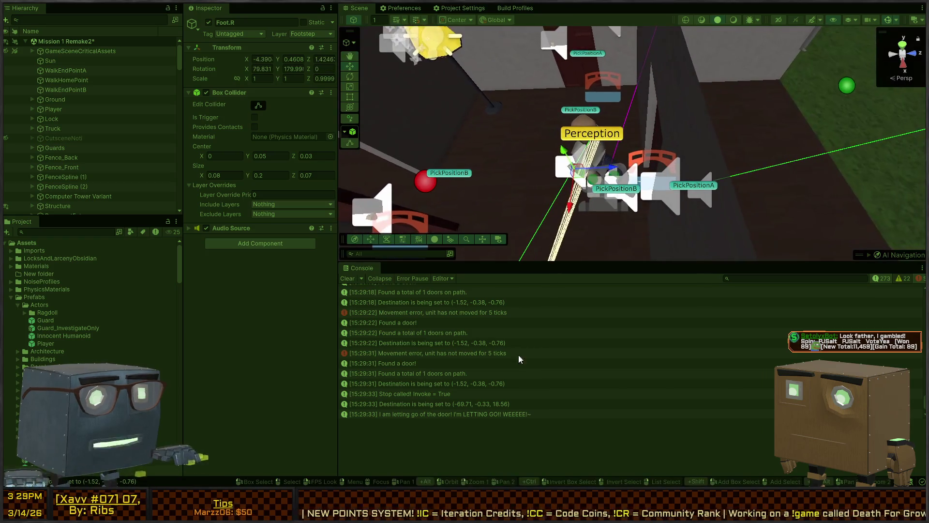
click(431, 382)
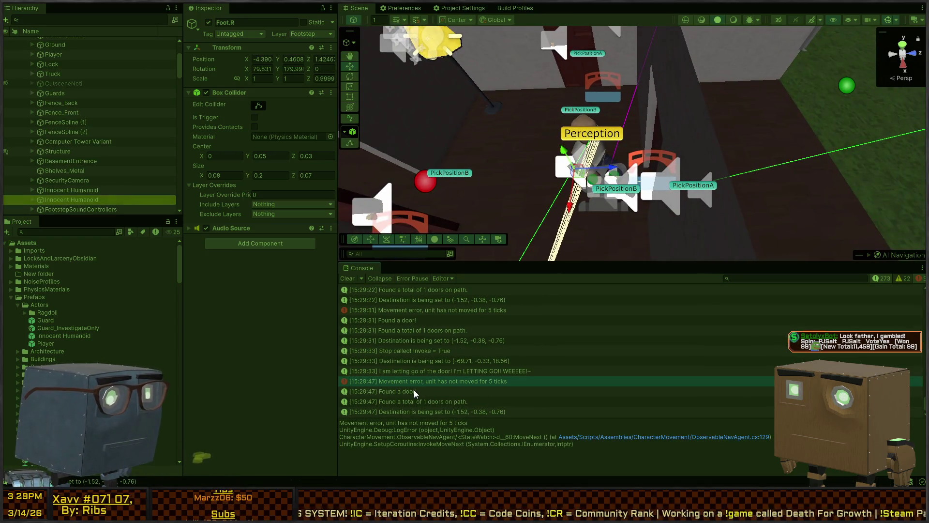
click(448, 401)
click(445, 413)
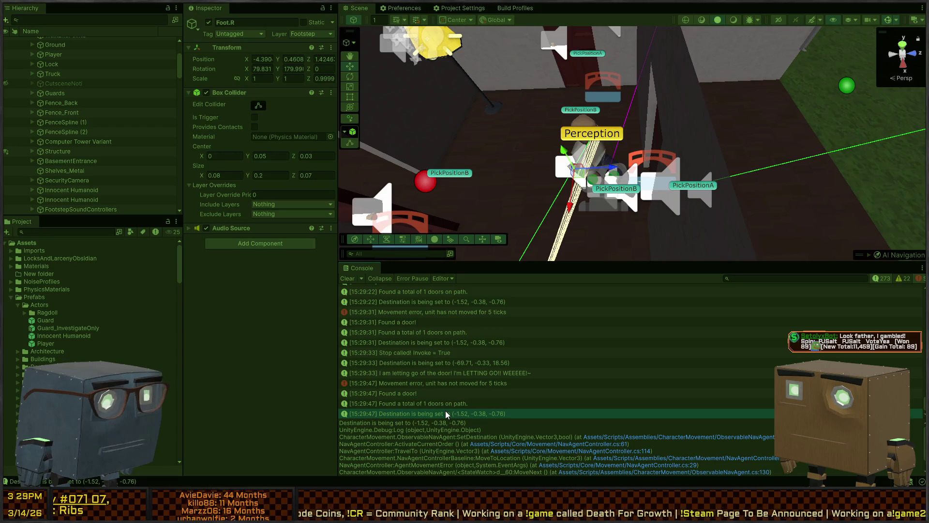
Select the Innocent Humanoid behind the Destination log and open its SetDestination source
click(446, 411)
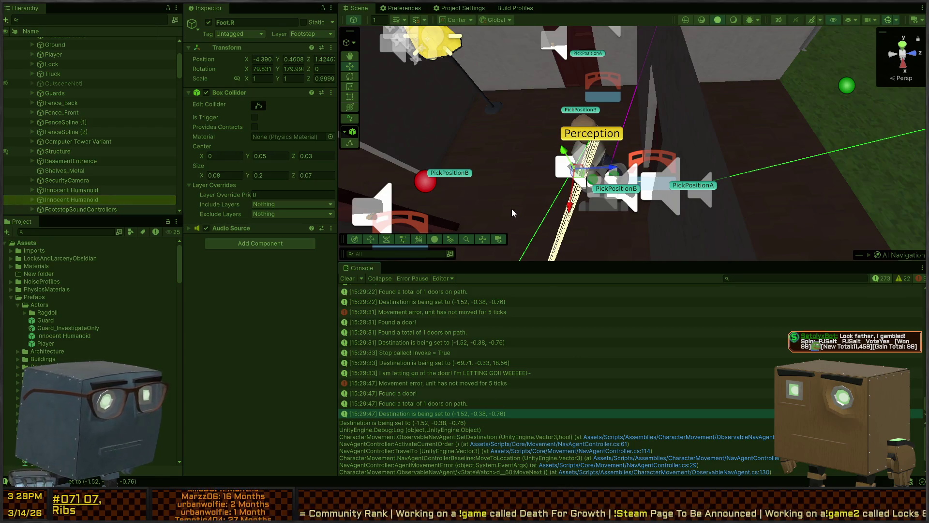
click(50, 199)
key(Right)
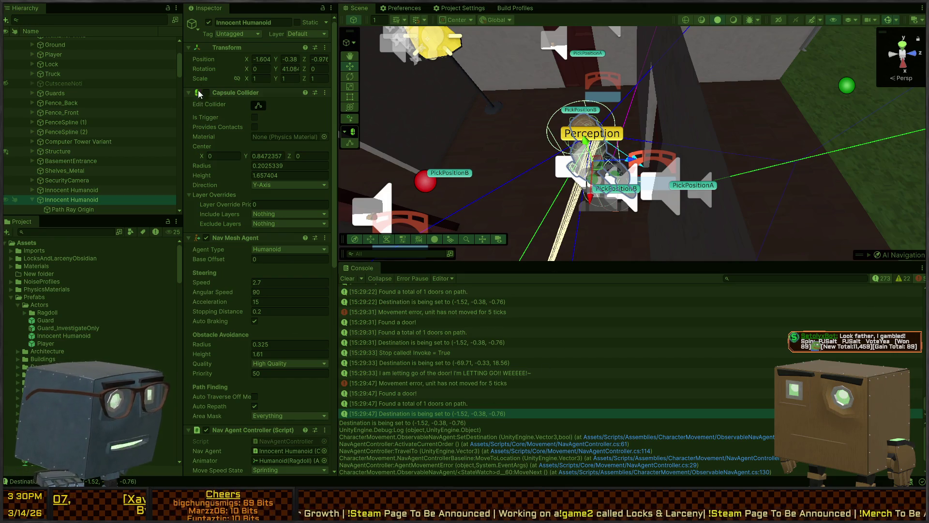
double_click(482, 410)
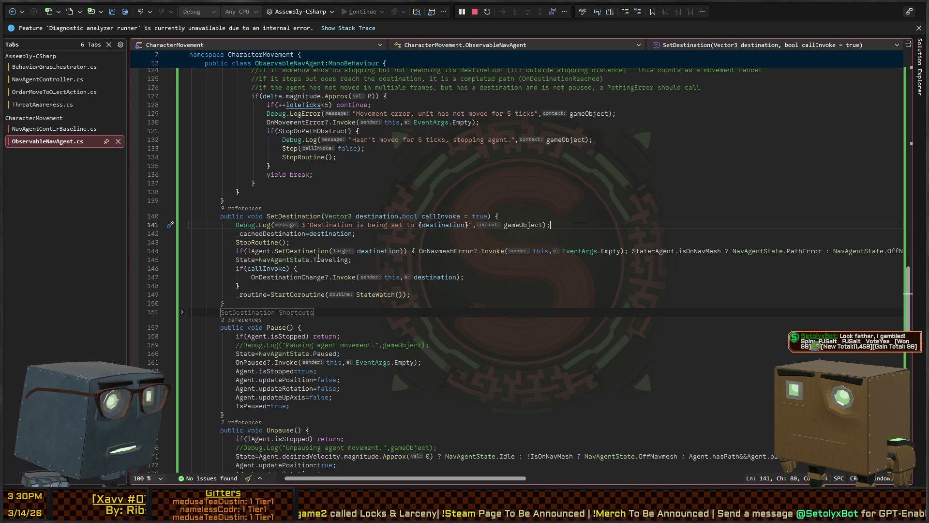
Select the Agent.SetDestination call on line 144 of ObservableNavAgent.cs, then return to Unity
click(295, 252)
key(ctrl+w)
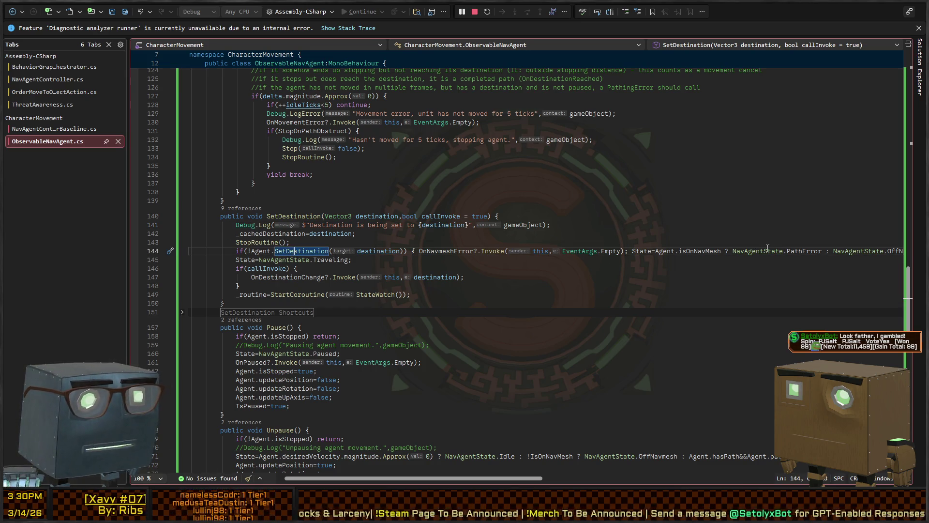
key(alt+Tab)
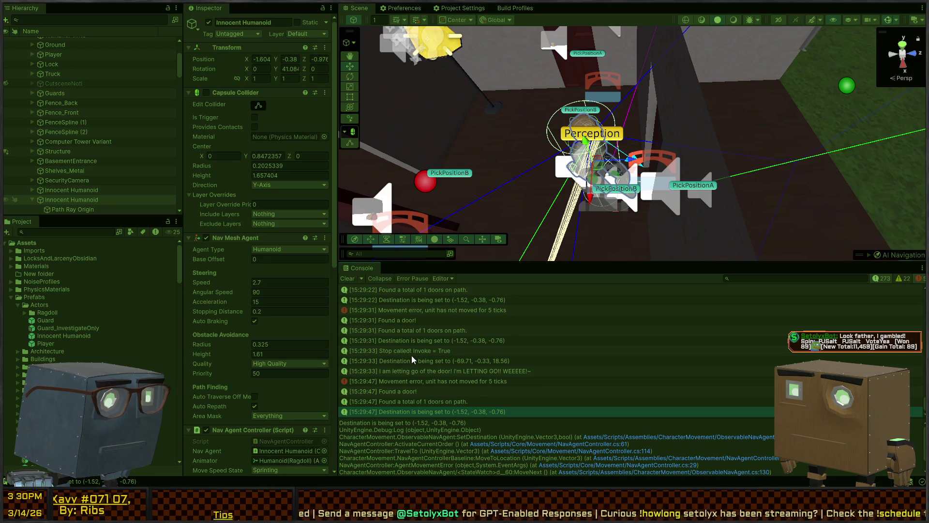
Review the stack traces of the Stop called, doors-found and Destination is being set logs
click(413, 351)
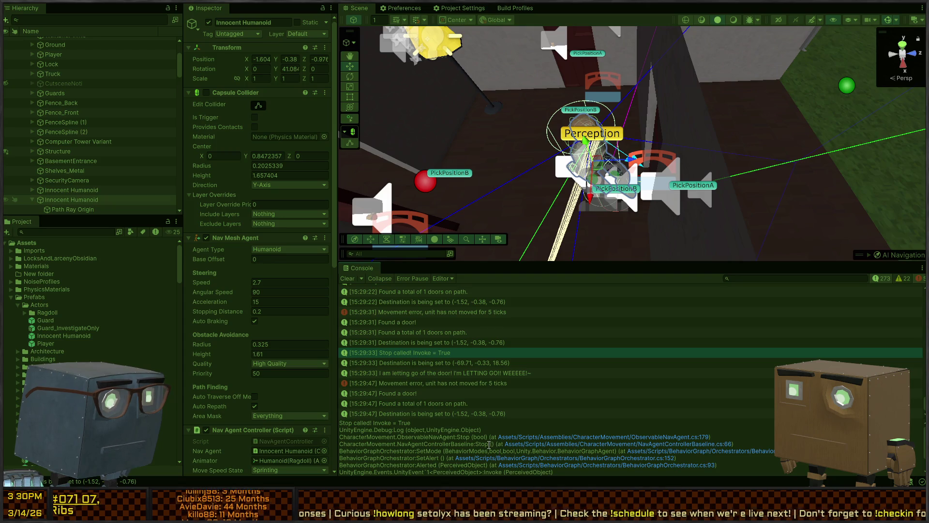
scroll(439, 384, up, 2)
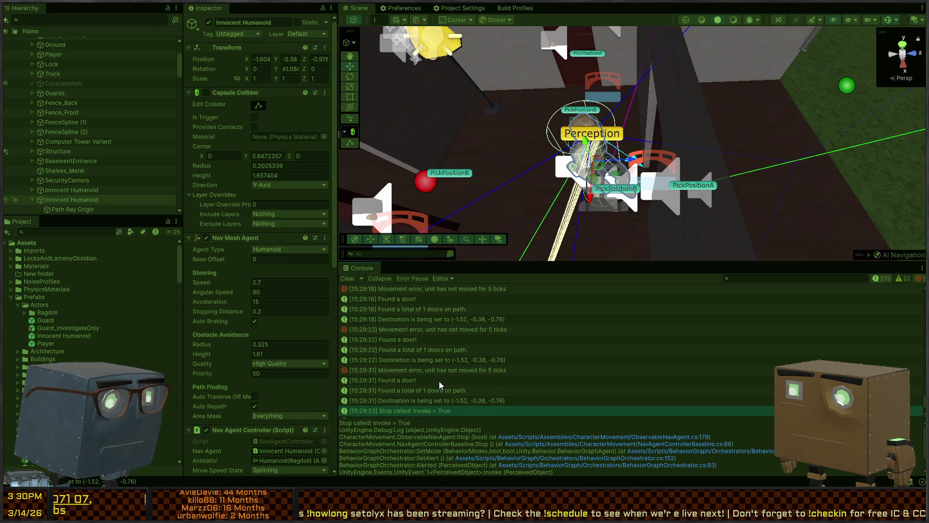
scroll(440, 380, up, 2)
scroll(440, 380, down, 4)
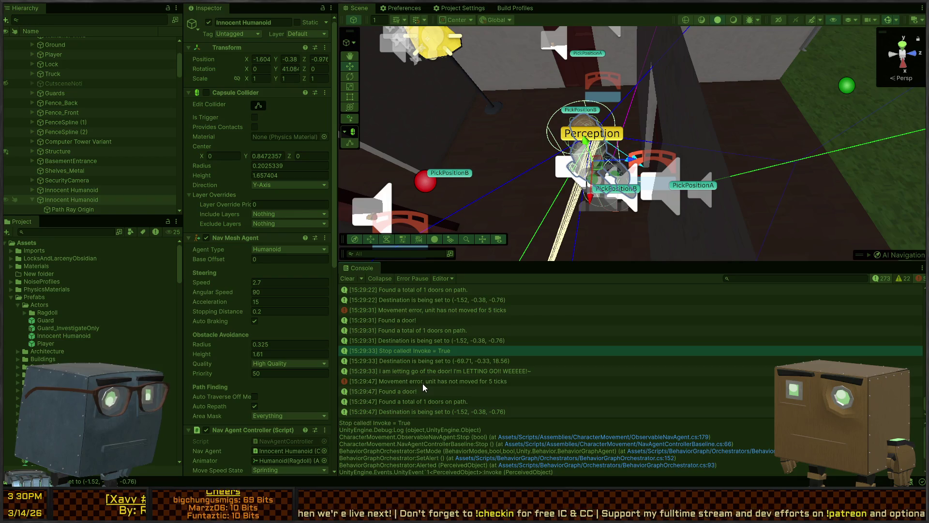
click(423, 384)
click(407, 396)
click(428, 403)
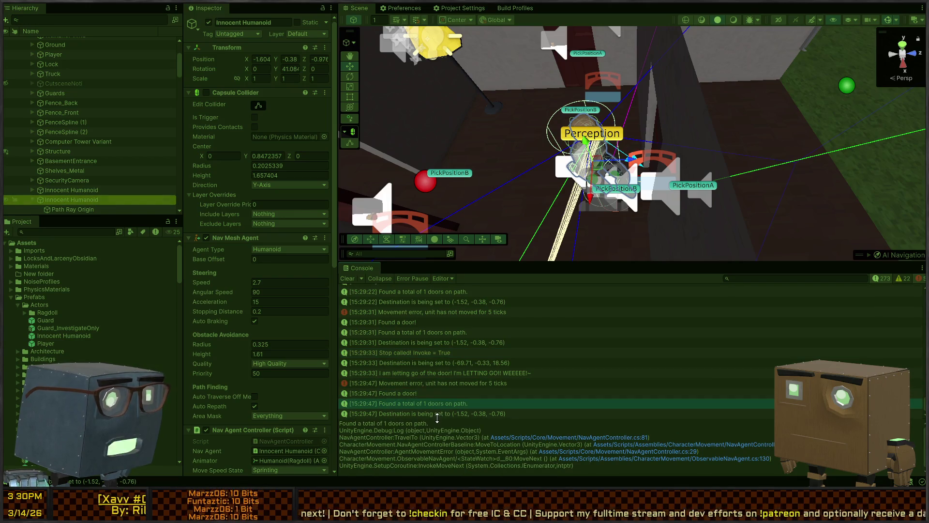
click(438, 414)
scroll(242, 256, down, 5)
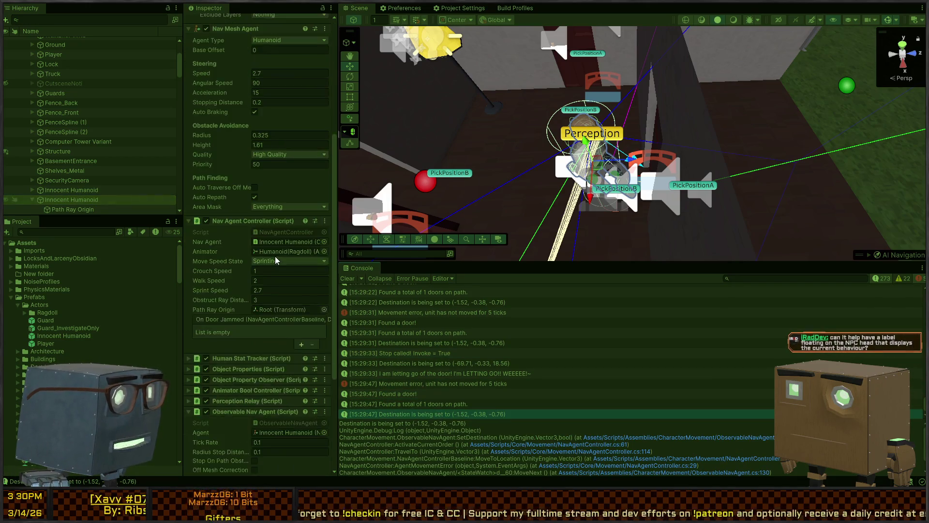
scroll(273, 261, down, 5)
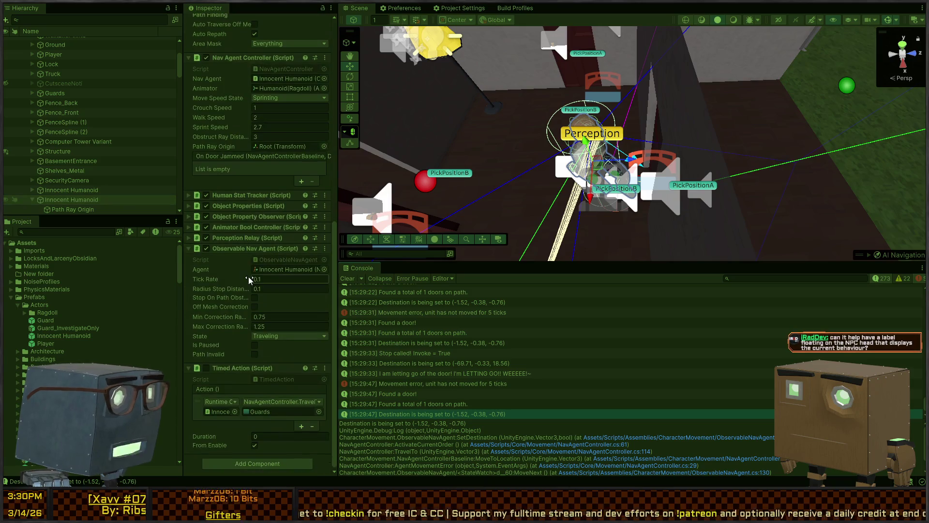
Turn on Off Mesh Correction for the NPC agent and exit Play mode
click(254, 306)
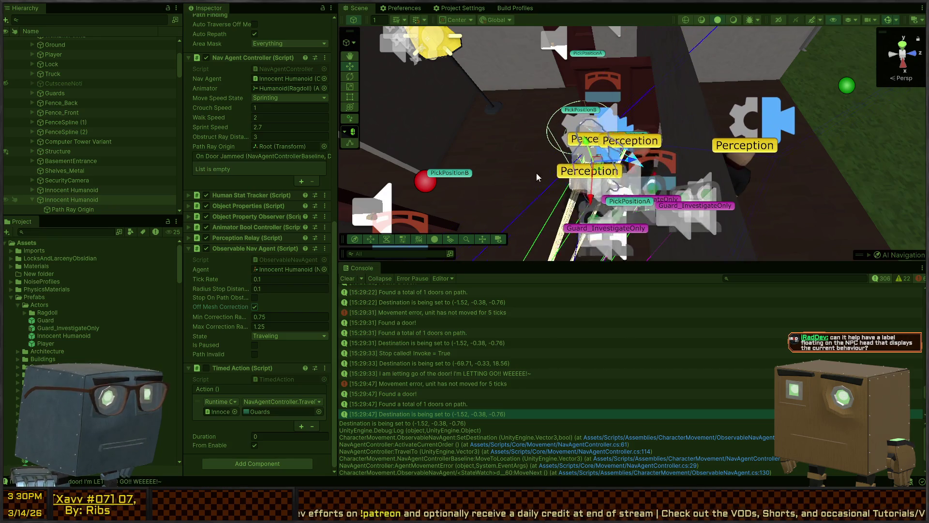
mouse_move(537, 177)
mouse_down()
mouse_move(679, 226)
mouse_move(670, 208)
mouse_move(685, 176)
mouse_up()
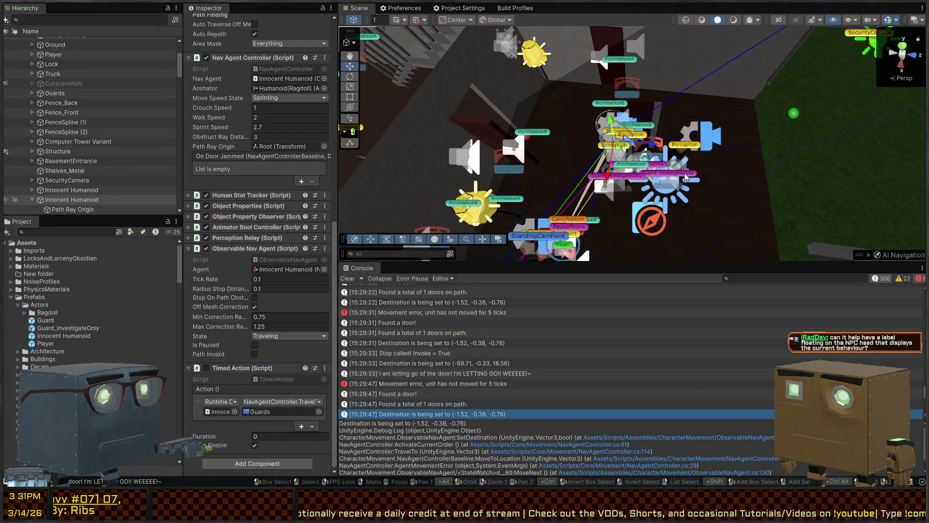
key(ctrl+p)
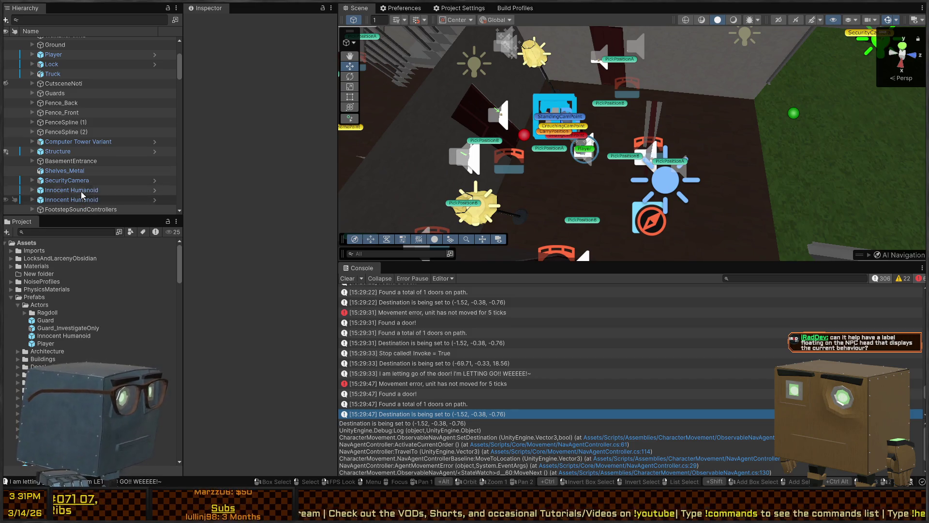
Select both Innocent Humanoid NPCs and tick Off Mesh Correction on their Observable Nav Agent
click(65, 190)
shift+click(66, 199)
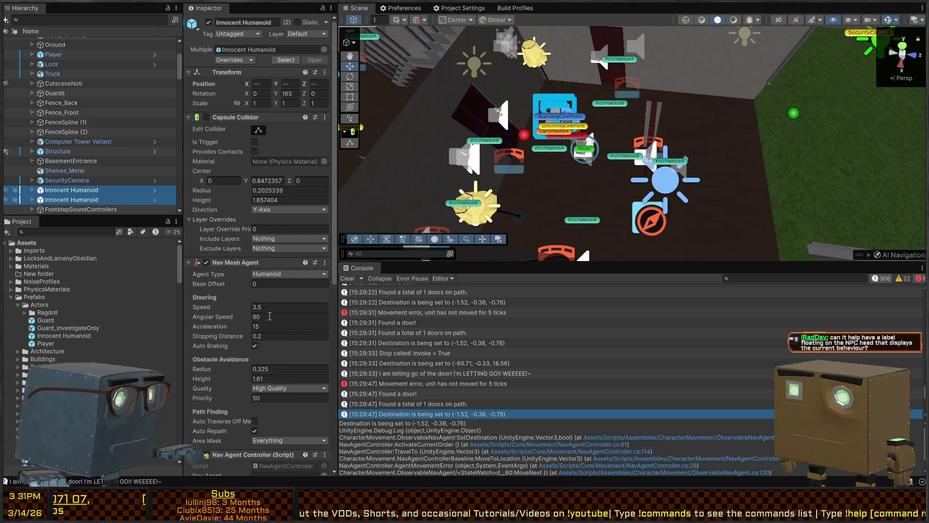
scroll(270, 316, down, 10)
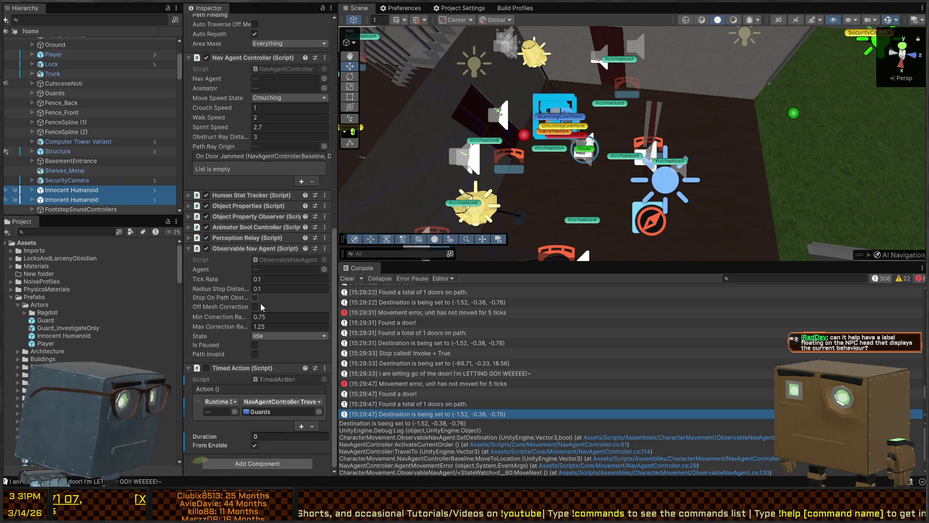
click(254, 307)
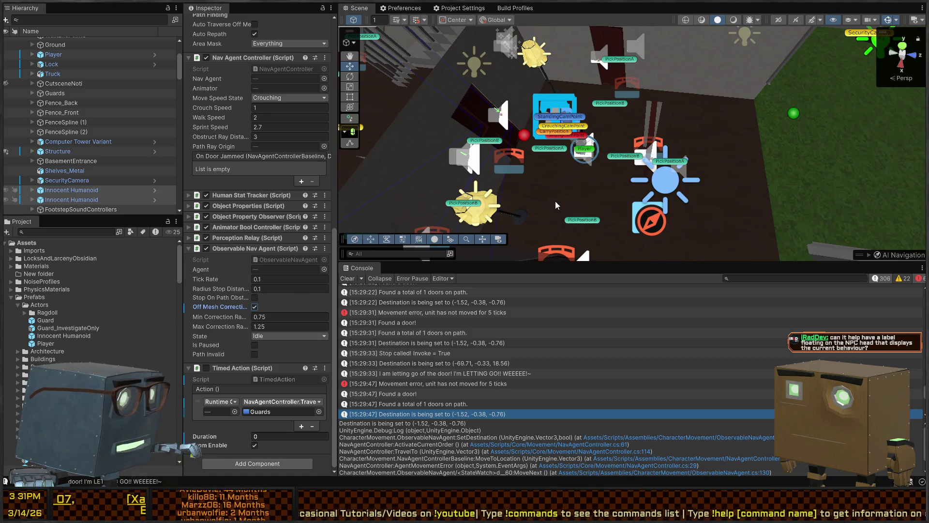
mouse_move(641, 162)
mouse_down()
mouse_move(656, 112)
mouse_move(461, 194)
mouse_move(616, 139)
mouse_move(550, 156)
mouse_up()
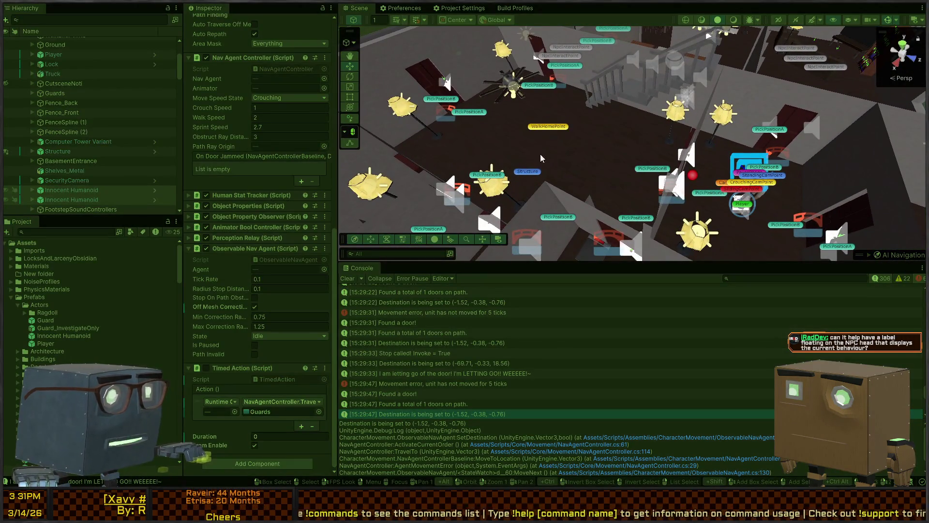
mouse_move(601, 168)
mouse_down()
mouse_move(489, 152)
mouse_move(901, 173)
mouse_move(659, 188)
mouse_move(752, 184)
mouse_move(741, 185)
mouse_up()
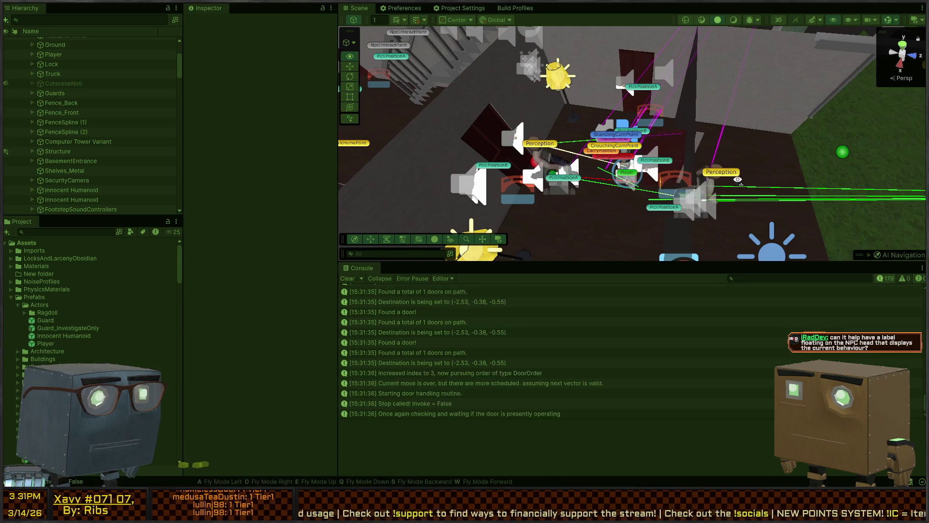
Select the stalled Innocent Humanoid and review its agent components up close
click(559, 160)
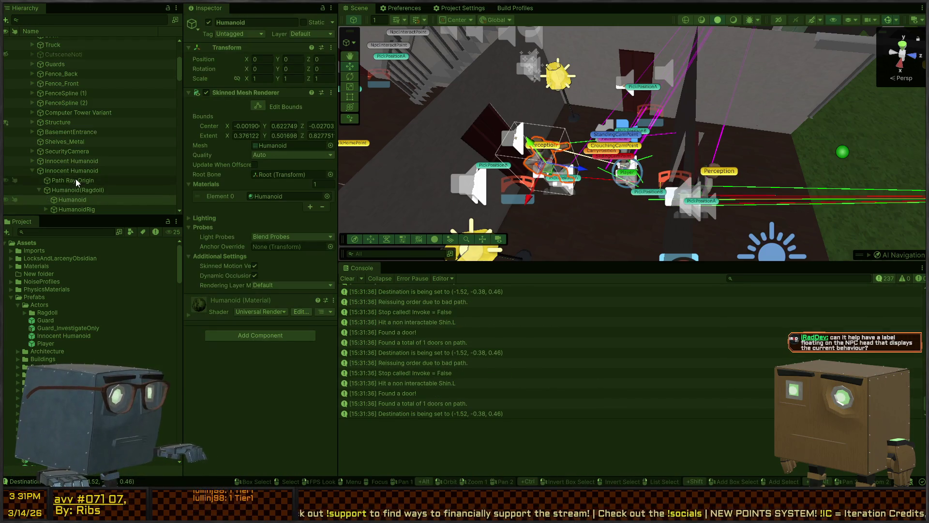
click(78, 181)
click(77, 171)
scroll(228, 223, down, 10)
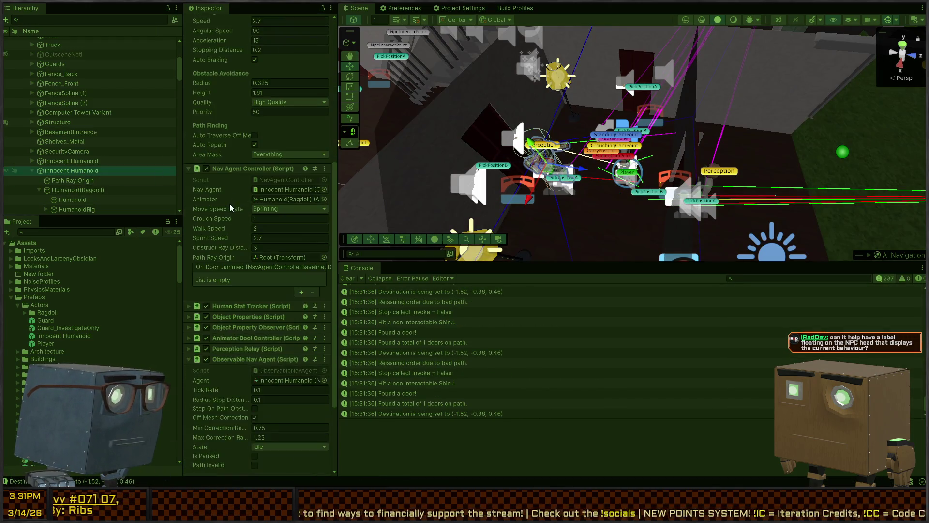
mouse_move(476, 174)
mouse_down()
mouse_move(664, 198)
mouse_move(665, 180)
mouse_up()
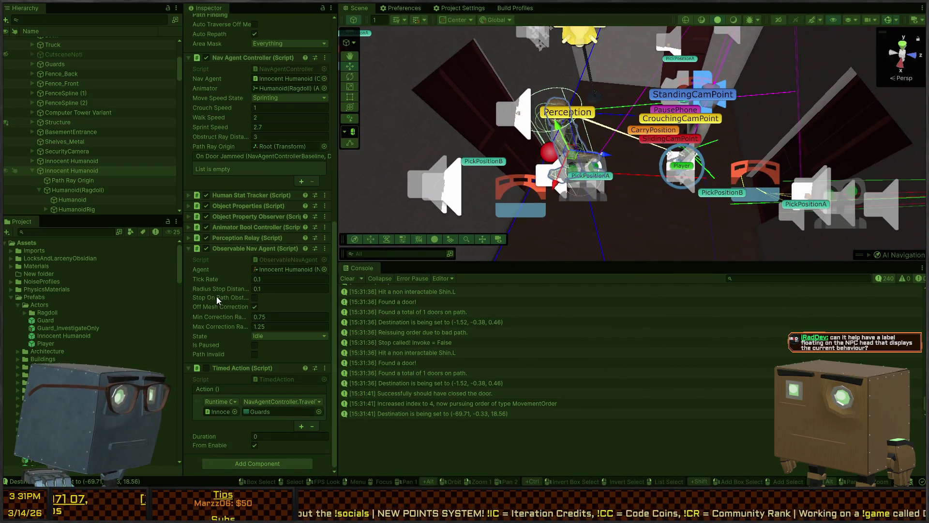
Check the agent code after the Warp method in Visual Studio, then return to Unity
key(alt)
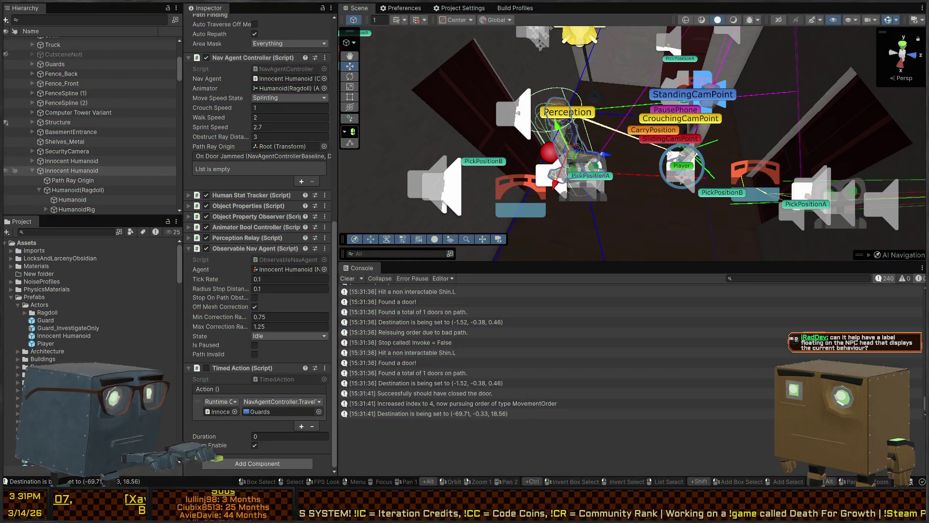
key(alt+Tab)
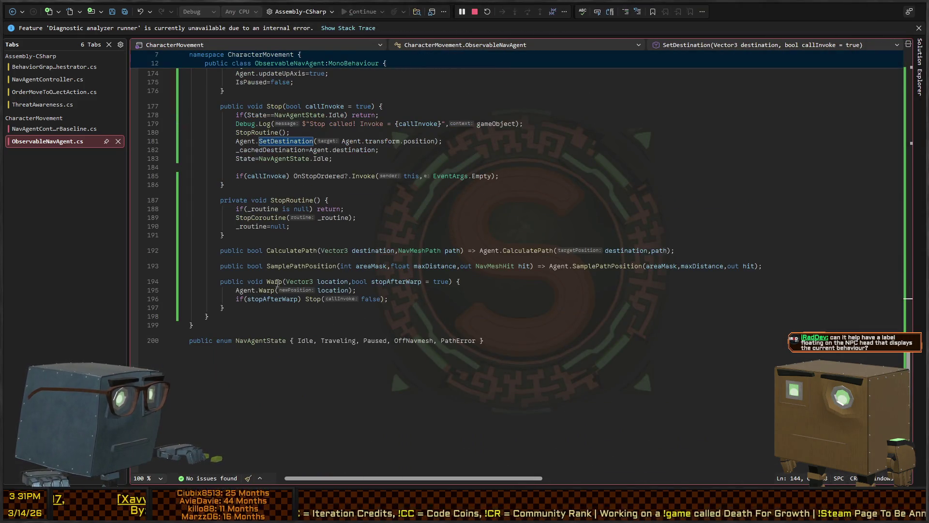
click(503, 312)
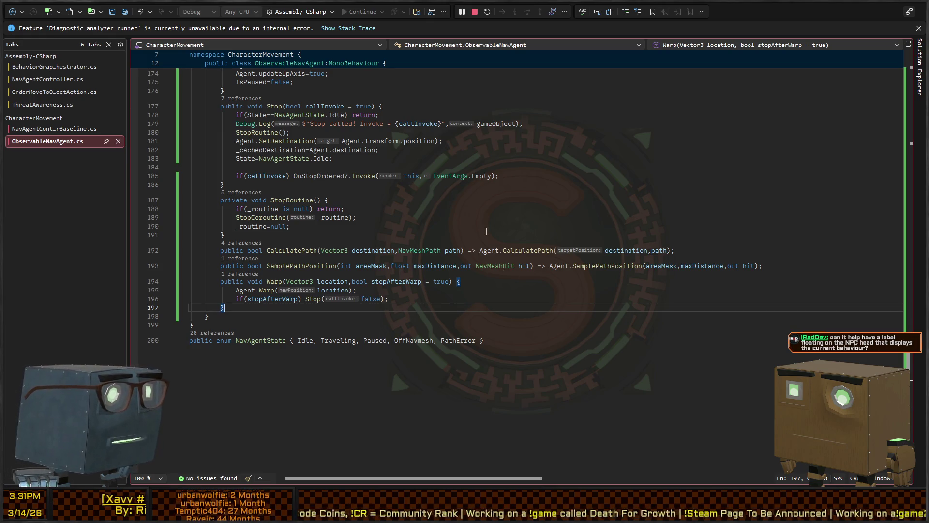
key(alt+Tab)
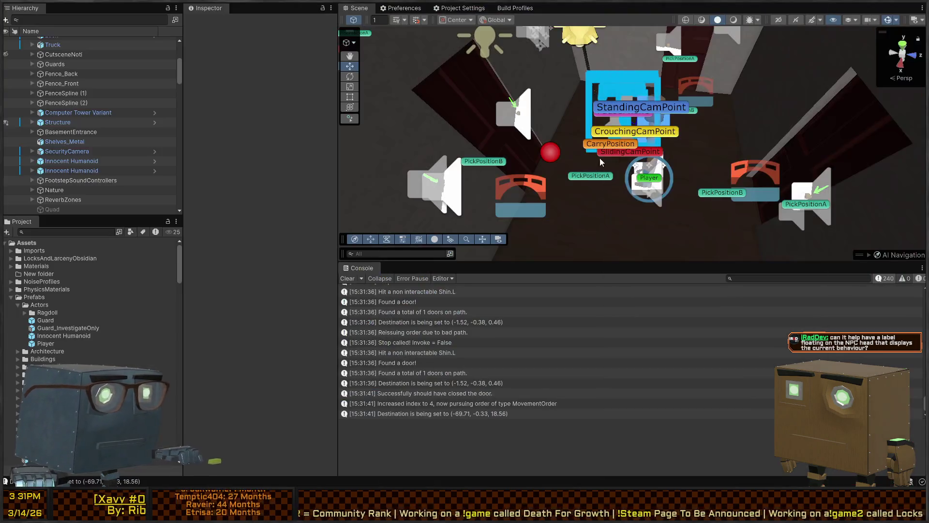
Open the NPC Testing scene from DebugScenes/Gyms and play it to watch NPCs pass 12 doors
scroll(45, 308, down, 10)
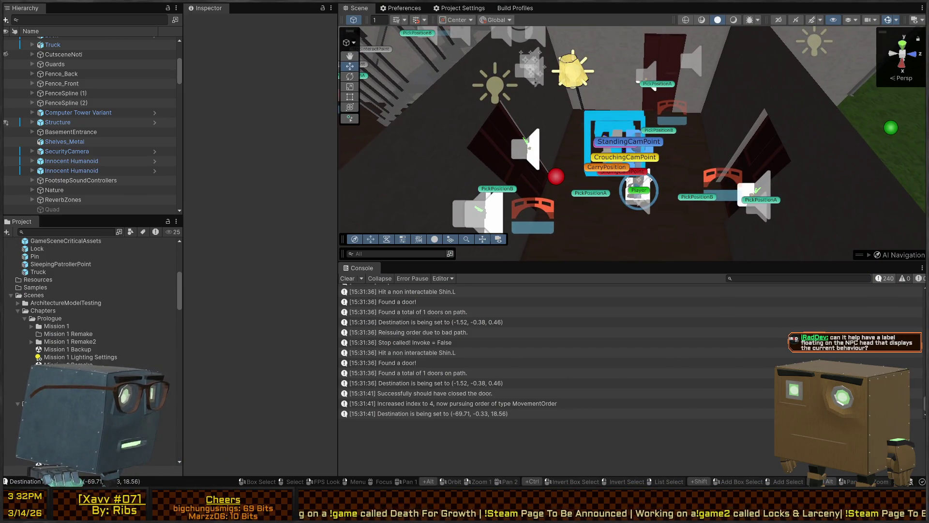
scroll(14, 365, down, 5)
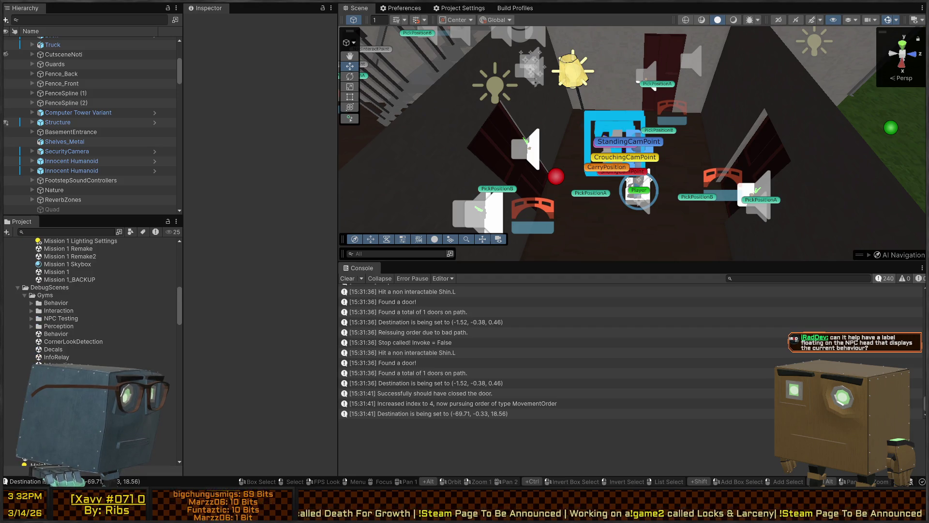
double_click(58, 388)
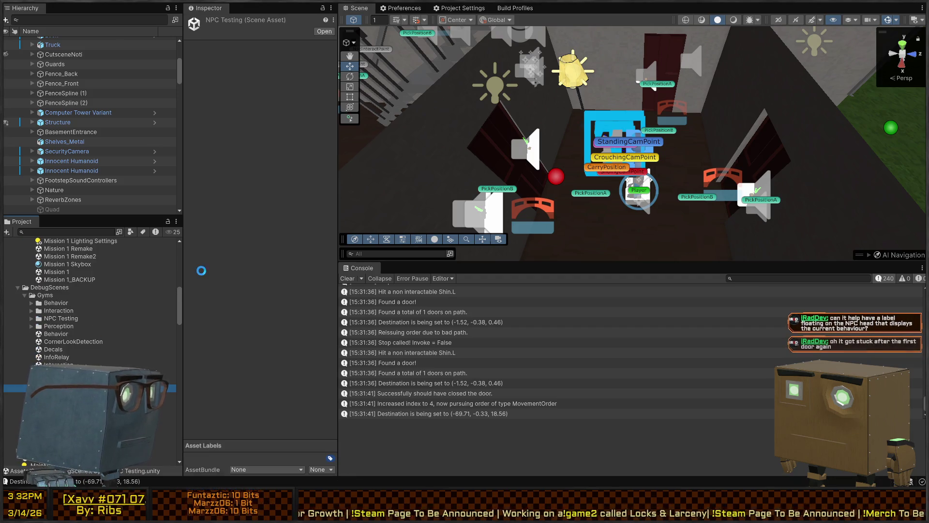
mouse_move(535, 160)
mouse_down()
mouse_move(633, 131)
mouse_move(704, 81)
mouse_move(603, 120)
mouse_move(629, 126)
mouse_move(627, 101)
mouse_move(668, 102)
mouse_move(797, 150)
mouse_move(717, 135)
mouse_up()
key(ctrl+p)
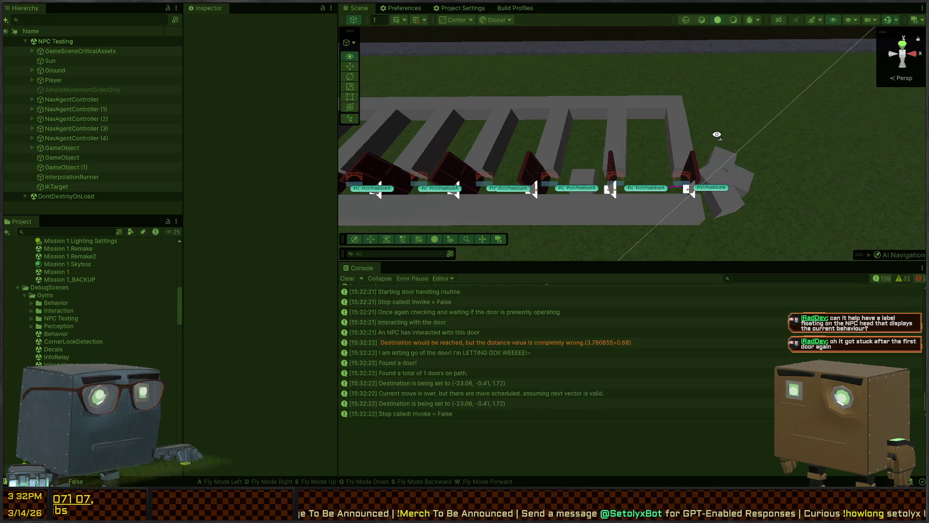
drag(717, 134, 714, 136)
Undo the edits in NavAgentController.cs to bring back the ActivateCurrentOrder and yield break lines
key(alt+Tab)
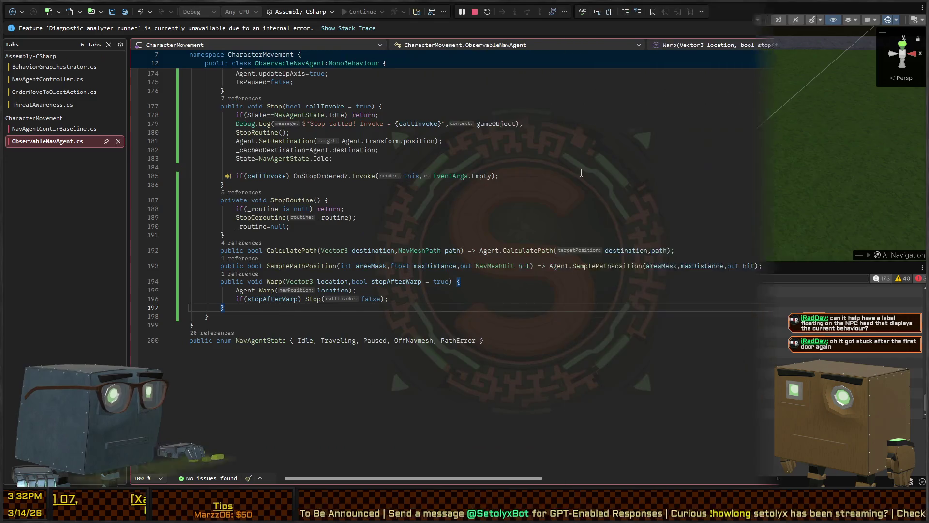
text(&&) {)
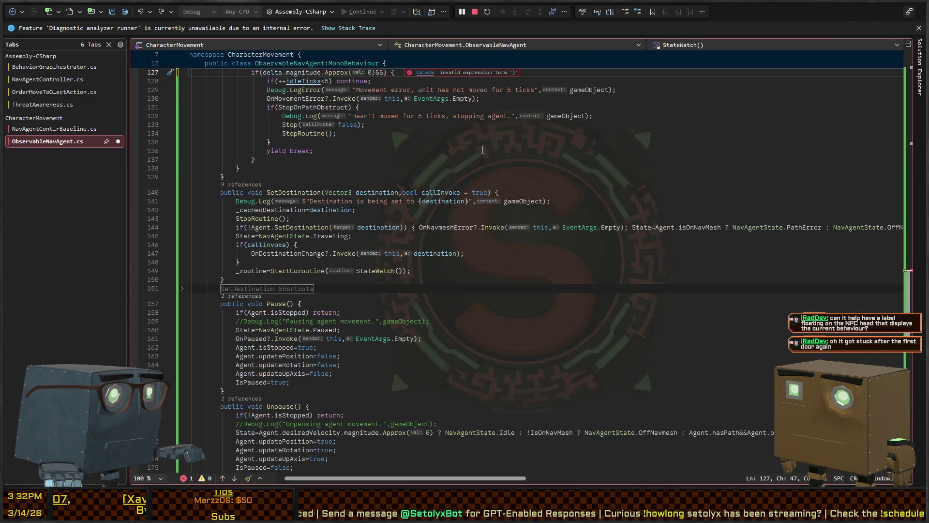
scroll(483, 150, up, 4)
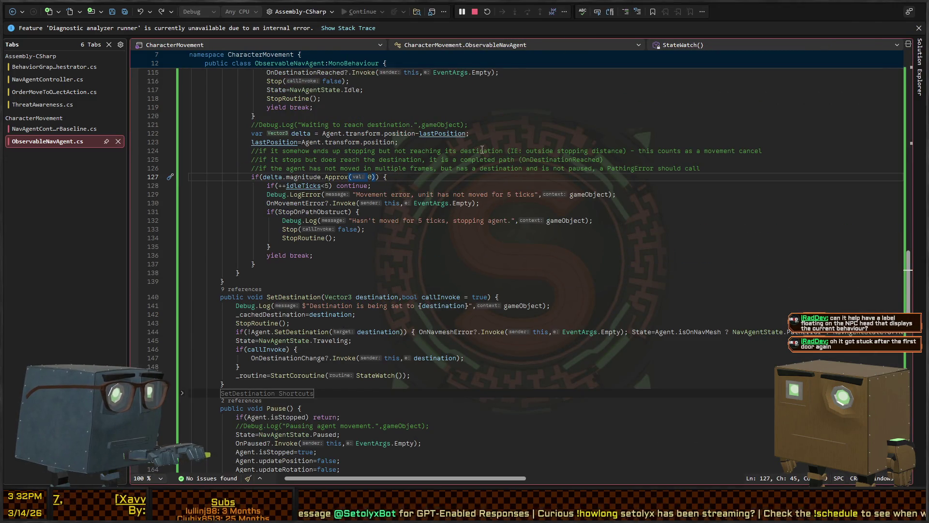
key(ctrl+minus)
key(ctrl+z)
key(ctrl+z)
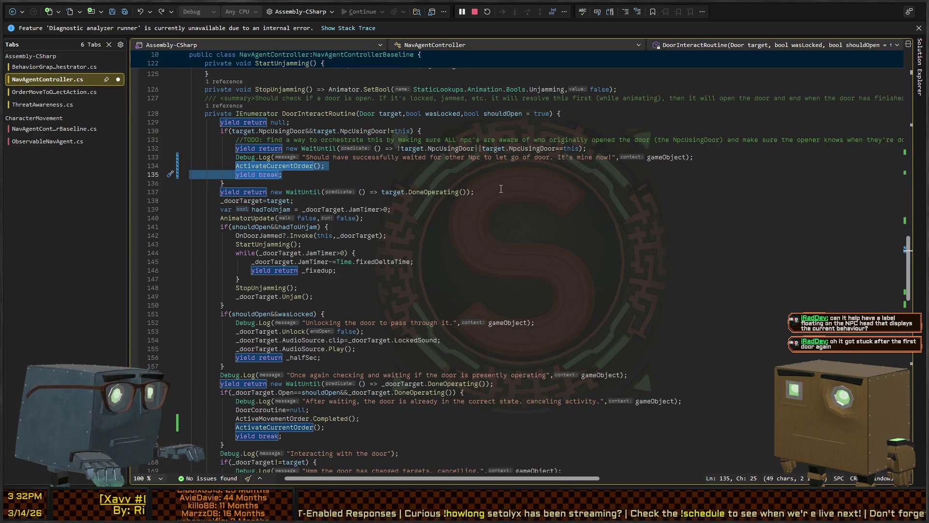
scroll(501, 189, up, 15)
scroll(495, 183, down, 5)
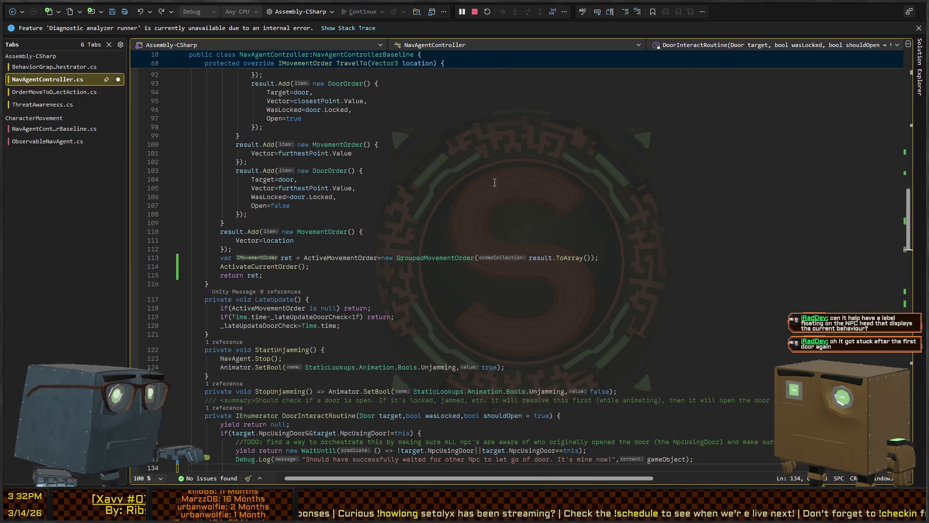
Select the restored lines 134–135 and return to Unity to test
key(shift+Down)
key(shift+End)
scroll(455, 193, down, 10)
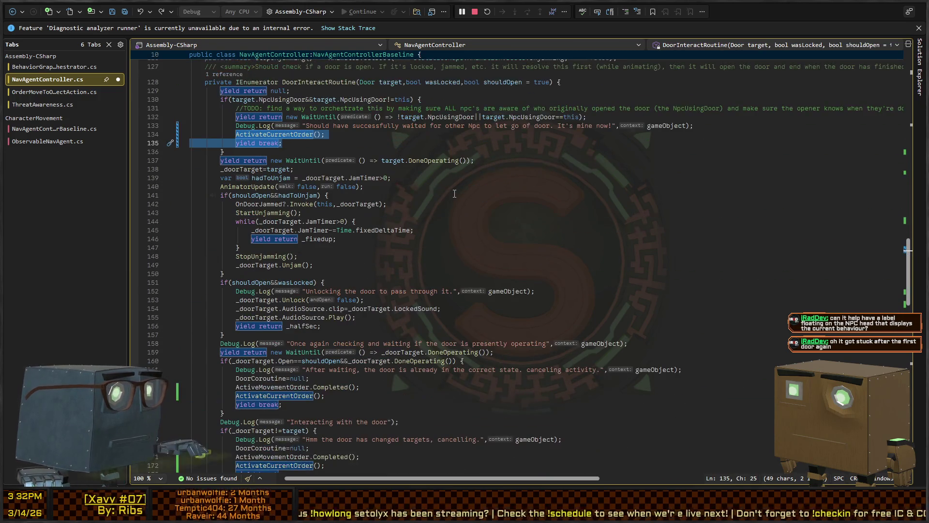
key(alt+Tab)
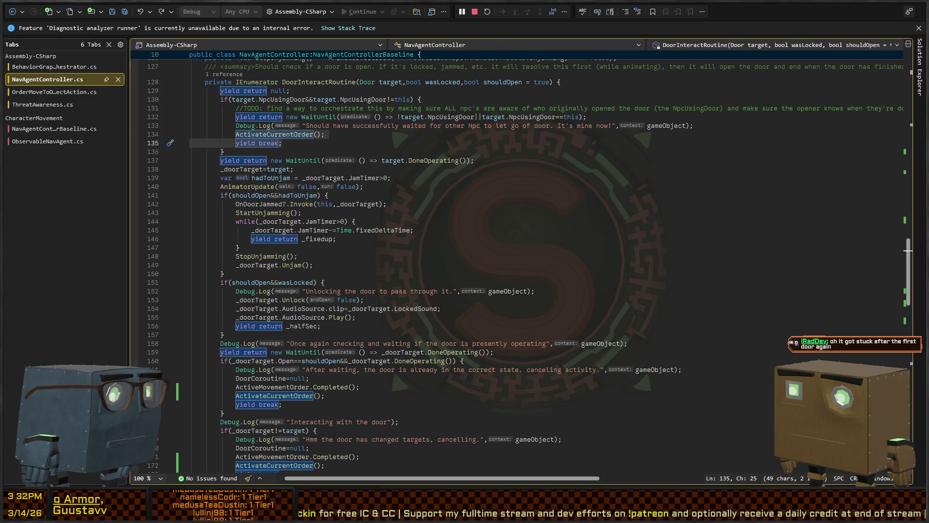
key(alt+Tab)
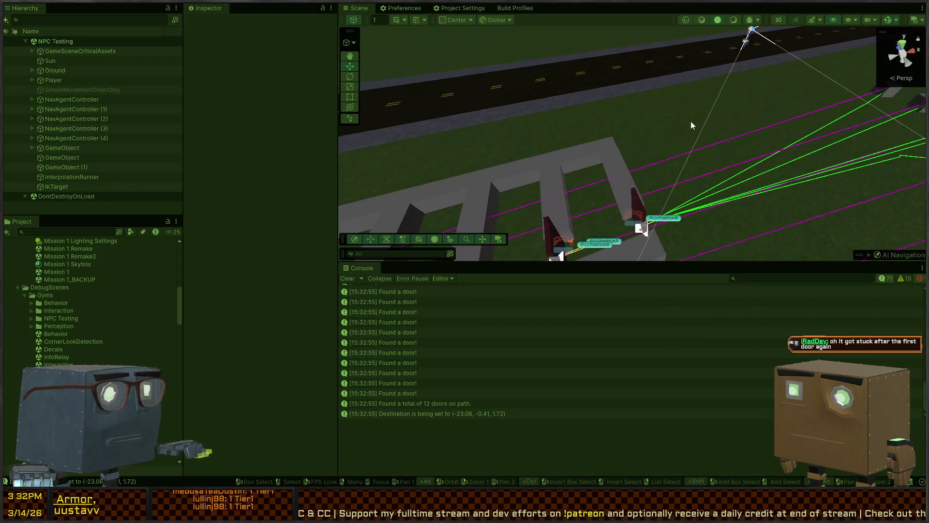
Enable Off Mesh Correction on NavAgentController (3), watch the agents, then exit Play mode
mouse_move(691, 121)
mouse_down()
mouse_move(612, 146)
mouse_move(555, 141)
mouse_move(579, 152)
mouse_up()
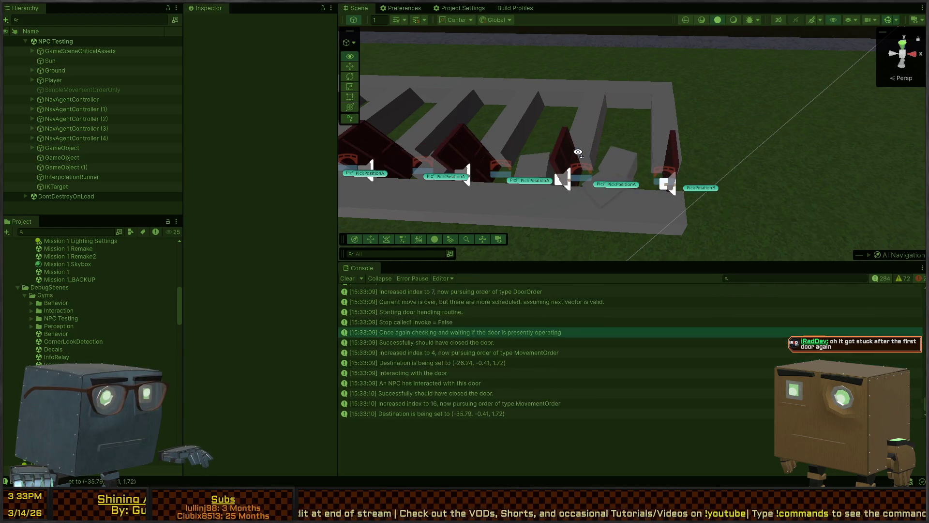
drag(578, 152, 584, 175)
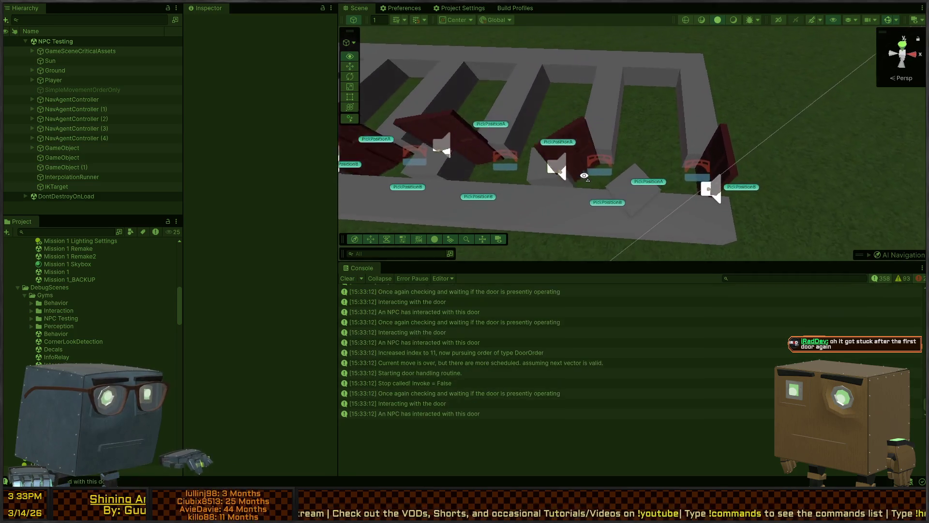
click(629, 197)
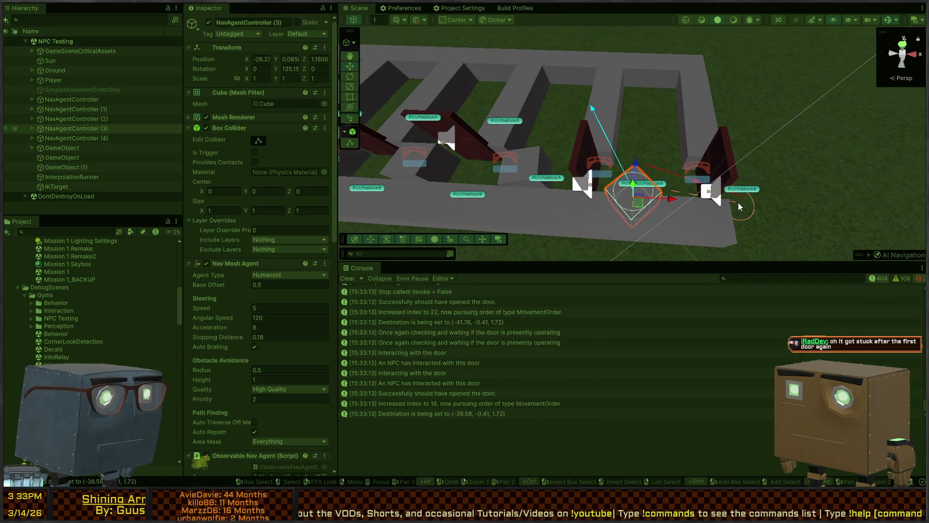
scroll(241, 276, down, 15)
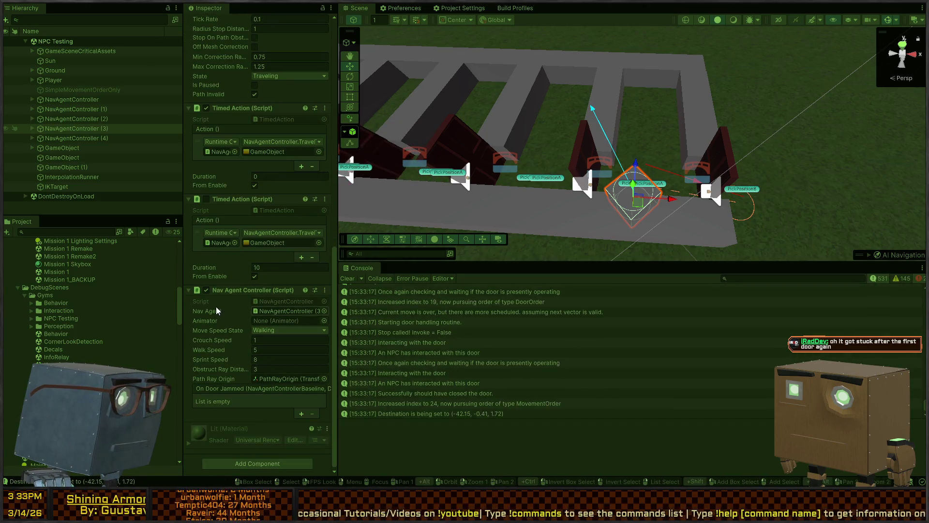
scroll(216, 307, up, 2)
scroll(218, 274, up, 4)
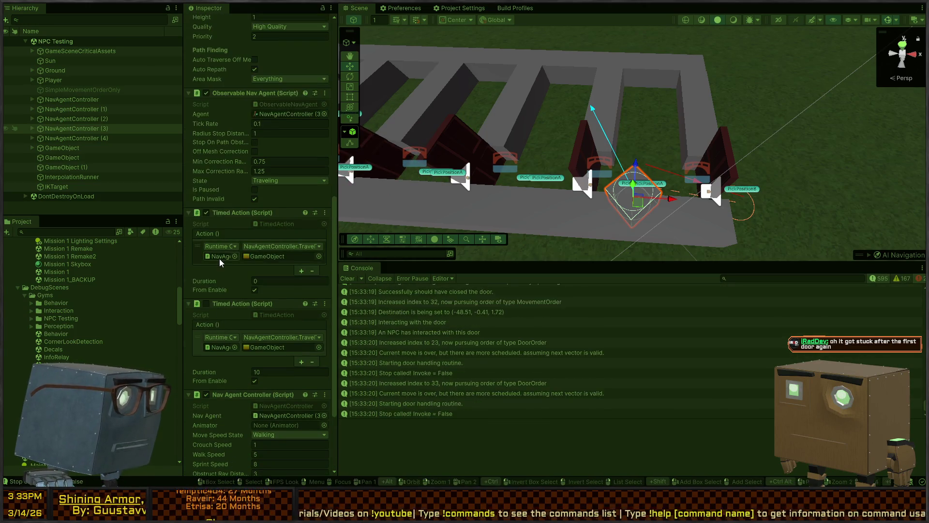
click(255, 177)
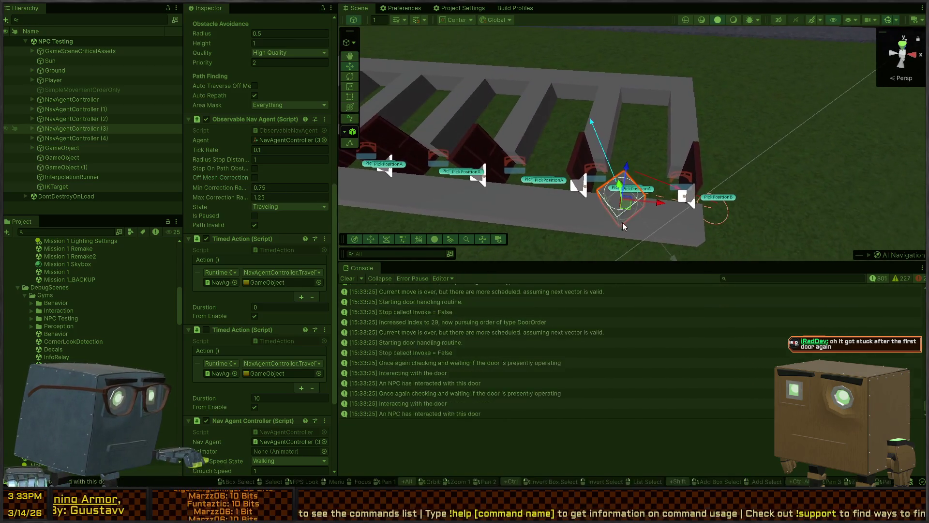
key(ctrl+p)
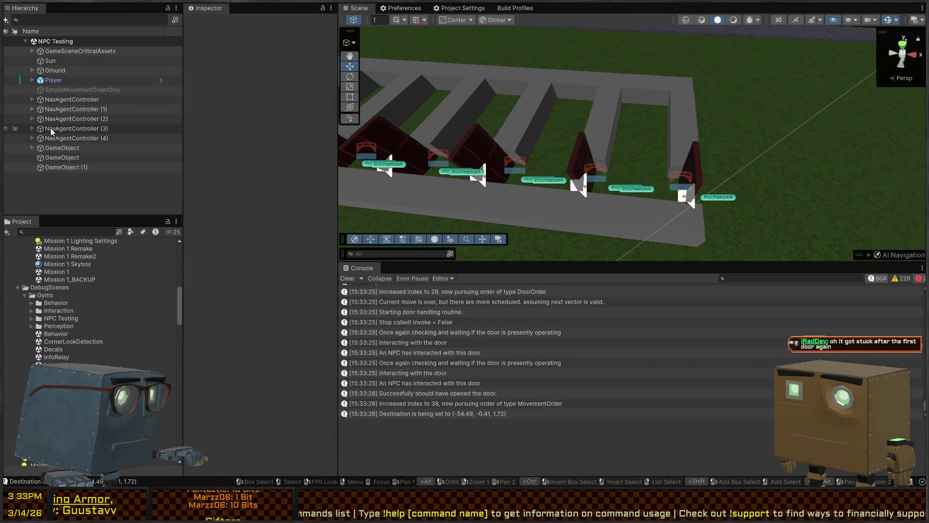
Start Play mode and orbit the Scene view around the door row
scroll(259, 241, down, 6)
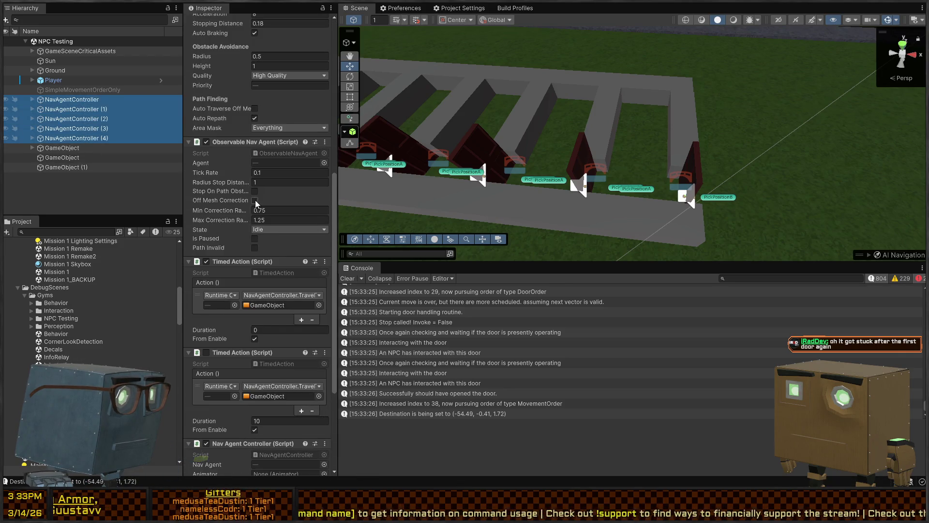
key(ctrl+p)
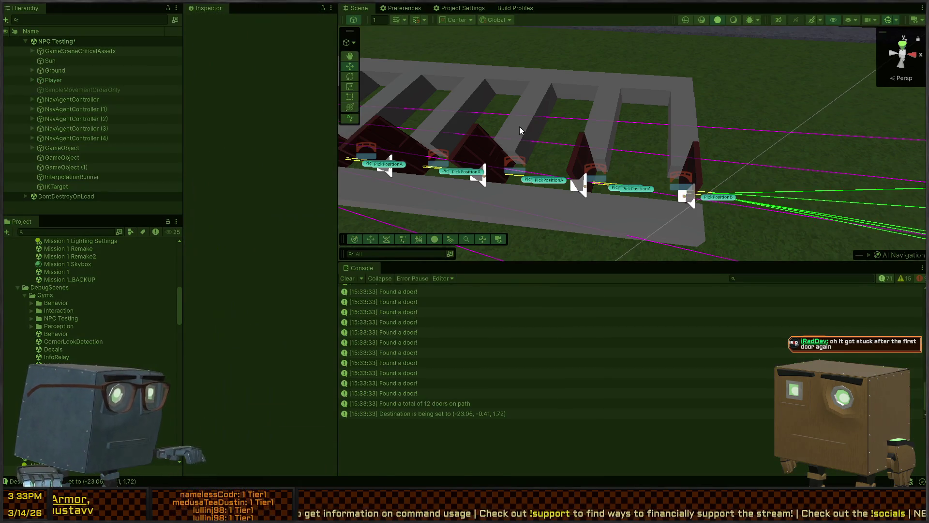
mouse_move(523, 132)
mouse_down()
mouse_move(672, 72)
mouse_move(692, 79)
mouse_move(630, 113)
mouse_move(615, 136)
mouse_move(517, 154)
mouse_move(527, 139)
mouse_move(436, 151)
mouse_move(388, 85)
mouse_move(682, 153)
mouse_move(763, 131)
mouse_move(702, 125)
mouse_move(667, 144)
mouse_move(652, 211)
mouse_move(567, 143)
mouse_move(684, 181)
mouse_move(682, 161)
mouse_move(683, 195)
mouse_up()
Inspect NavAgentController and NavAgentController (1) as they walk, then stop Play mode
click(651, 210)
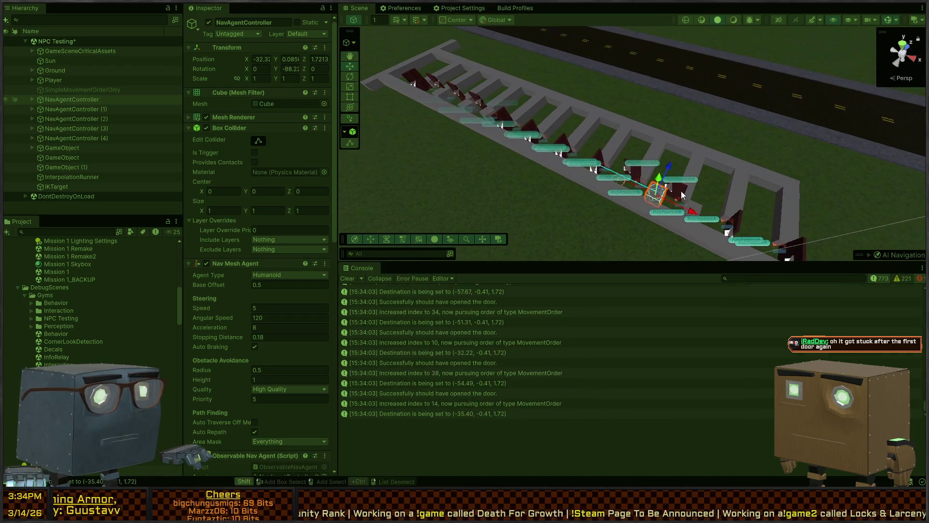
click(621, 179)
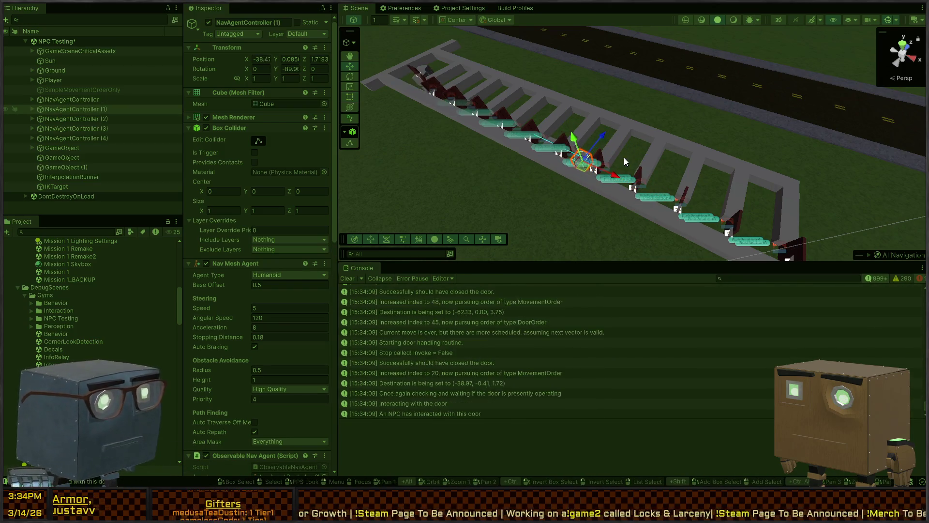
drag(624, 162, 654, 114)
scroll(243, 272, down, 8)
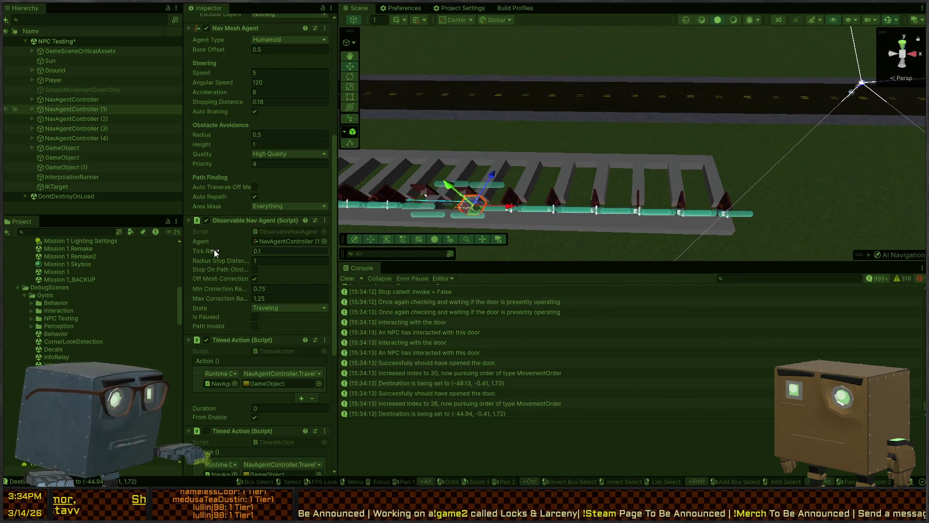
scroll(226, 194, down, 3)
key(ctrl+p)
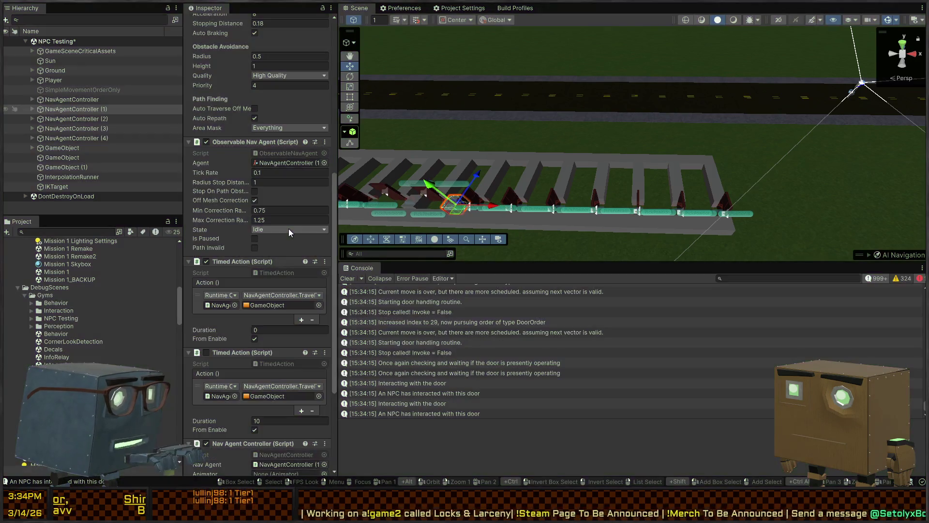
scroll(64, 312, up, 10)
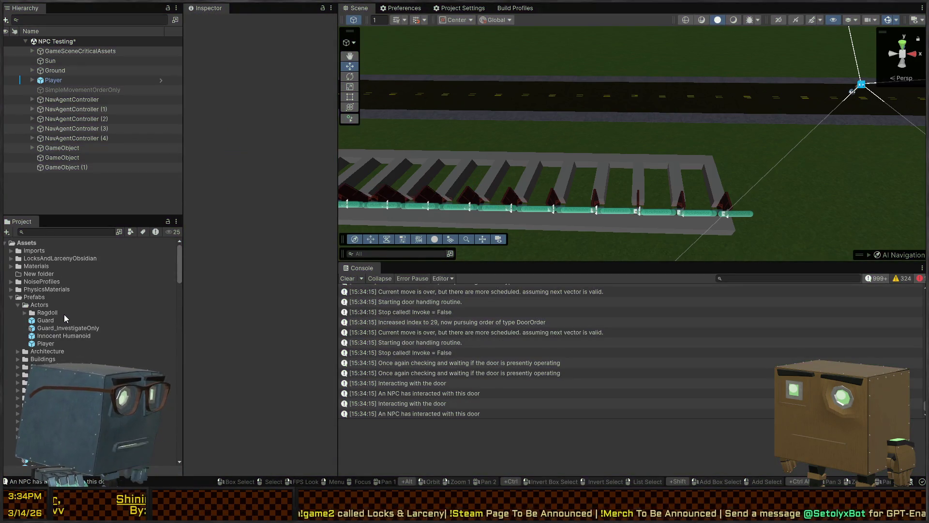
Orbit and zoom around the Mission 1 Remake2 house toward a bedroom
scroll(64, 315, down, 10)
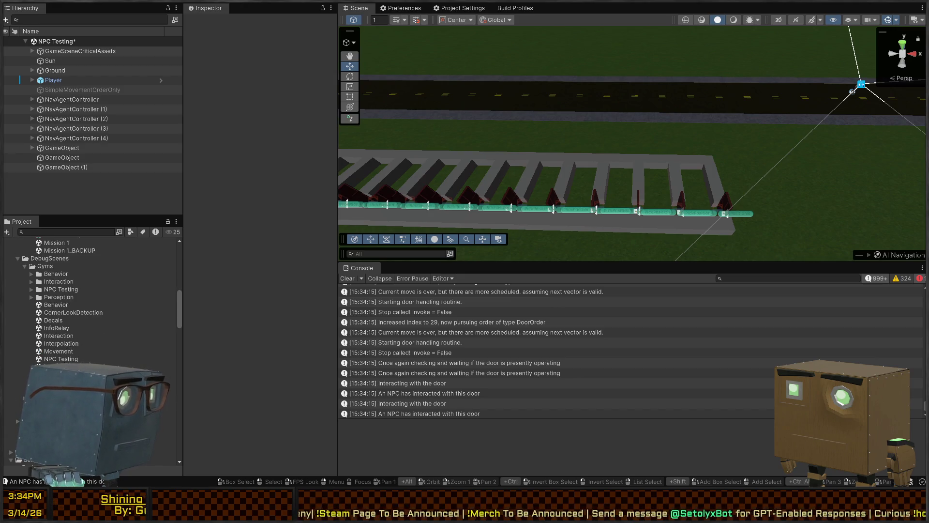
scroll(53, 359, down, 5)
scroll(61, 327, up, 10)
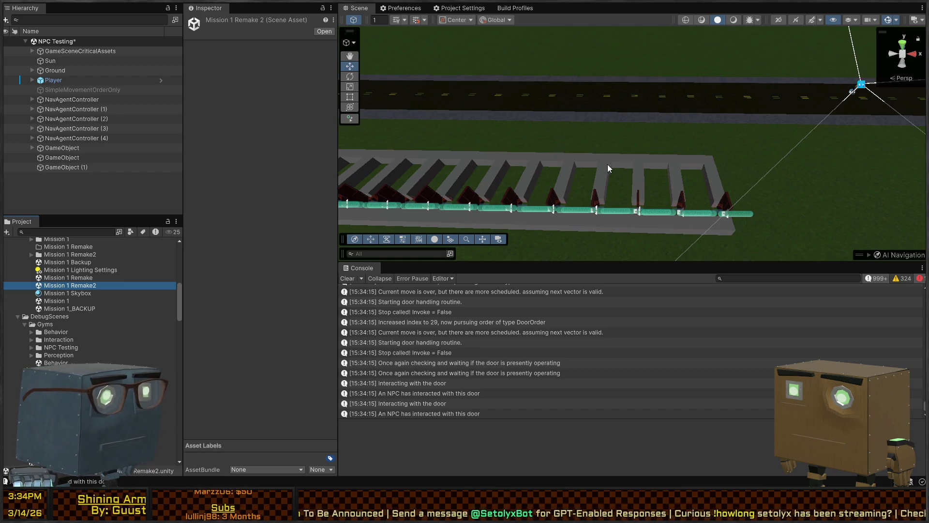
mouse_move(624, 167)
mouse_down()
mouse_move(801, 130)
mouse_move(200, 244)
mouse_up()
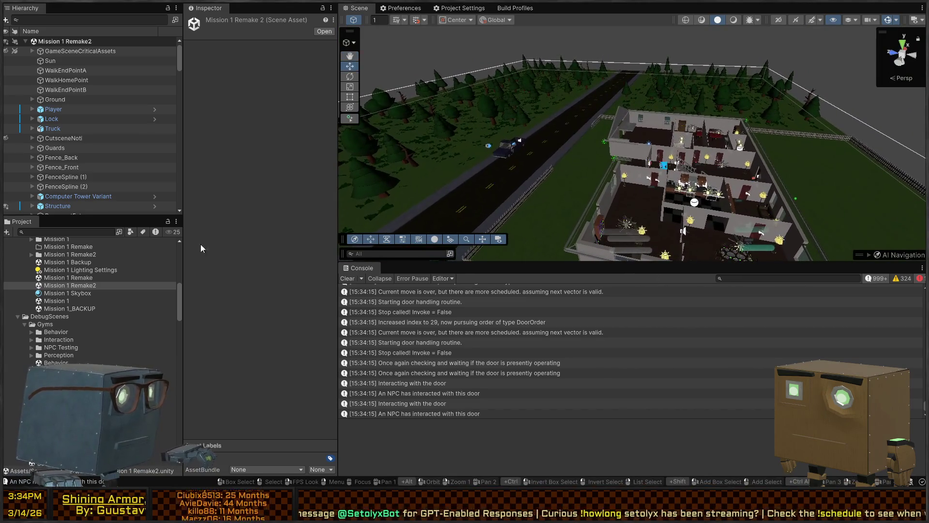
scroll(60, 104, down, 10)
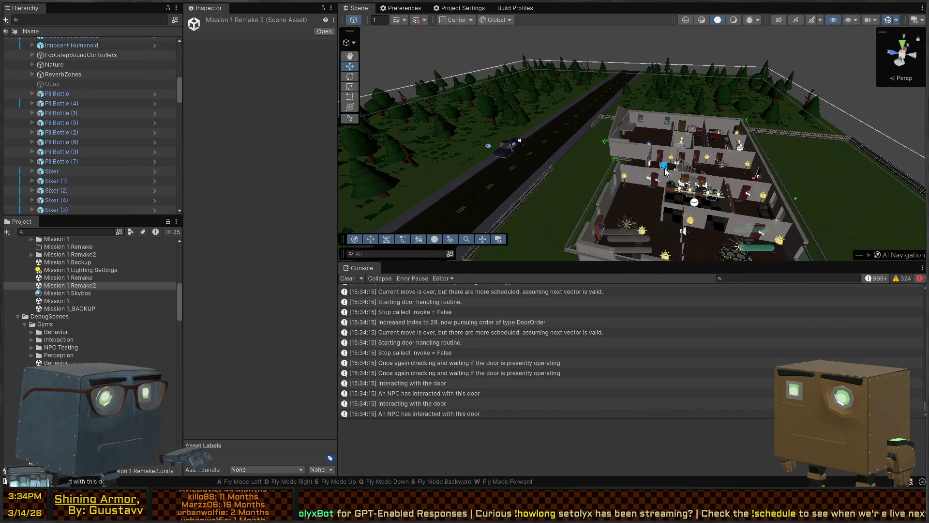
drag(665, 171, 731, 169)
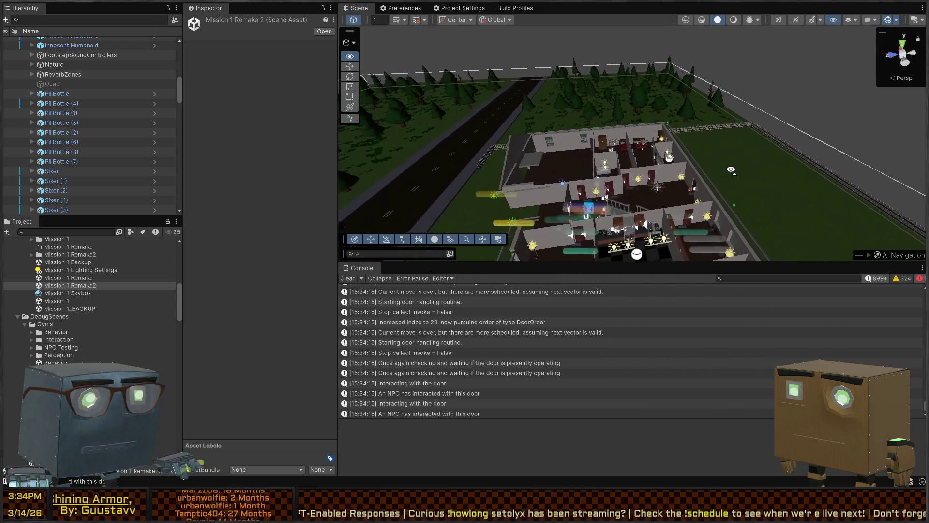
scroll(731, 170, up, 10)
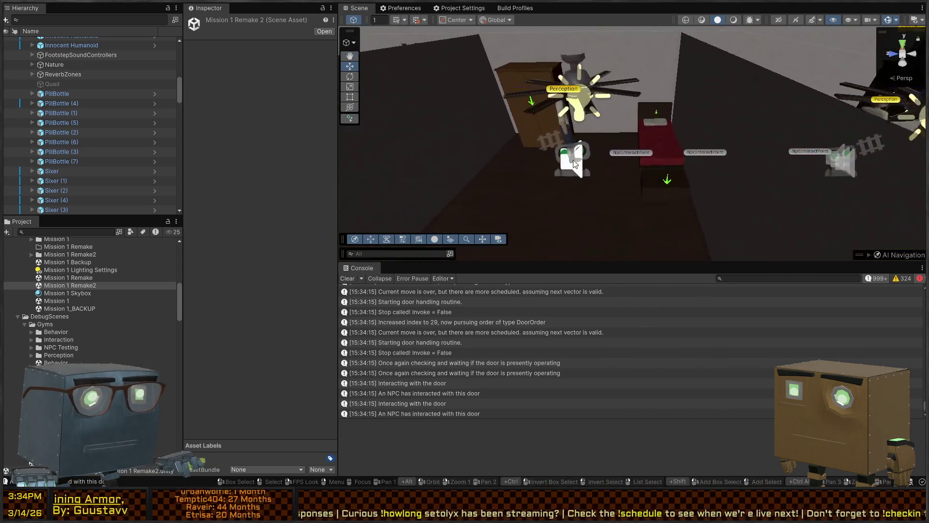
Select the bedroom's Innocent Humanoid and review its navigation settings in the Inspector
click(575, 163)
scroll(296, 168, down, 10)
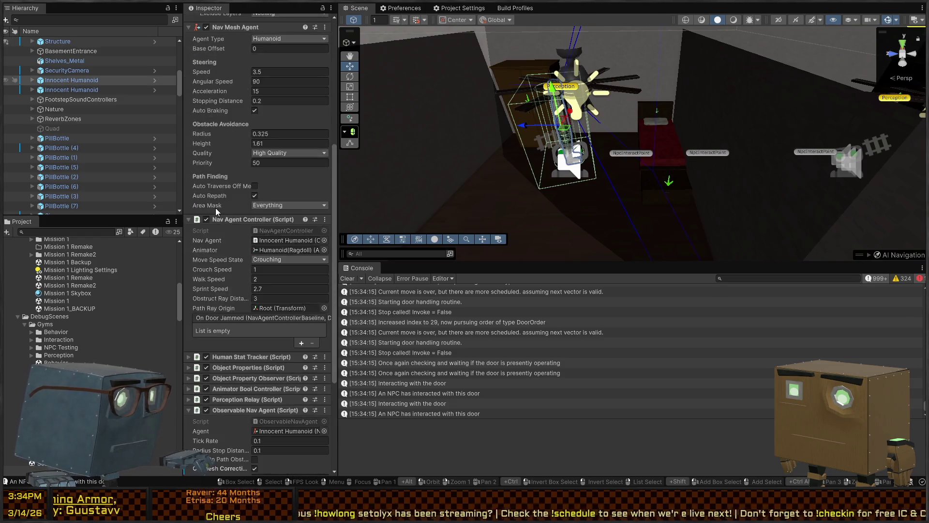
scroll(216, 208, down, 5)
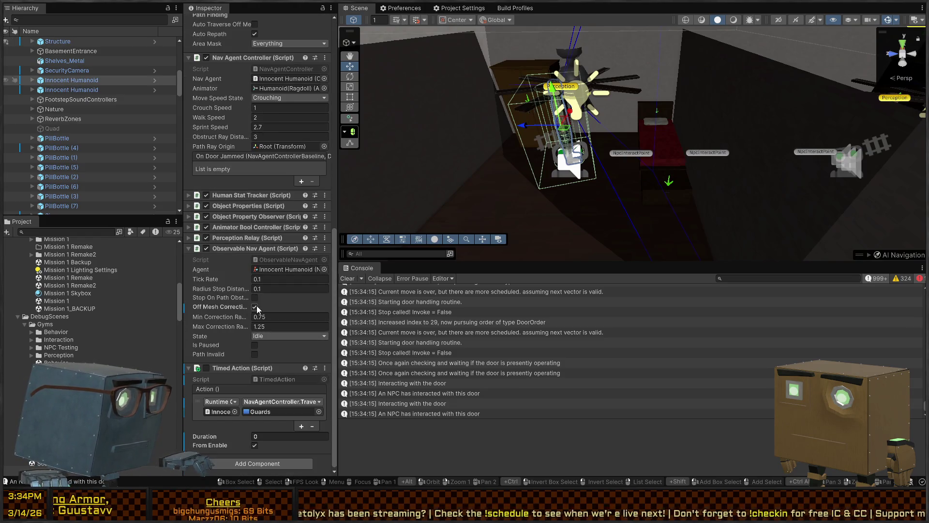
mouse_move(449, 228)
mouse_down()
mouse_move(413, 190)
mouse_move(421, 175)
mouse_move(542, 165)
mouse_up()
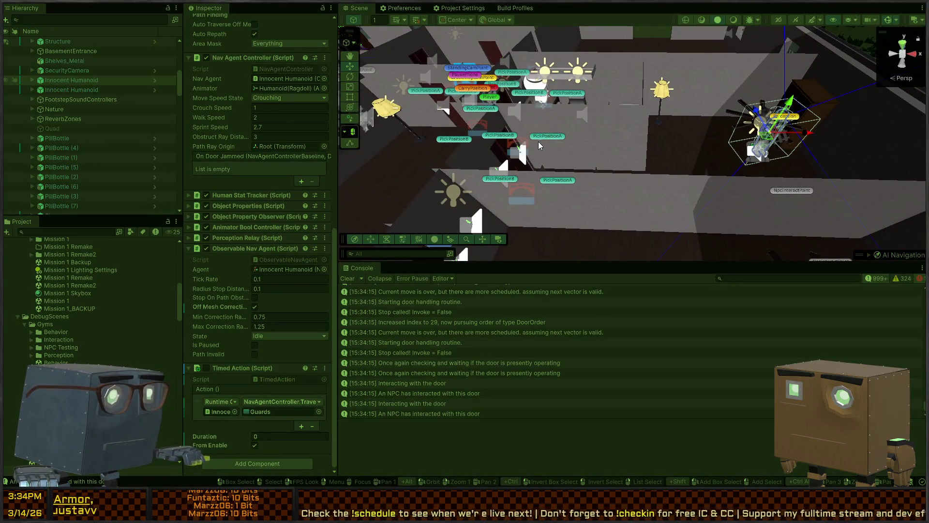
Start Play mode and fly the Scene camera indoors over the house
key(ctrl+p)
mouse_move(702, 124)
mouse_down()
mouse_move(681, 102)
mouse_move(421, 140)
mouse_move(457, 158)
mouse_up()
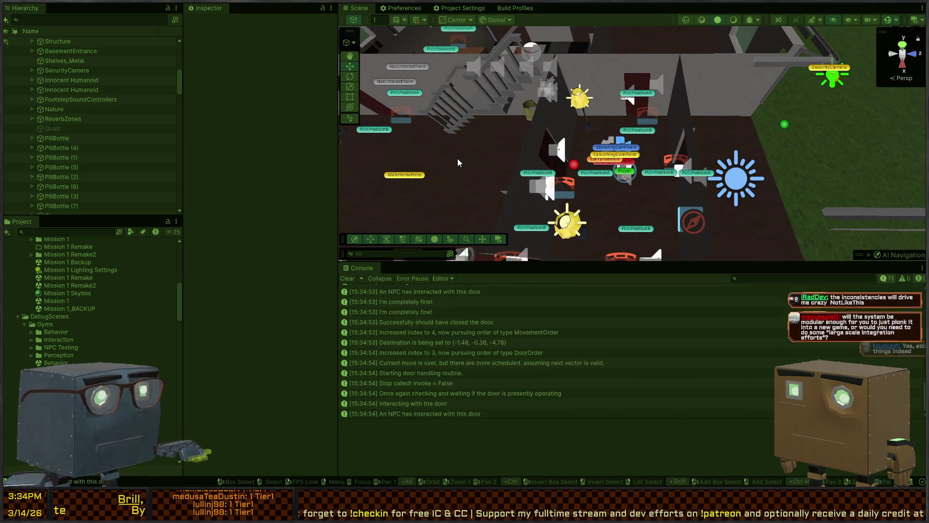
mouse_move(463, 147)
mouse_down()
mouse_move(653, 160)
mouse_move(640, 160)
mouse_up()
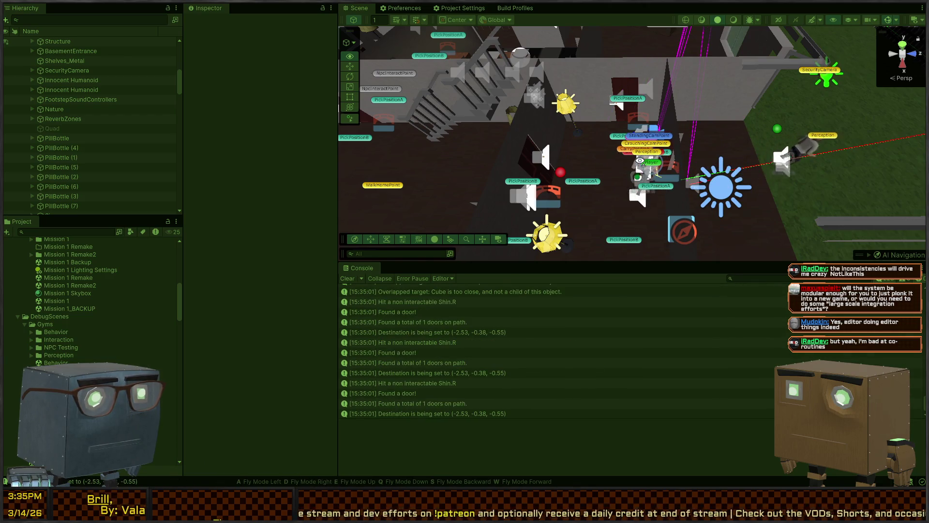
mouse_move(640, 161)
mouse_down()
mouse_move(687, 173)
mouse_move(836, 149)
mouse_move(865, 118)
mouse_move(690, 174)
mouse_up()
Select the Innocent Humanoid and follow it to the doorway while the Console logs bad paths
click(648, 181)
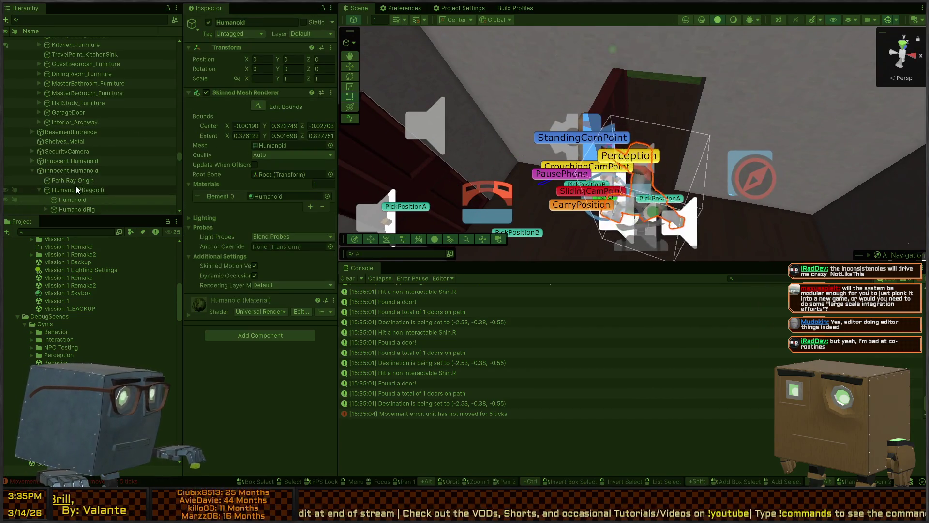
click(82, 171)
mouse_move(521, 136)
mouse_down()
mouse_move(448, 162)
mouse_move(614, 155)
mouse_move(554, 124)
mouse_up()
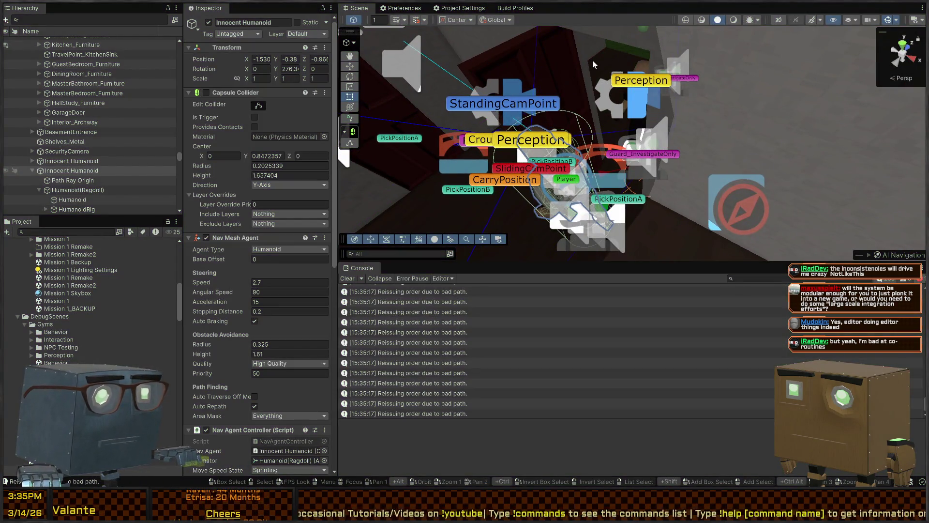
mouse_move(643, 86)
mouse_down()
mouse_move(669, 88)
mouse_move(469, 139)
mouse_move(481, 127)
mouse_move(724, 109)
mouse_move(702, 162)
mouse_move(654, 194)
mouse_up()
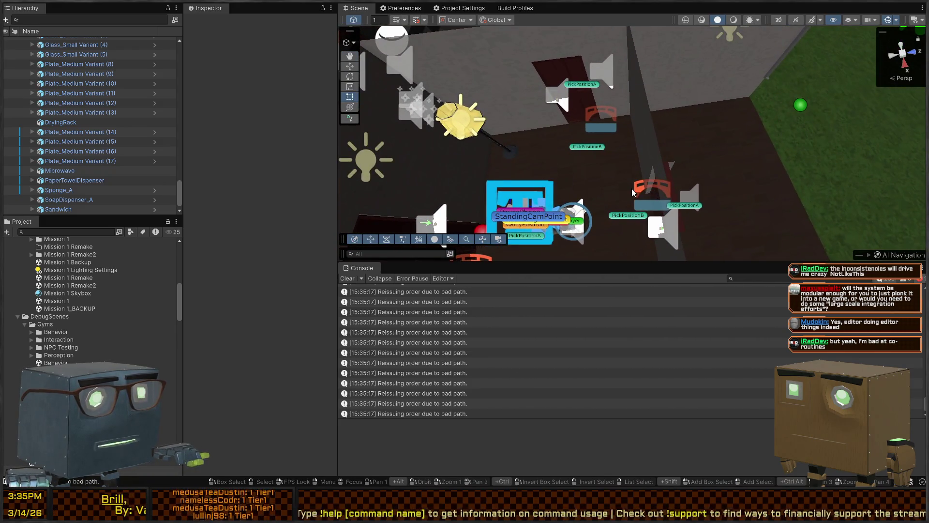
Inspect the doorway's RootOverride, DoorInteractableBounds and IndicatorParent objects
click(632, 190)
click(638, 192)
click(650, 205)
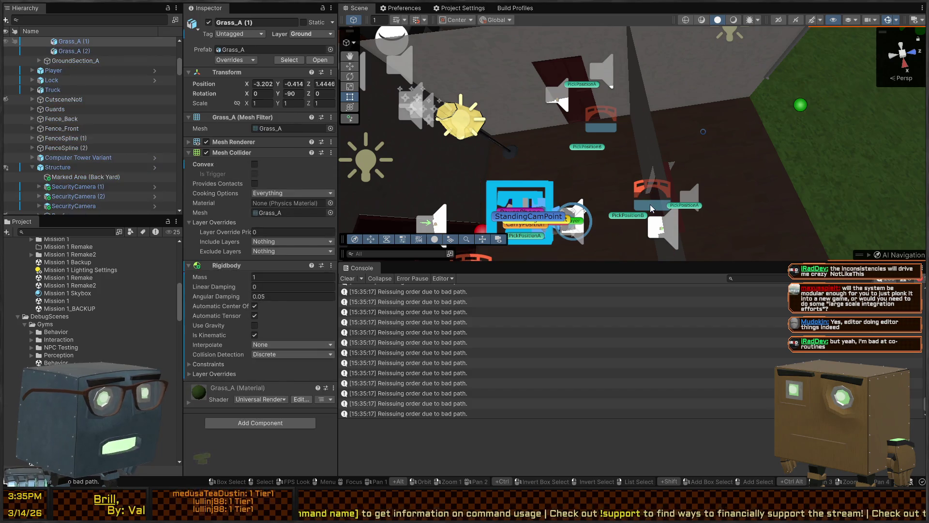
click(650, 204)
click(650, 205)
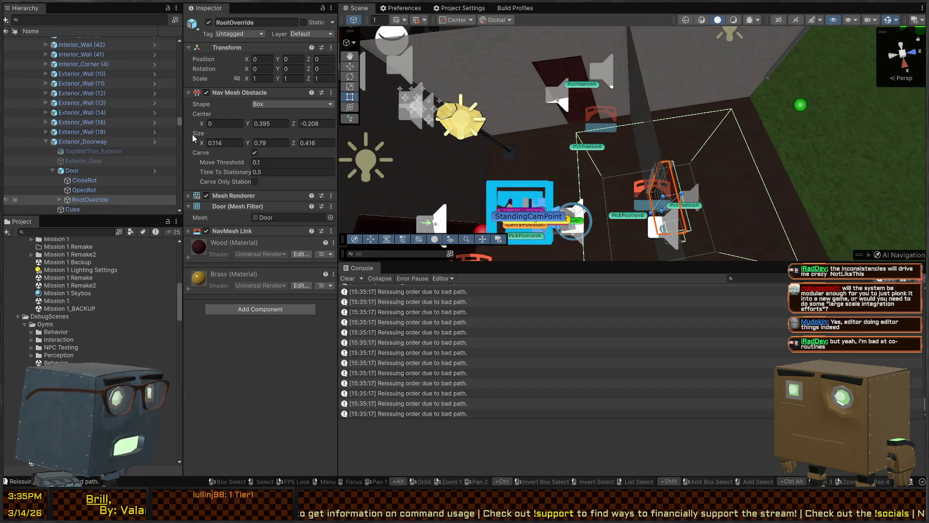
scroll(85, 183, down, 2)
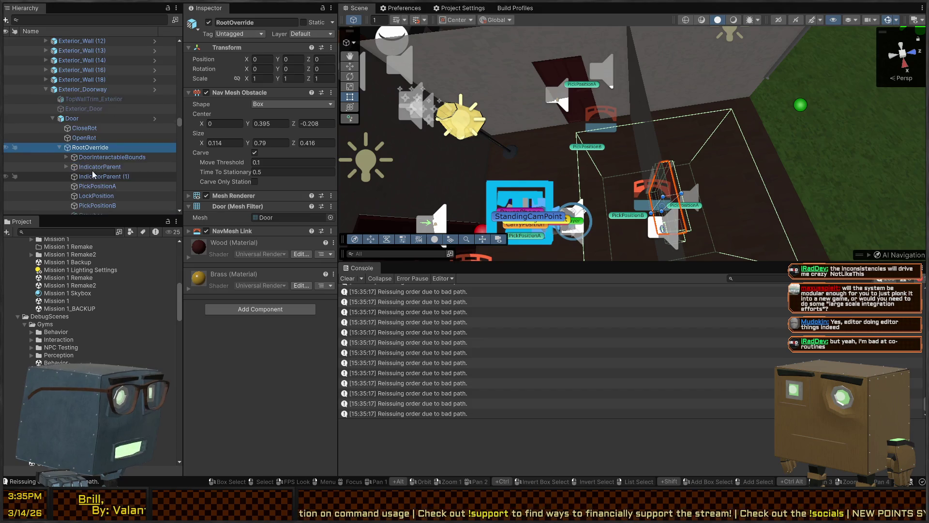
click(105, 158)
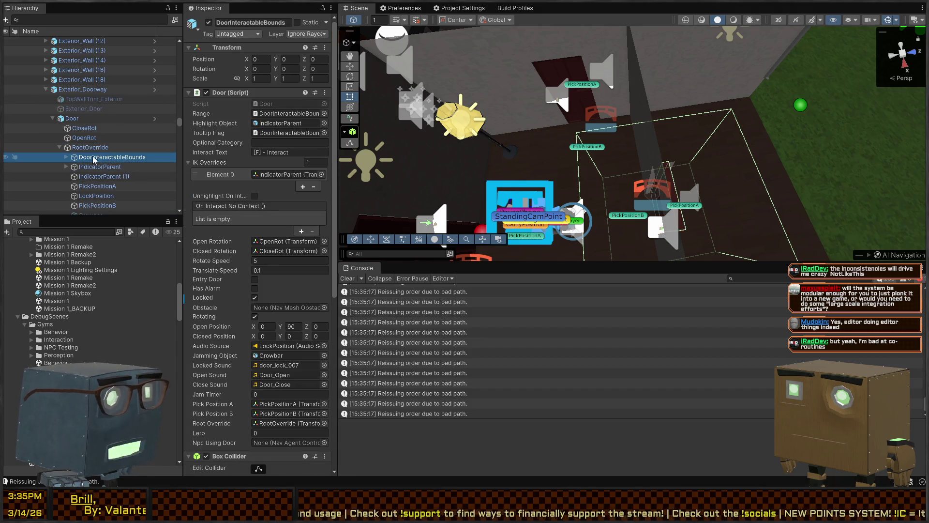
click(76, 167)
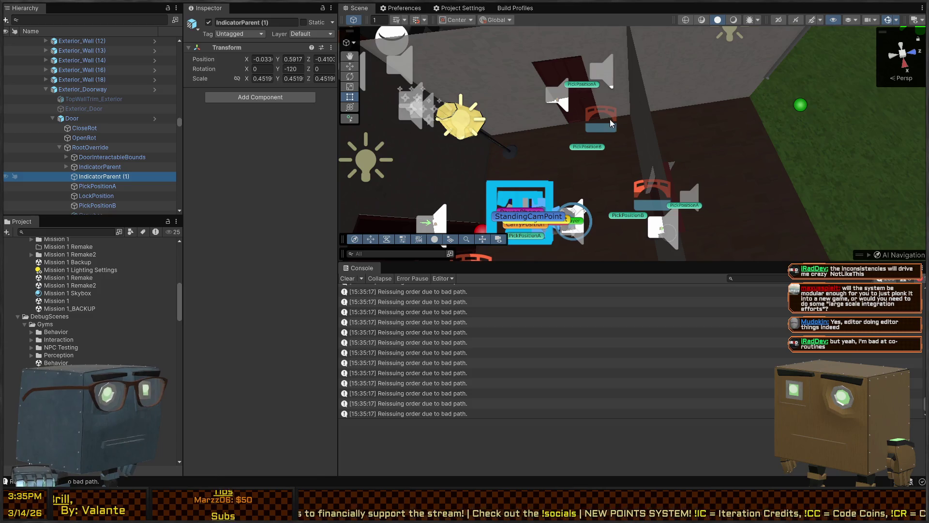
Run the scene in Play mode and watch the NPC's door-handling messages stream in
drag(610, 120, 568, 106)
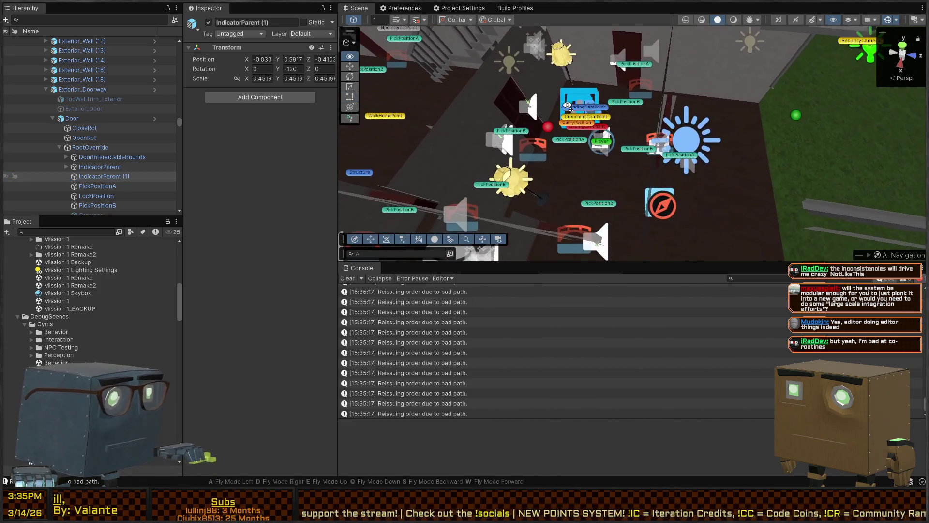
scroll(102, 158, up, 5)
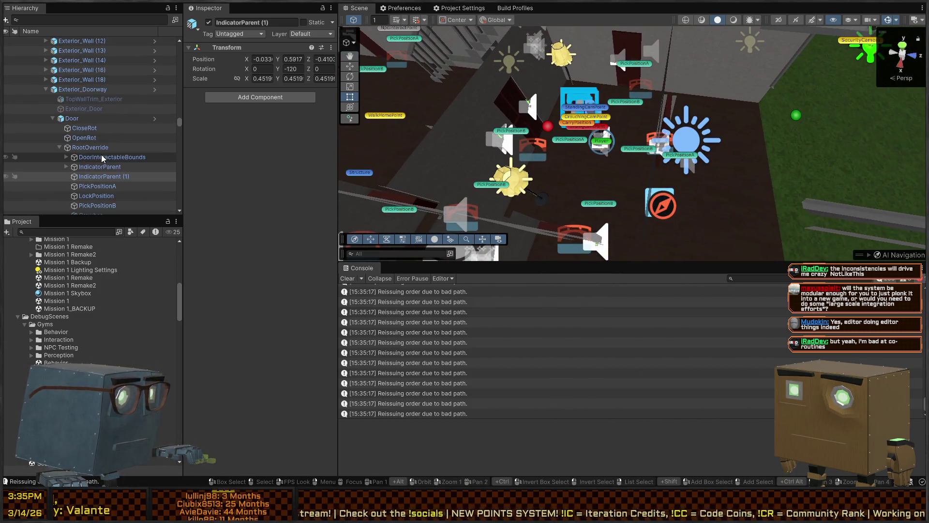
key(ctrl+p)
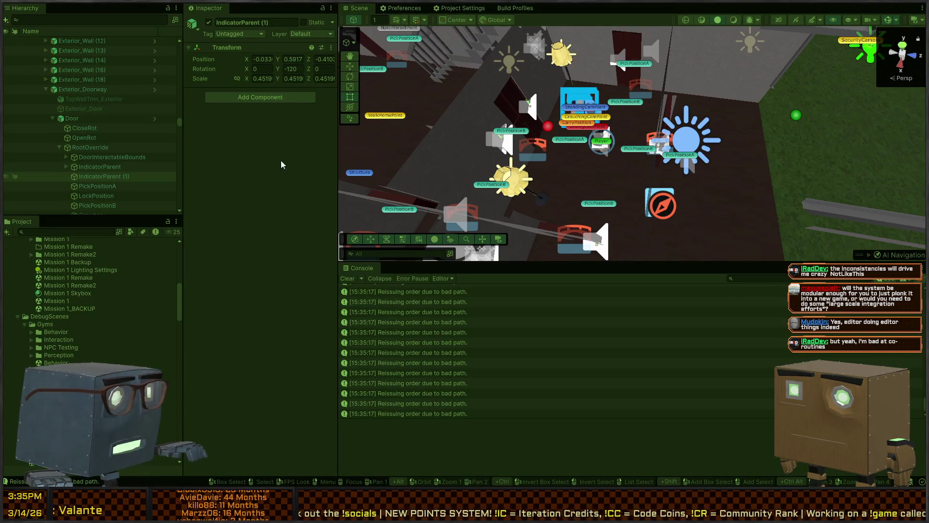
mouse_move(623, 180)
mouse_down()
mouse_move(637, 165)
mouse_move(651, 169)
mouse_move(575, 196)
mouse_move(662, 170)
mouse_move(633, 196)
mouse_up()
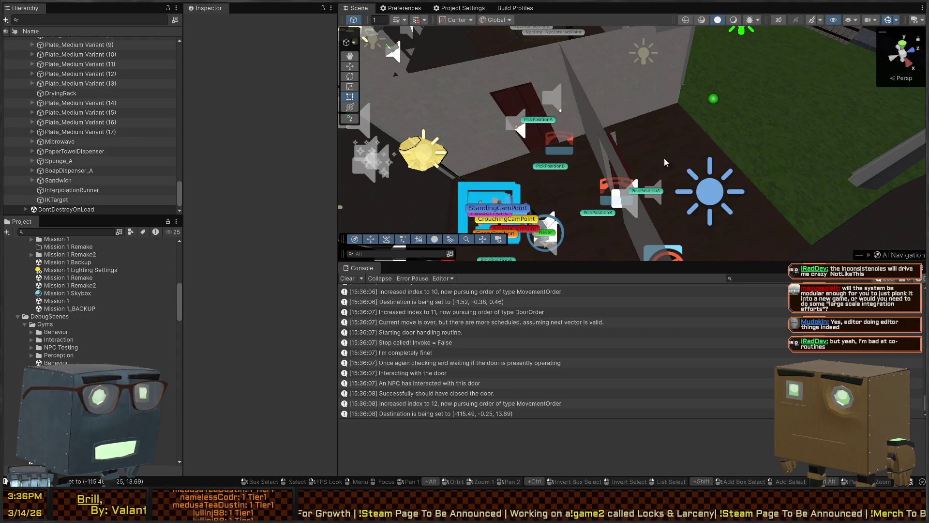
mouse_move(658, 147)
mouse_down()
mouse_move(550, 127)
mouse_move(652, 150)
mouse_up()
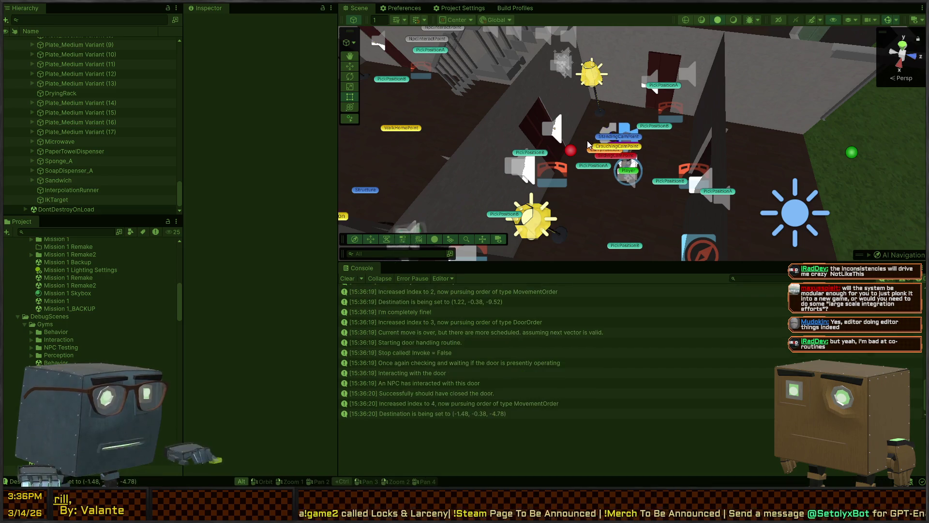
key(alt+Tab)
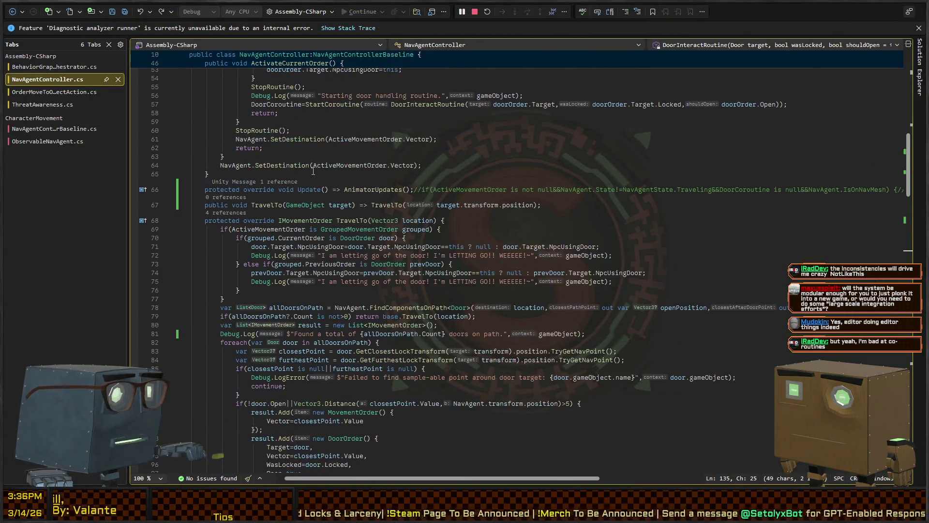
scroll(314, 170, down, 20)
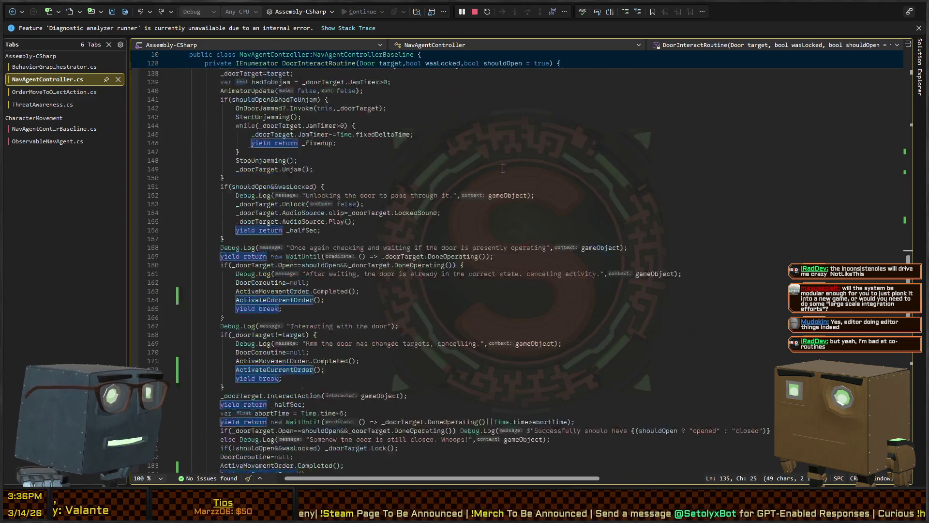
scroll(503, 168, up, 10)
key(alt+Tab)
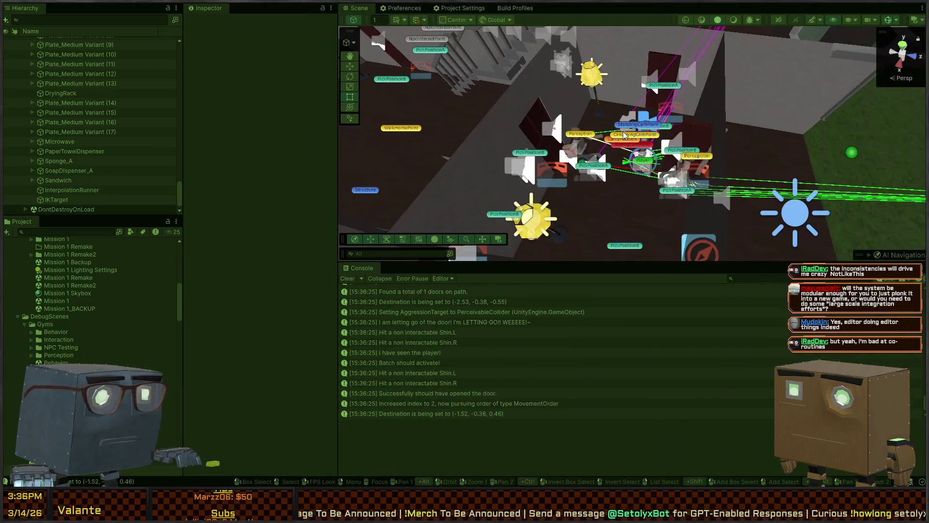
mouse_move(625, 136)
mouse_down()
mouse_move(724, 167)
mouse_move(733, 130)
mouse_move(646, 149)
mouse_move(555, 114)
mouse_up()
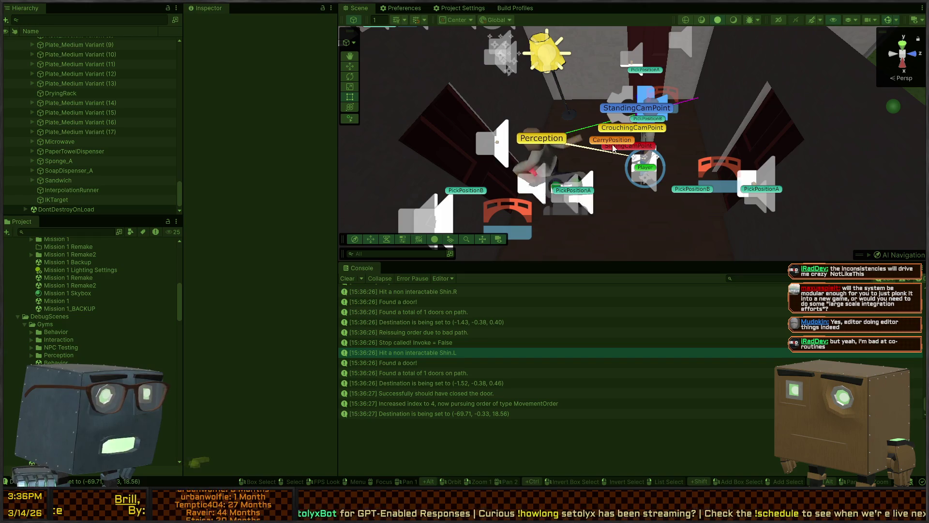
scroll(567, 167, down, 3)
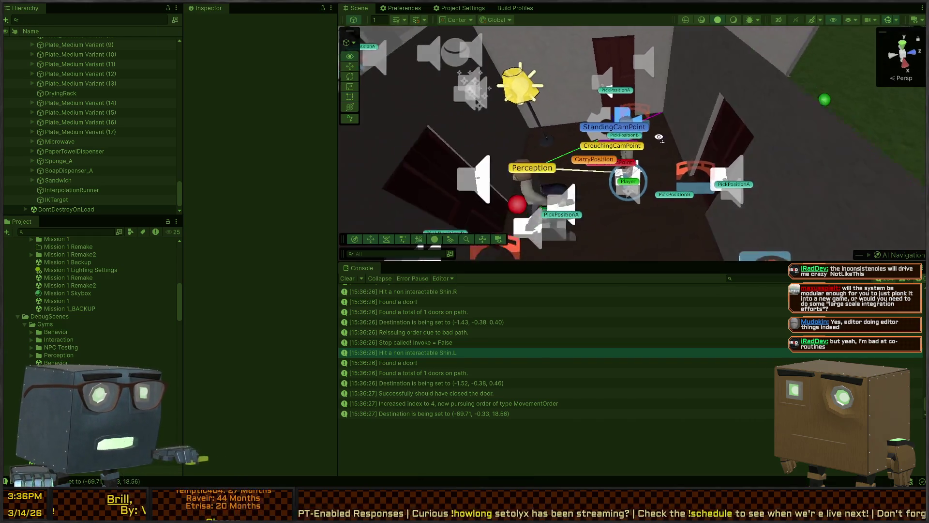
drag(567, 167, 669, 95)
key(w)
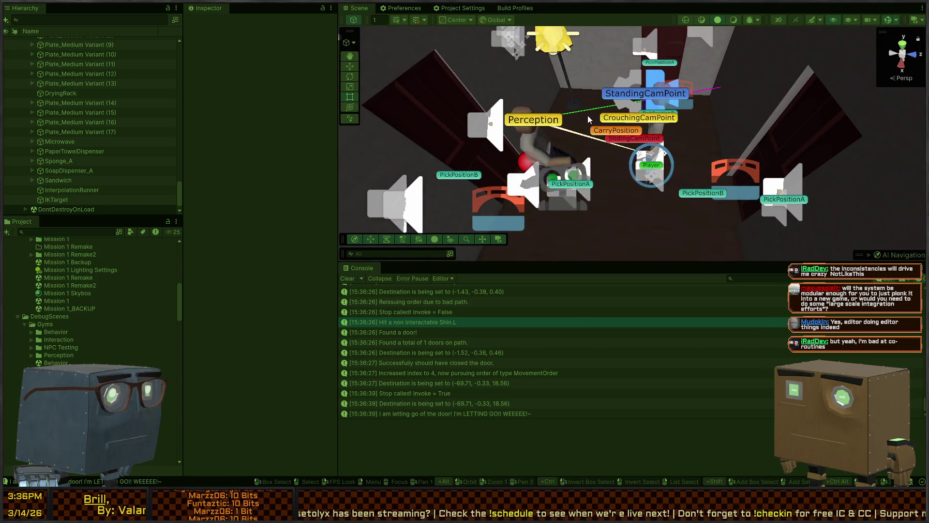
key(w)
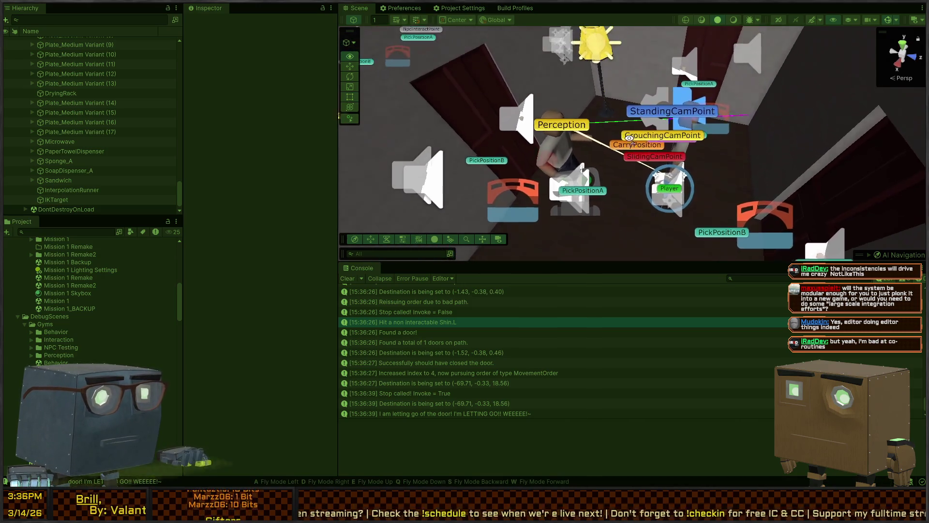
key(s)
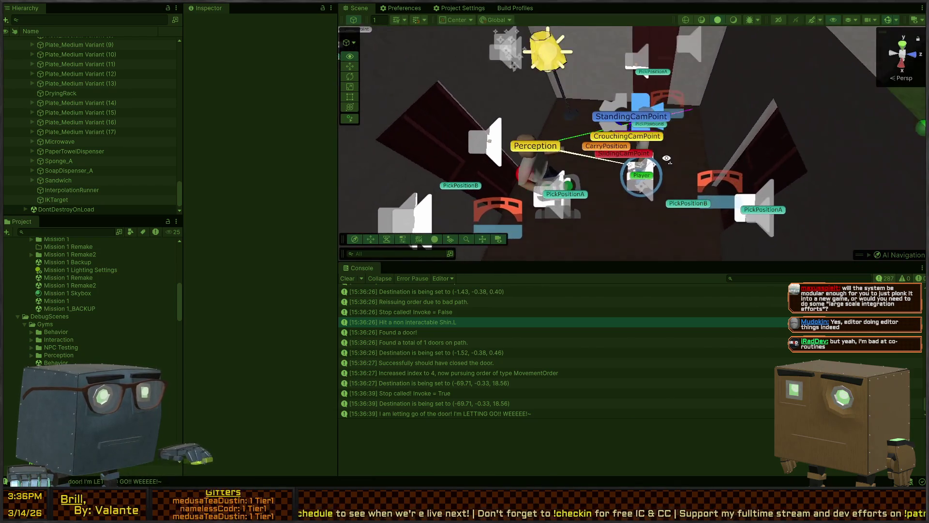
click(530, 171)
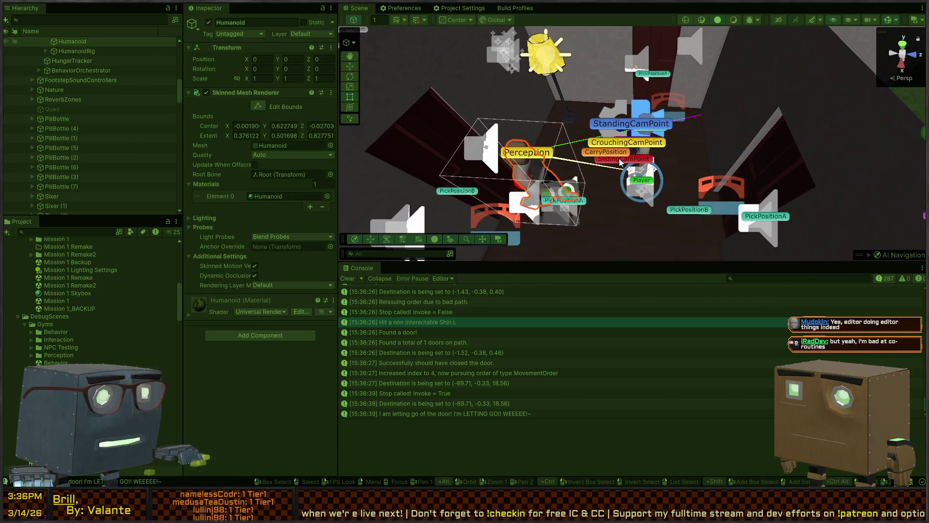
Restart Play mode and swing the view over the NPC's rooms
key(w)
key(s)
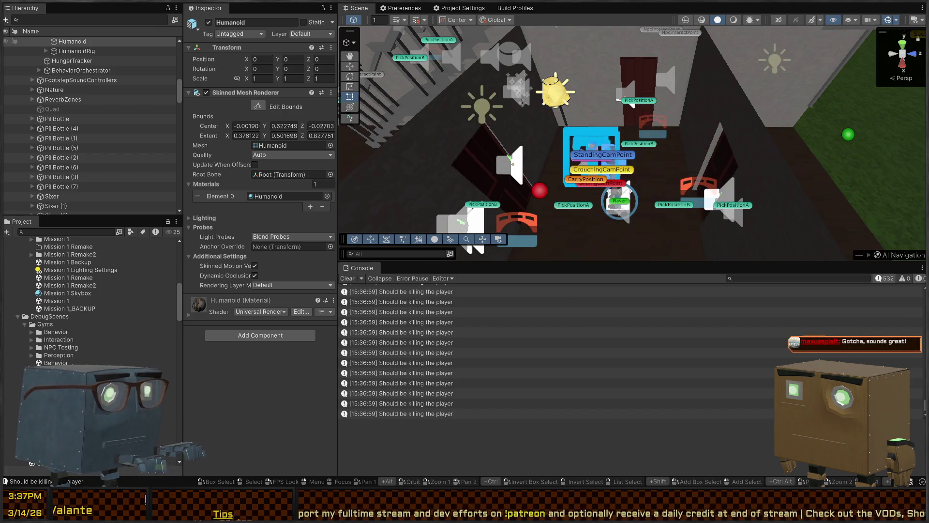
key(ctrl+p)
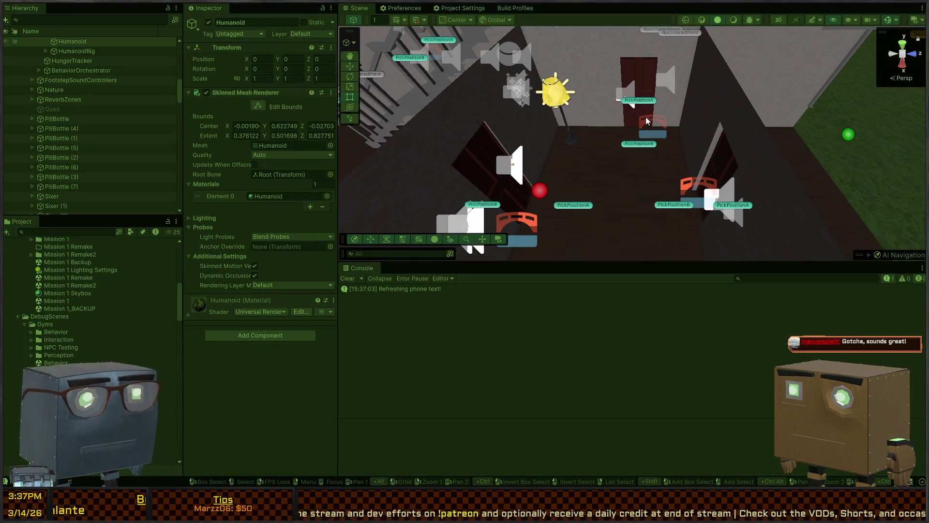
right_click(463, 98)
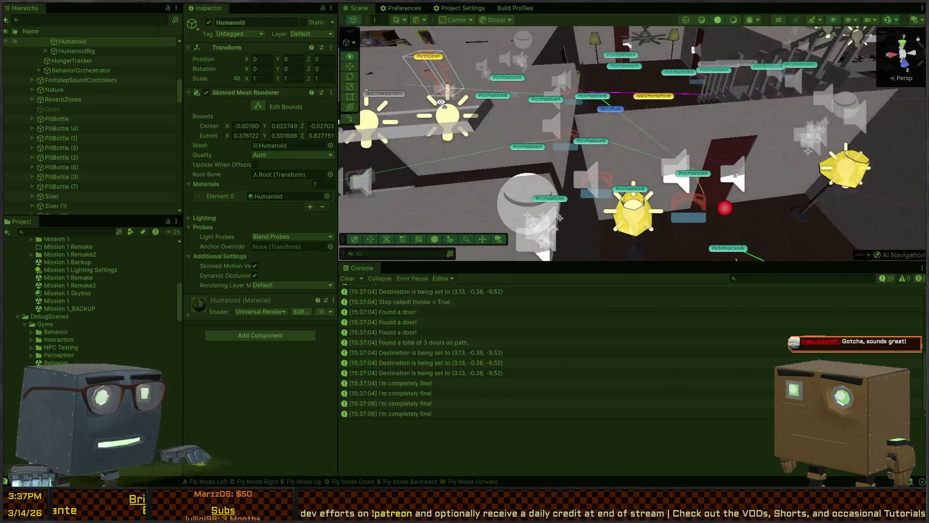
mouse_move(463, 98)
mouse_down()
mouse_move(546, 98)
mouse_move(599, 144)
mouse_move(617, 145)
mouse_move(600, 163)
mouse_move(750, 172)
mouse_move(655, 183)
mouse_up()
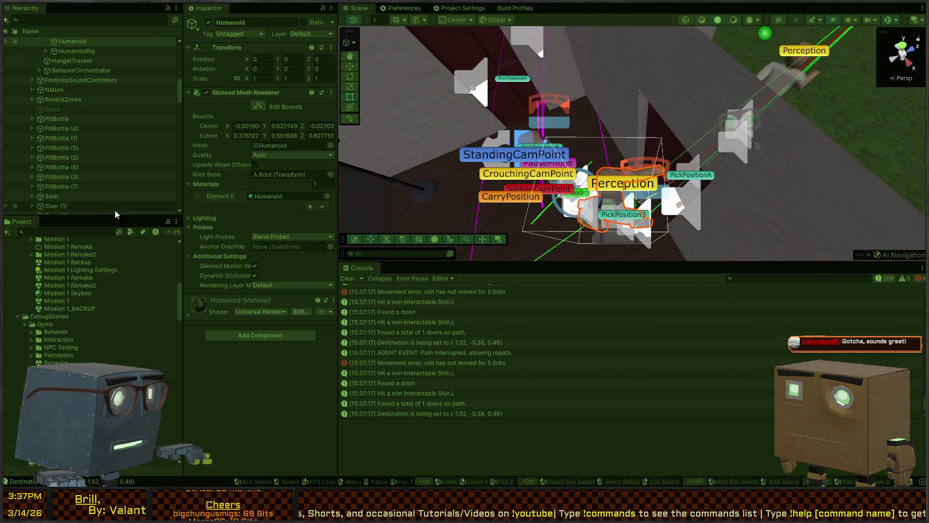
Select Innocent Humanoid and review its Nav Mesh Agent and Nav Agent Controller settings
scroll(76, 74, up, 3)
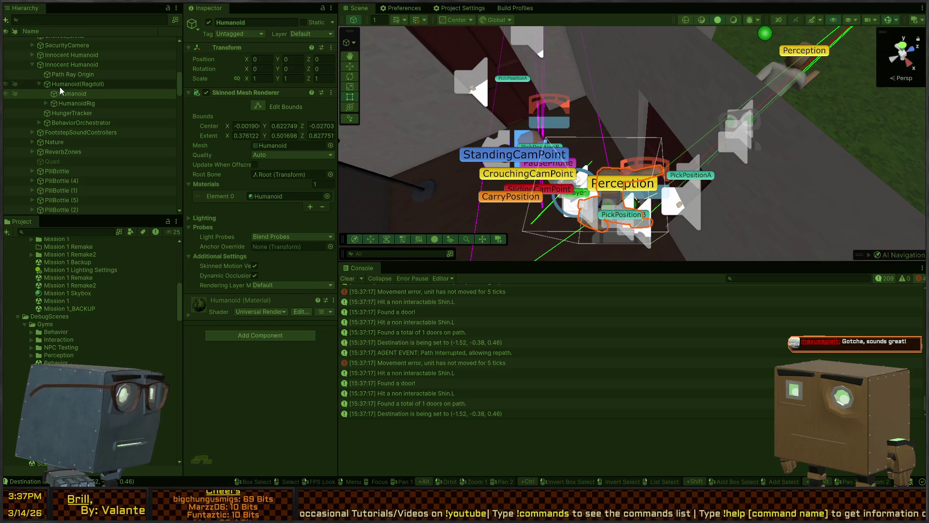
click(77, 68)
scroll(259, 169, down, 10)
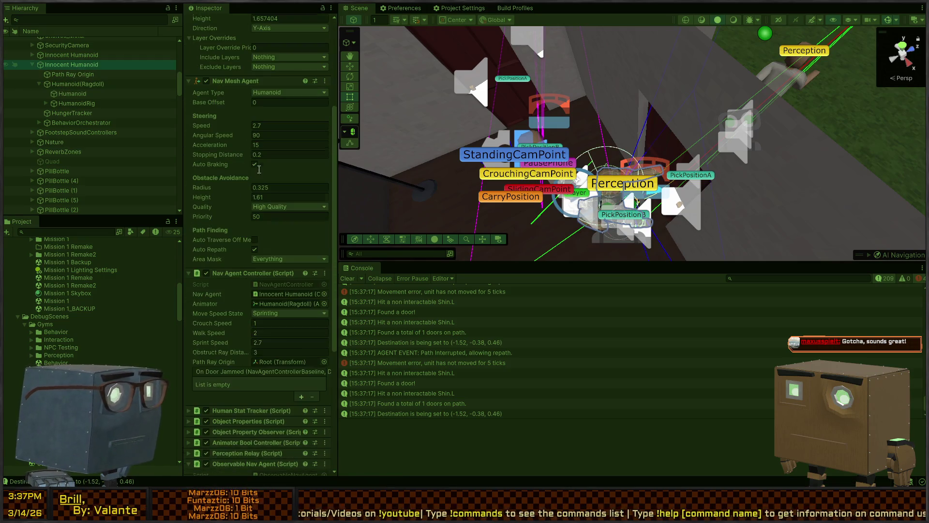
scroll(259, 169, down, 10)
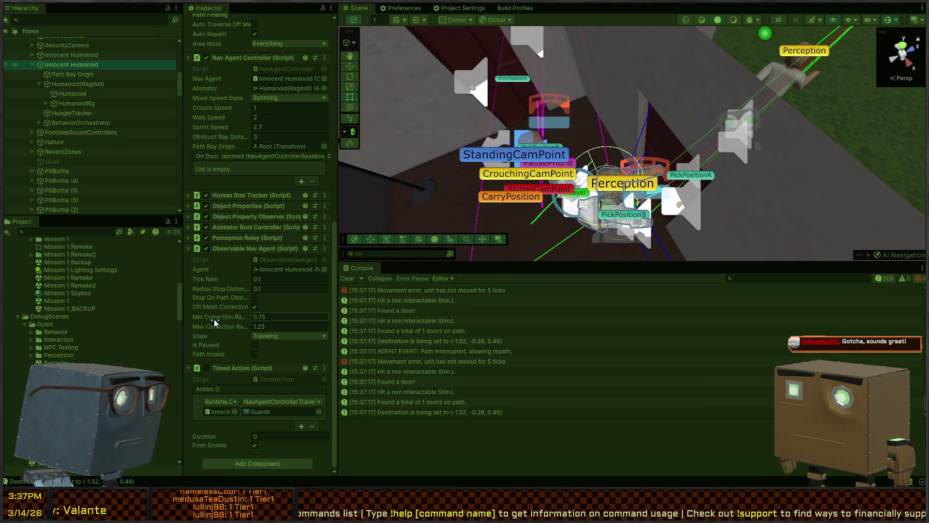
scroll(227, 261, up, 5)
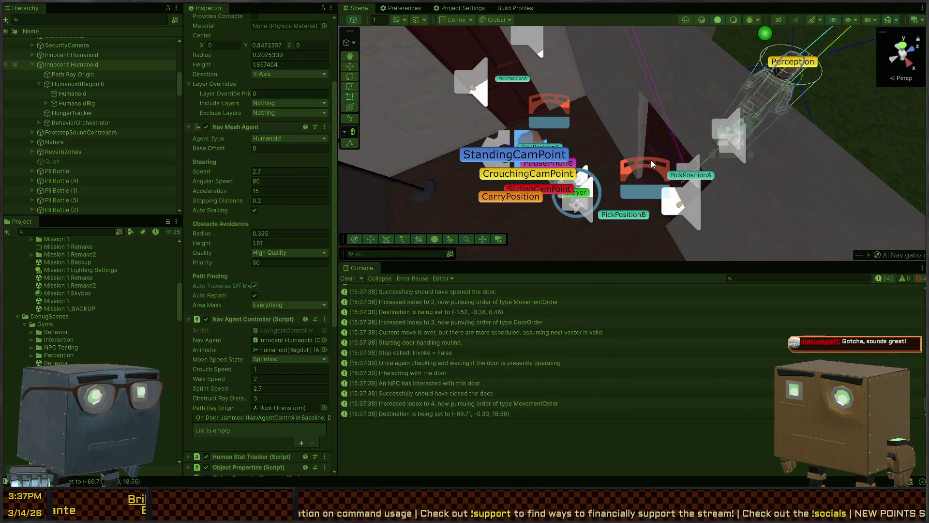
key(alt+Tab)
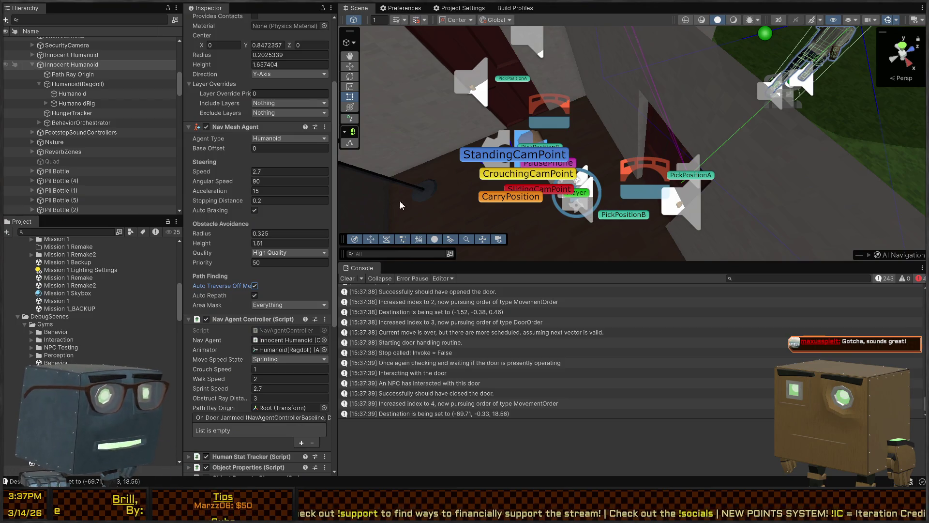
mouse_move(557, 121)
mouse_down()
mouse_move(592, 94)
mouse_move(549, 115)
mouse_move(626, 101)
mouse_up()
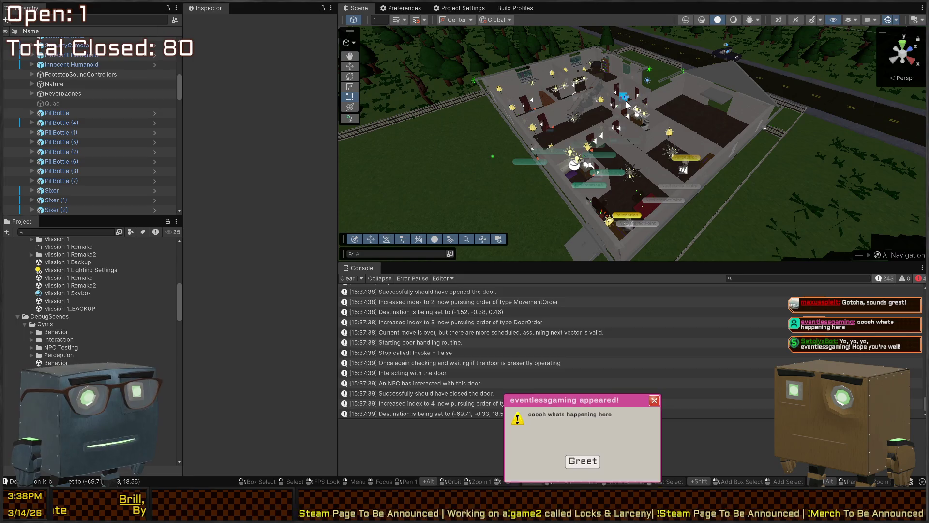
drag(631, 104, 736, 163)
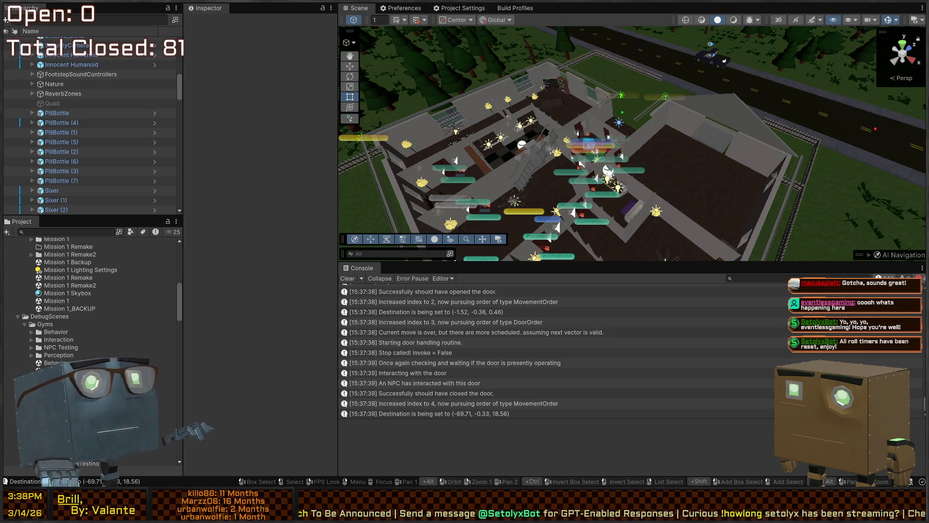
mouse_move(644, 143)
mouse_down()
mouse_move(662, 121)
mouse_move(450, 93)
mouse_move(422, 127)
mouse_move(502, 153)
mouse_up()
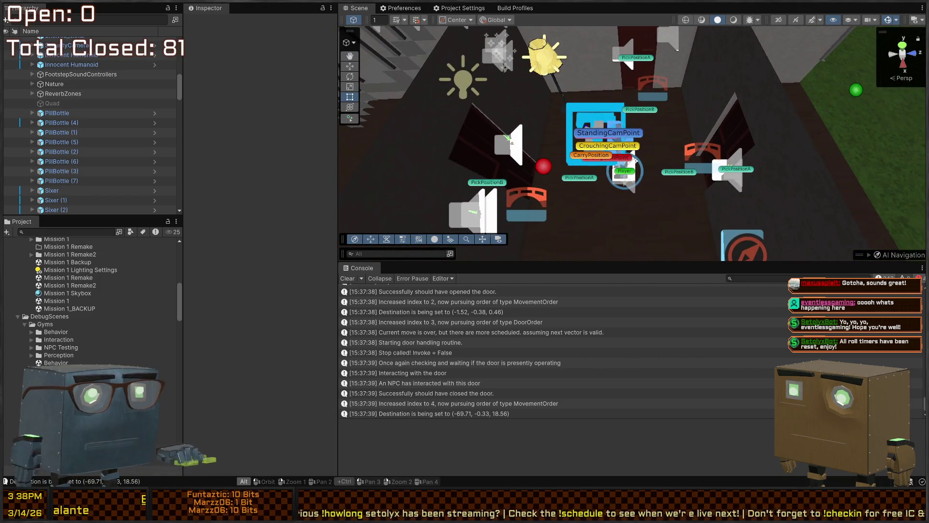
key(alt+Tab)
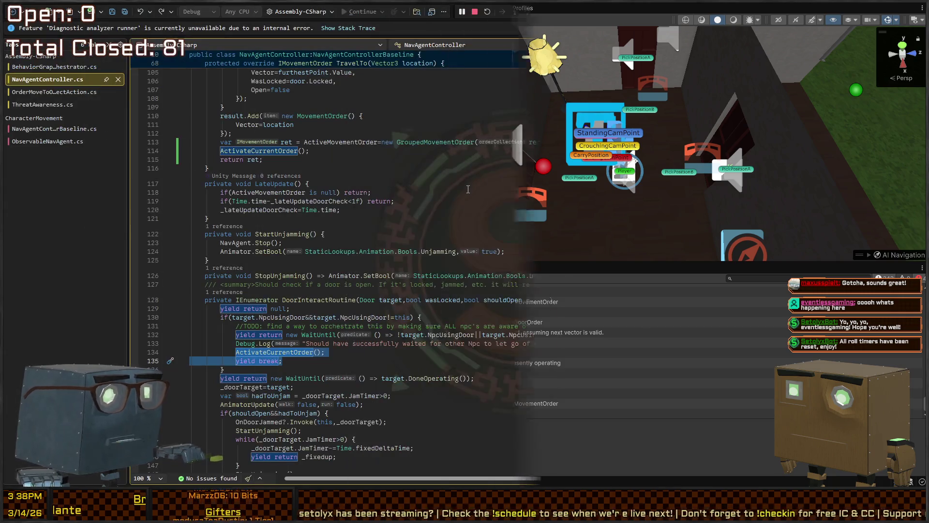
Return to the running Unity scene, orbit around the NPCs, and select the humanoid's body model
scroll(460, 179, down, 6)
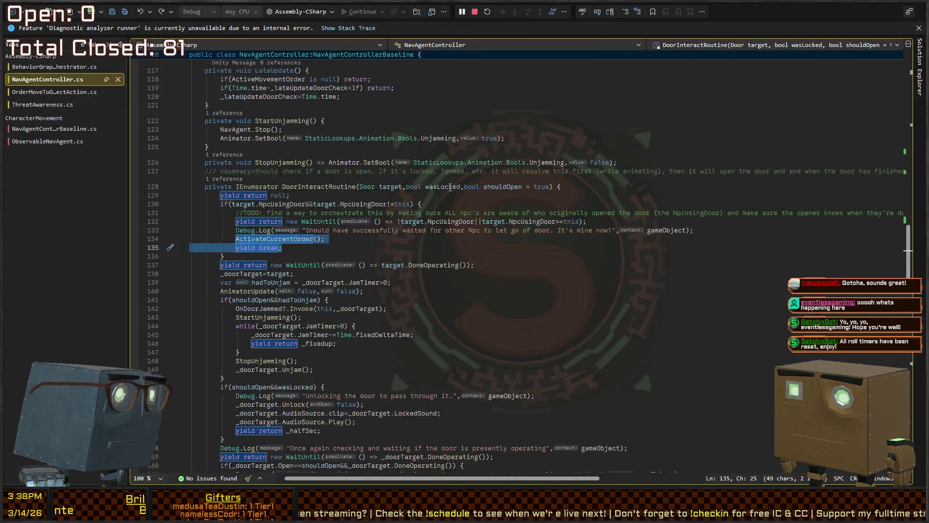
key(alt+Tab)
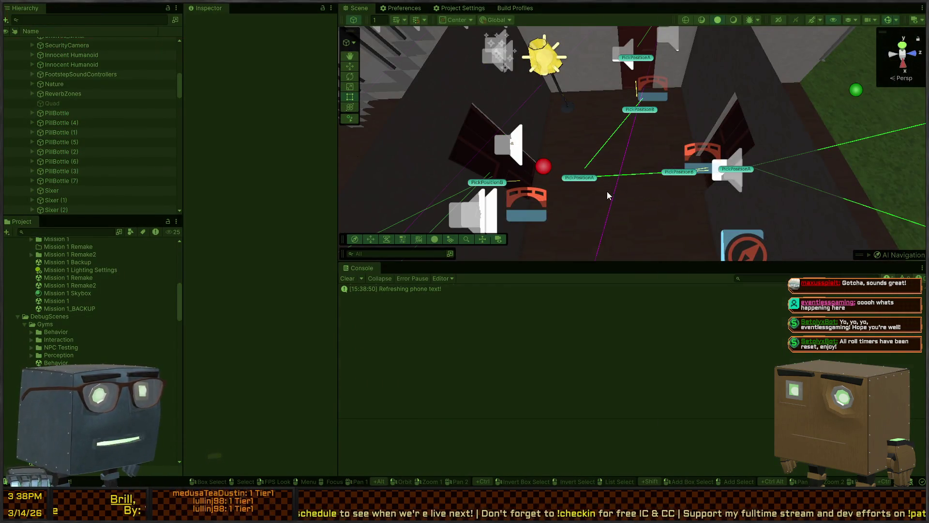
mouse_move(591, 207)
mouse_down()
mouse_move(550, 162)
mouse_move(521, 166)
mouse_move(627, 172)
mouse_up()
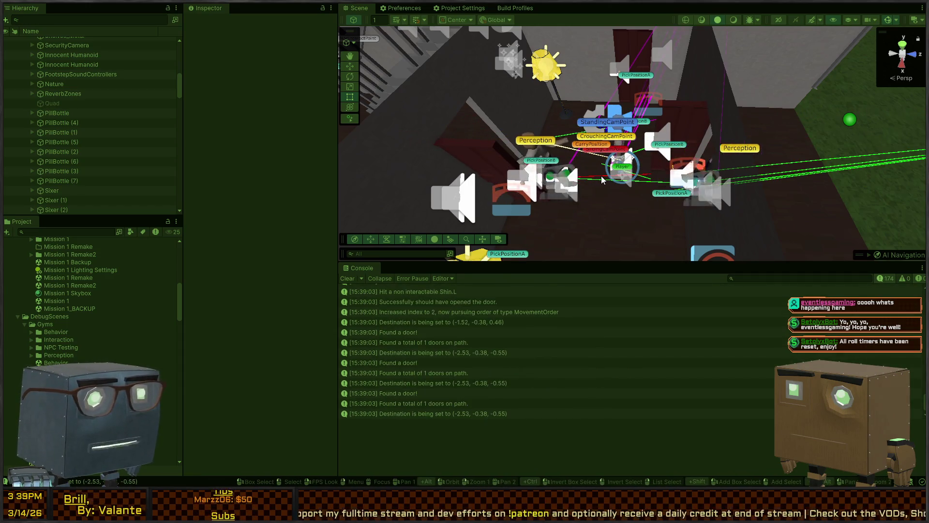
click(542, 195)
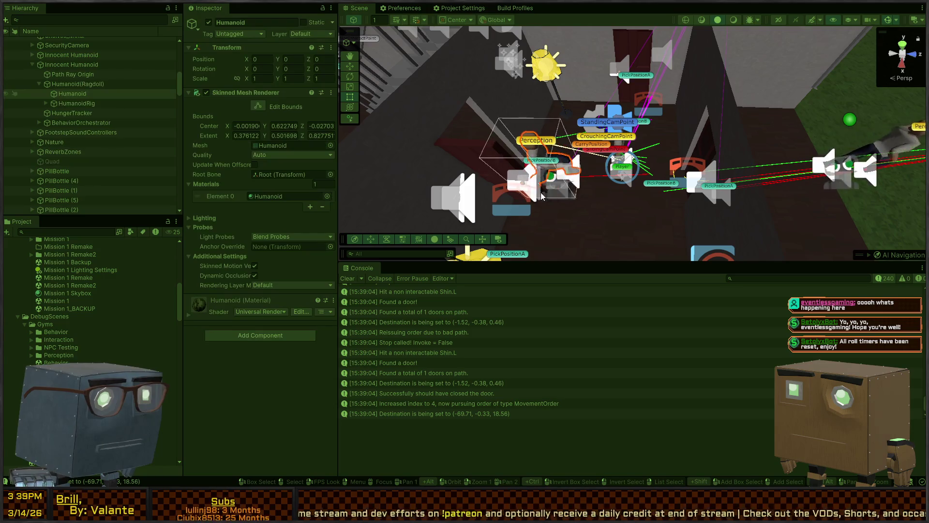
Select Innocent Humanoid and toggle its Nav Mesh Agent Auto Repath off and back on
click(68, 65)
scroll(233, 228, down, 5)
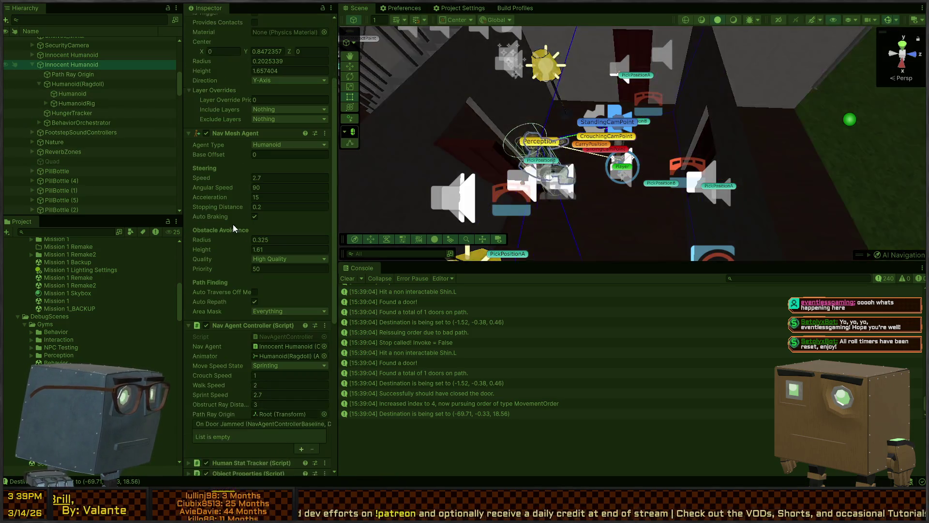
click(242, 275)
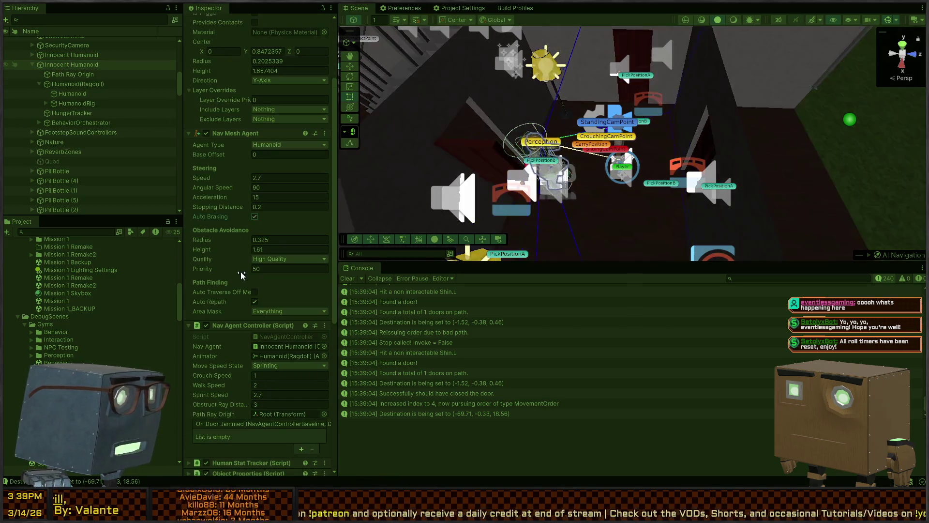
click(255, 302)
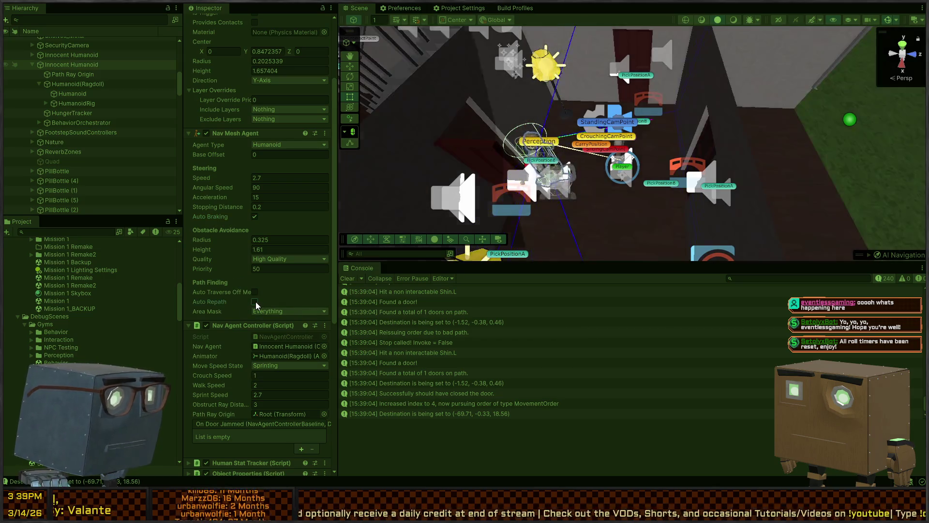
click(255, 302)
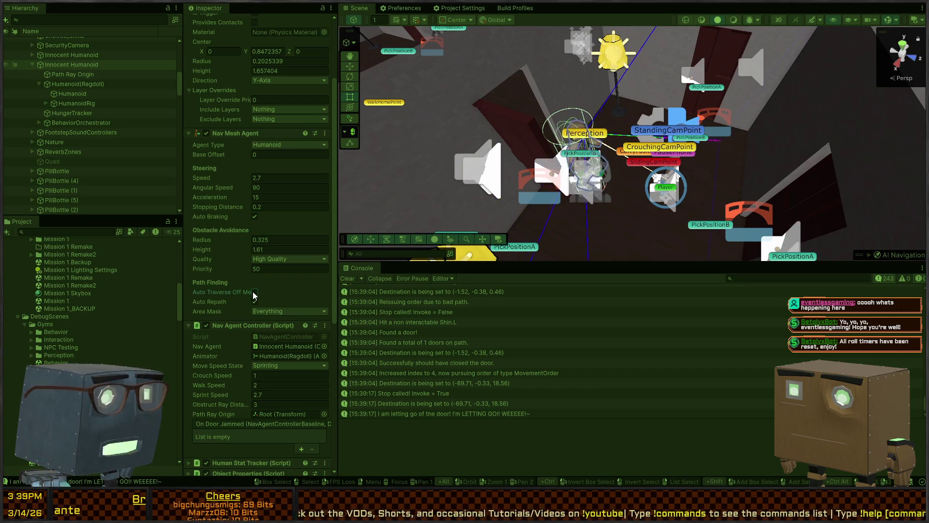
drag(639, 155, 662, 147)
scroll(251, 278, down, 10)
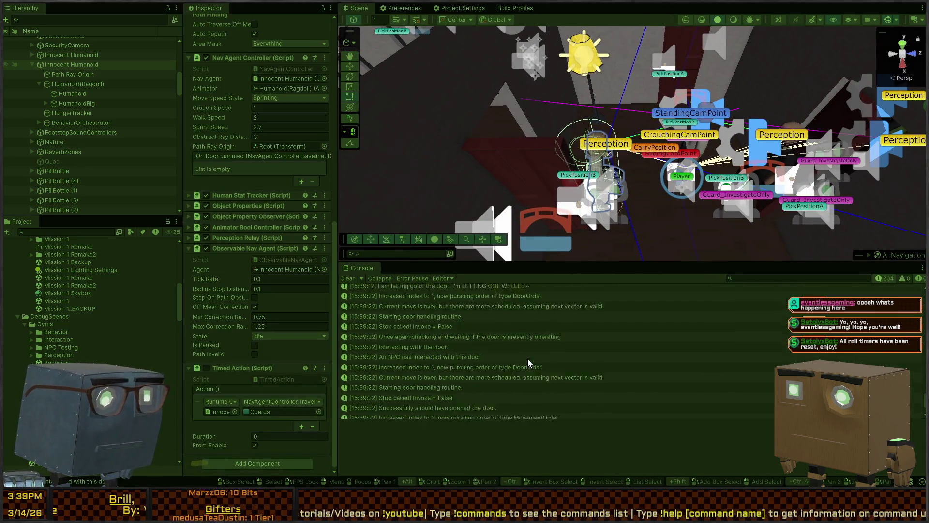
scroll(523, 358, up, 3)
scroll(519, 362, down, 3)
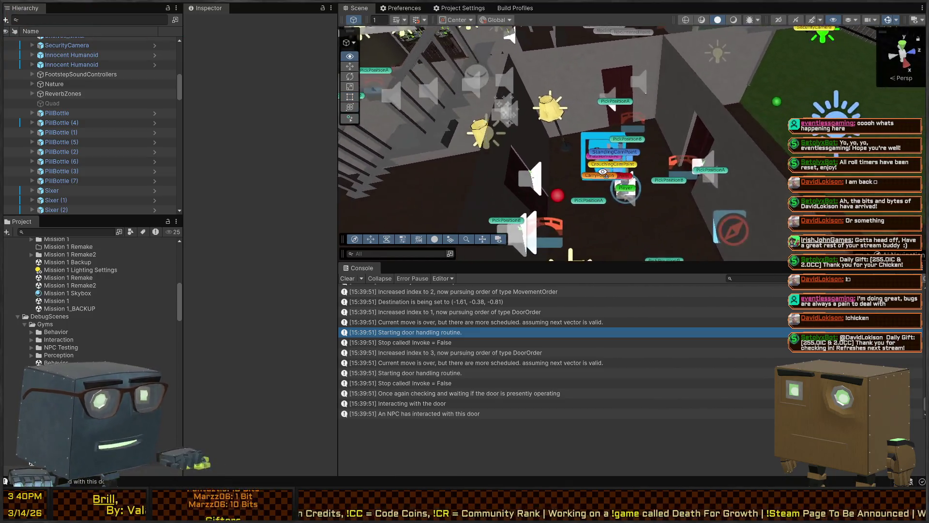
Follow the NPC's route through the house, then restart Play mode
drag(586, 179, 626, 170)
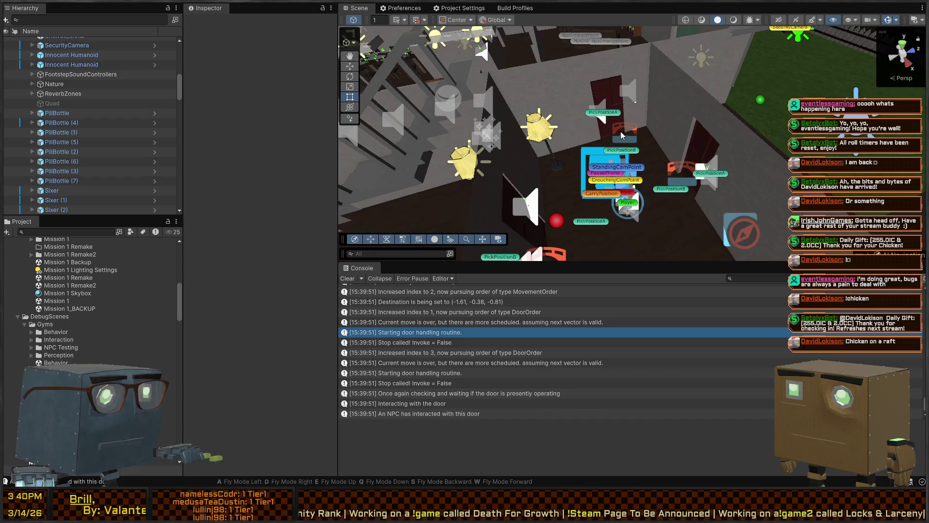
mouse_move(621, 131)
mouse_down()
mouse_move(637, 151)
mouse_move(670, 155)
mouse_move(447, 146)
mouse_move(621, 155)
mouse_up()
mouse_move(554, 157)
mouse_down()
mouse_move(638, 162)
mouse_move(623, 178)
mouse_move(598, 164)
mouse_up()
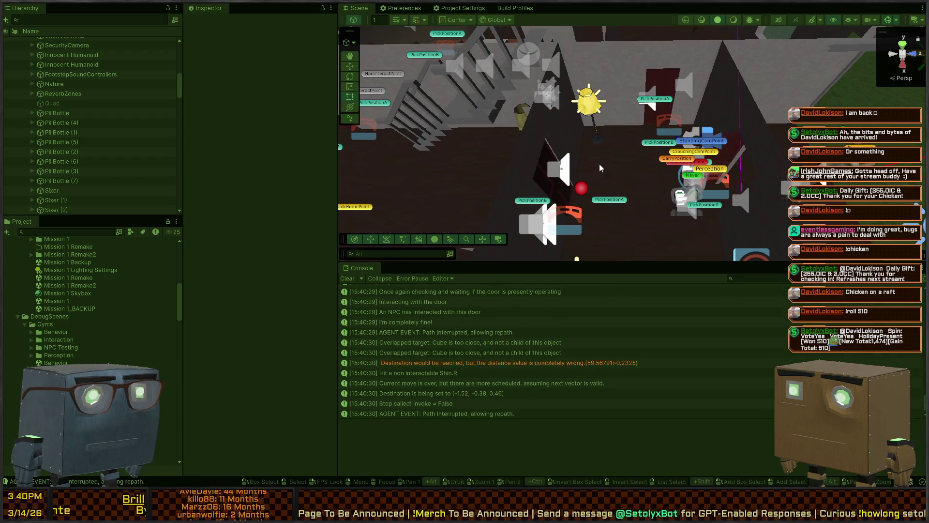
mouse_move(600, 164)
mouse_down()
mouse_move(703, 159)
mouse_move(752, 104)
mouse_move(706, 124)
mouse_up()
key(t)
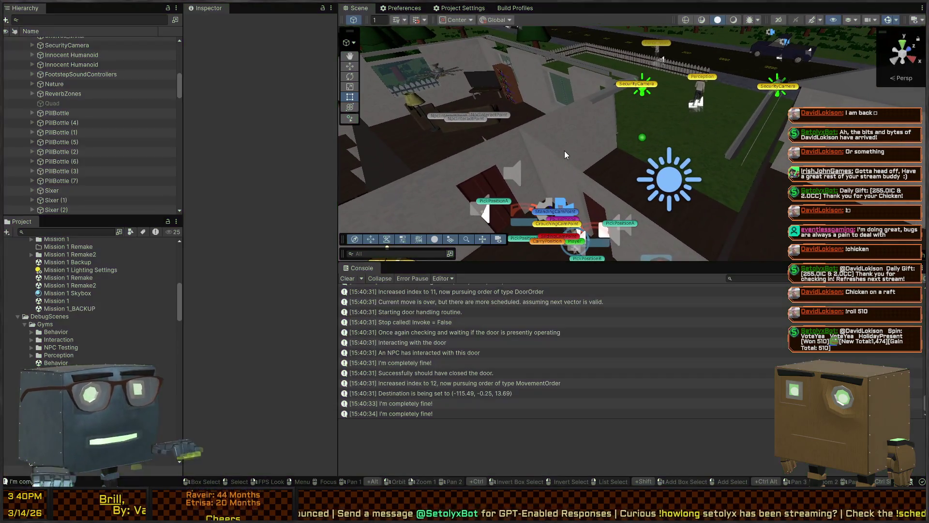
key(ctrl+p)
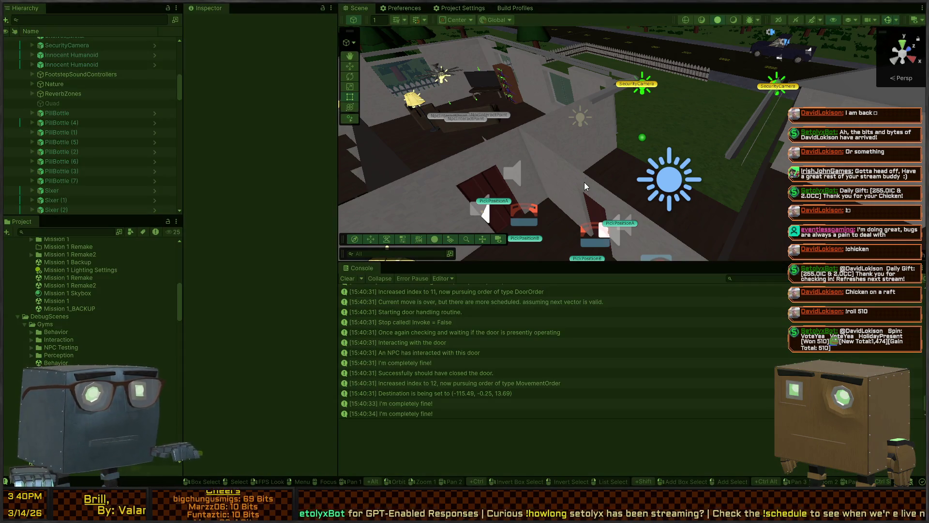
Track the NPC near the door and inspect the Innocent Humanoid root object's settings
mouse_move(547, 158)
mouse_down()
mouse_move(462, 163)
mouse_move(440, 179)
mouse_up()
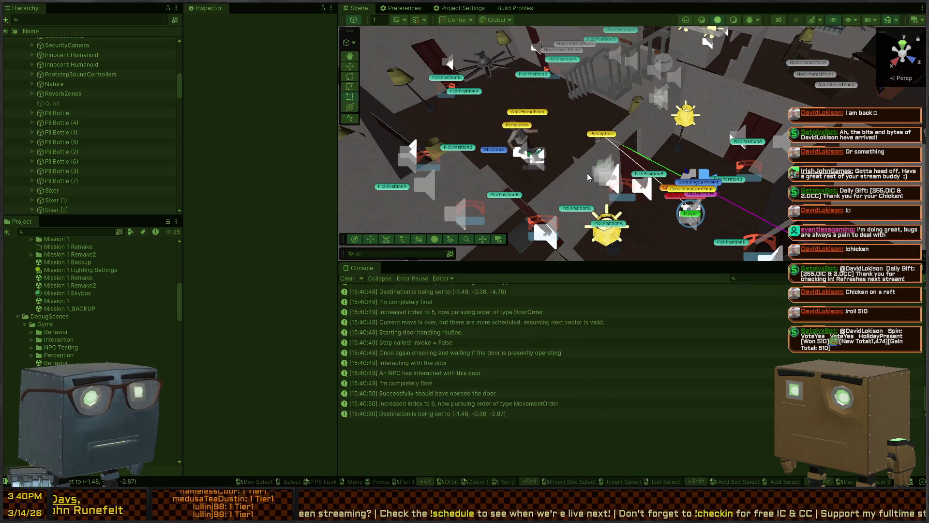
mouse_move(632, 167)
mouse_down()
mouse_move(667, 185)
mouse_move(610, 188)
mouse_up()
scroll(611, 188, up, 5)
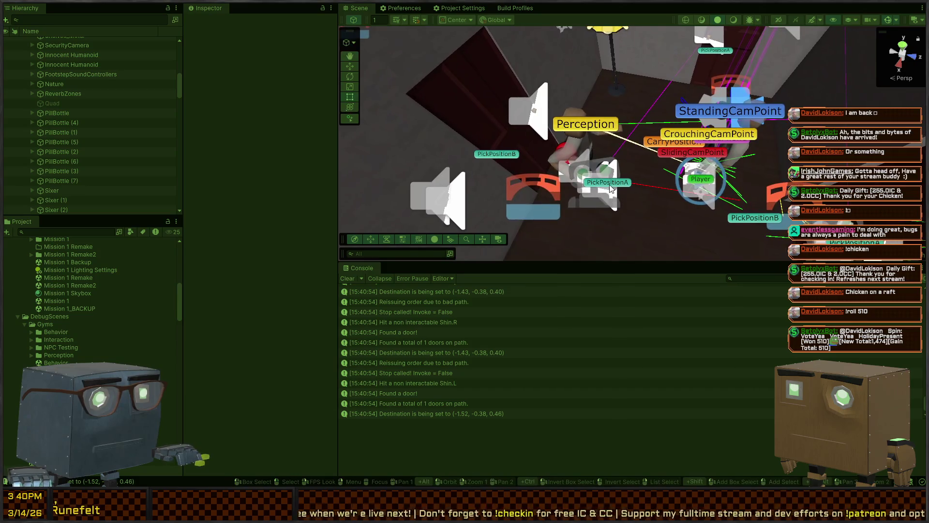
click(582, 157)
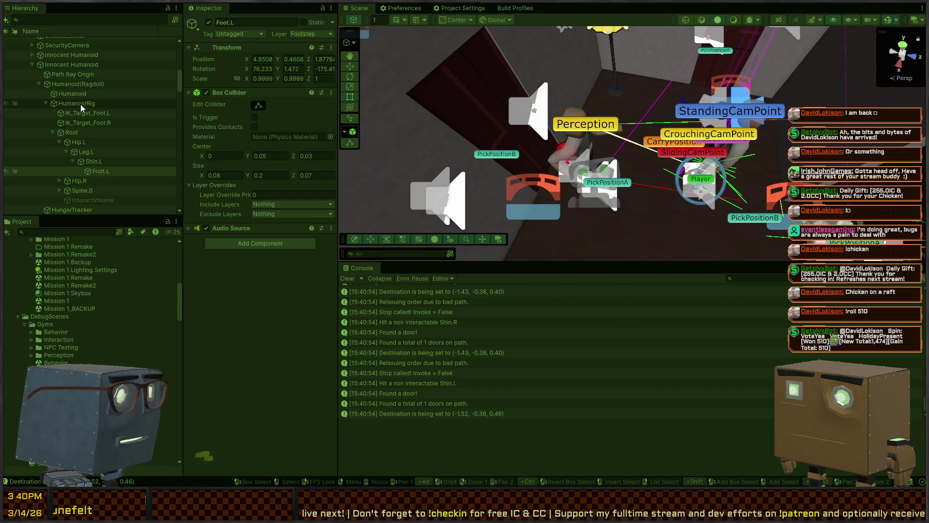
click(63, 83)
click(76, 65)
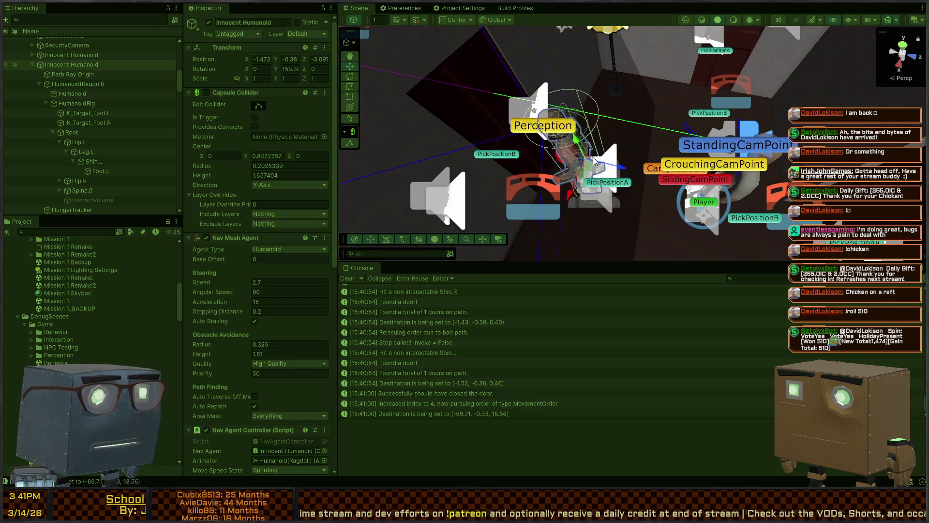
scroll(230, 210, down, 15)
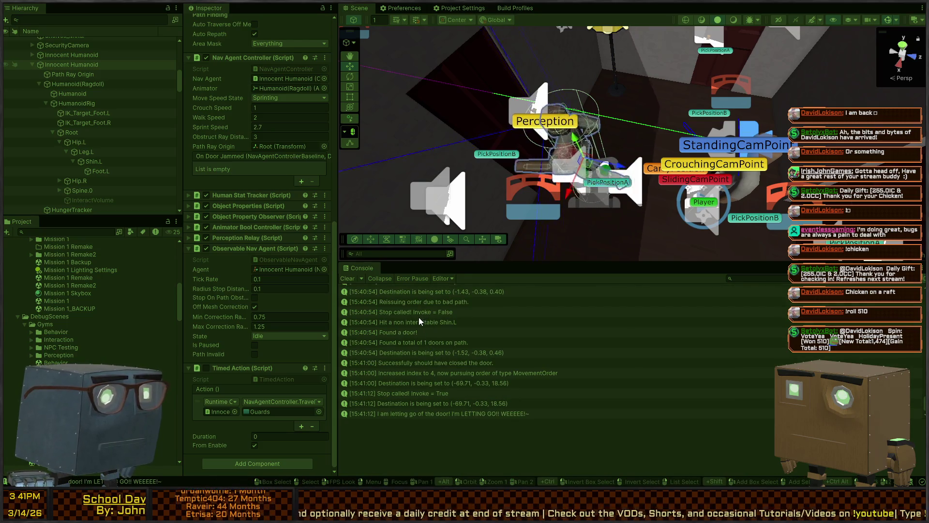
drag(624, 150, 633, 170)
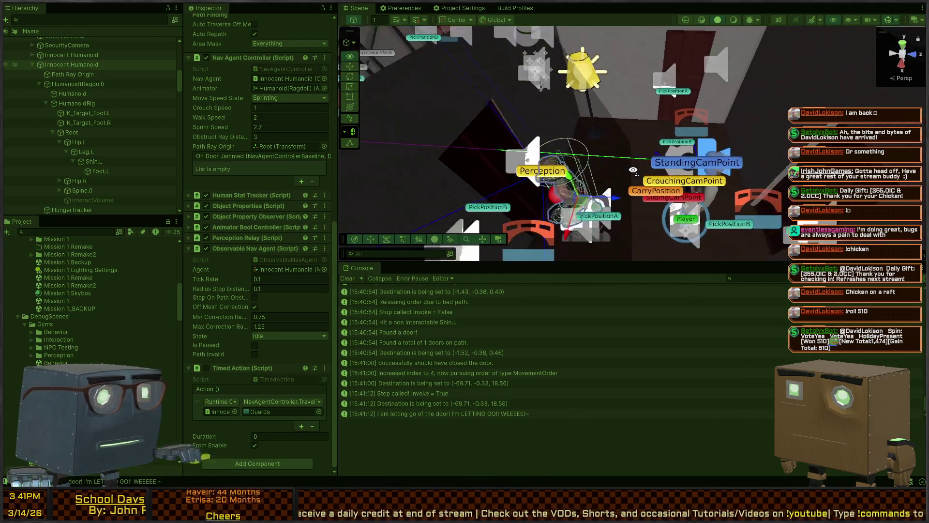
scroll(633, 170, down, 5)
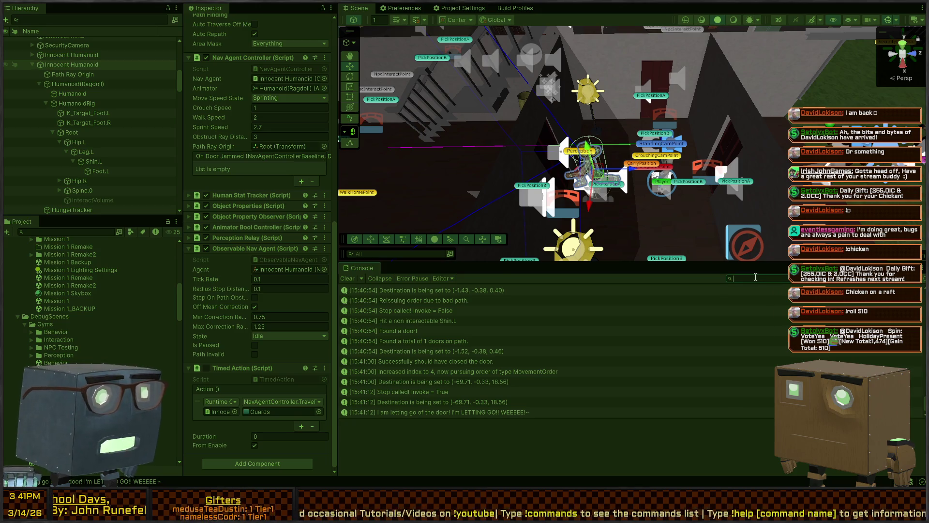
Filter the Console by 'stop' and read the latest Stop called entries' stack traces
text(stop)
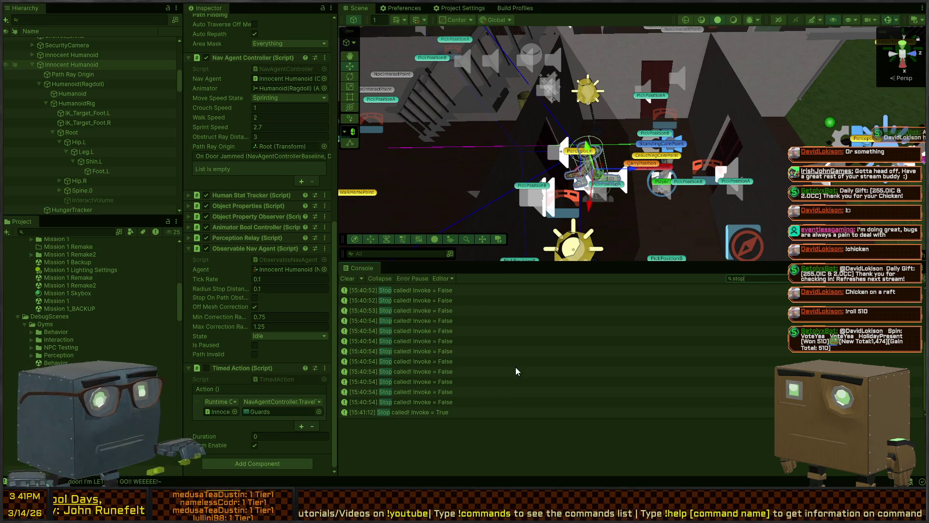
click(423, 408)
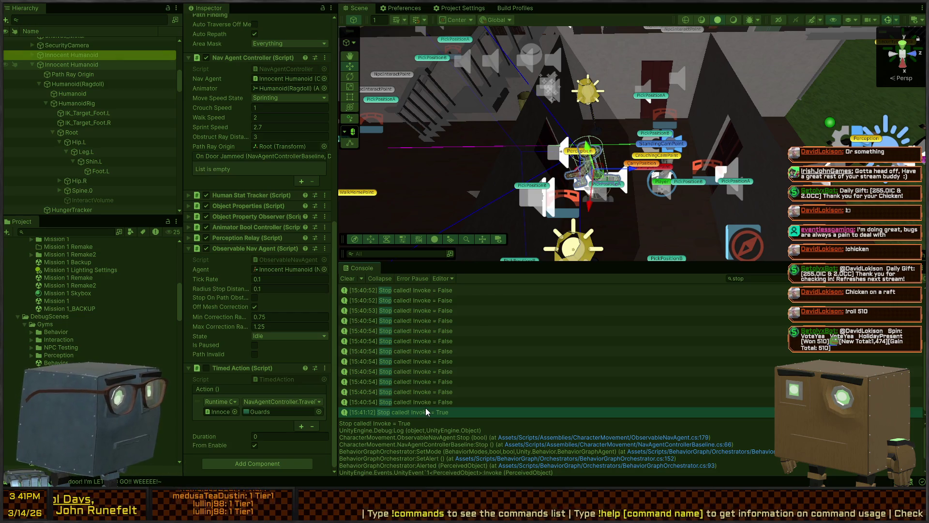
click(440, 402)
click(459, 392)
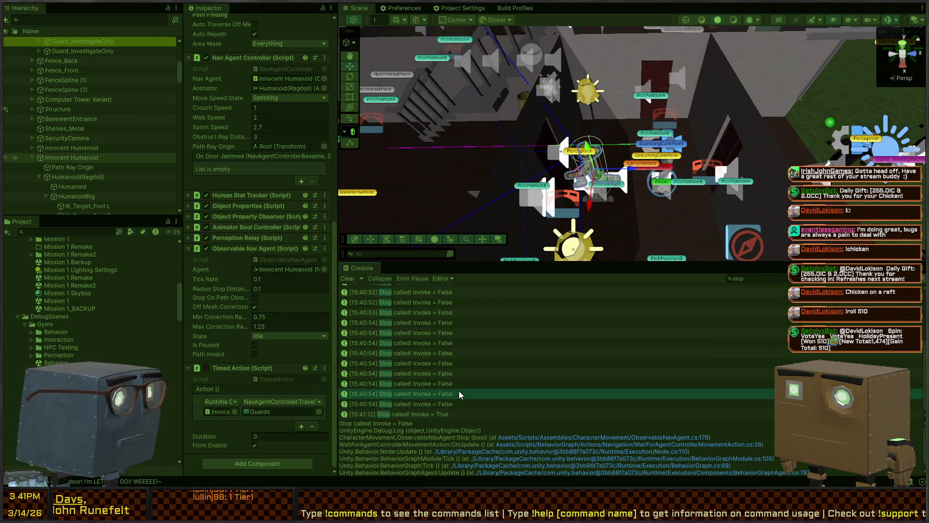
click(469, 373)
click(472, 364)
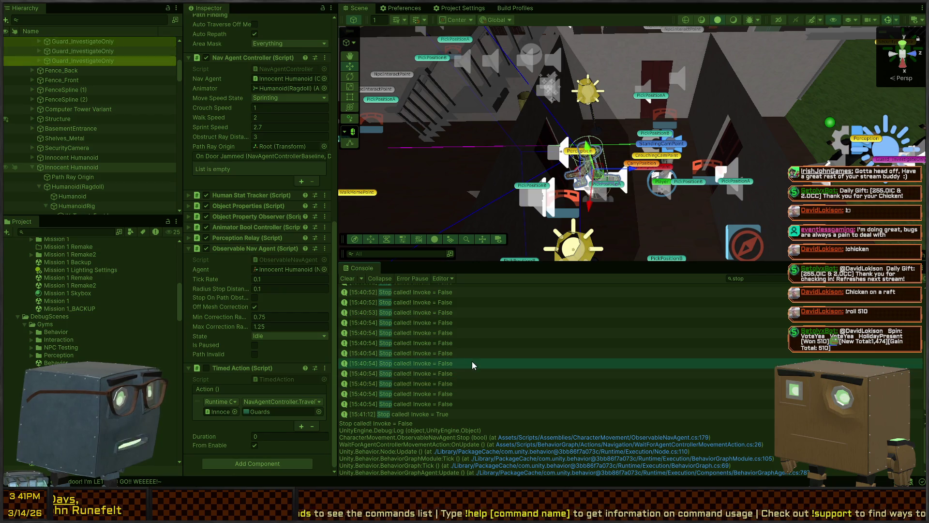
key(Up)
key(Down)
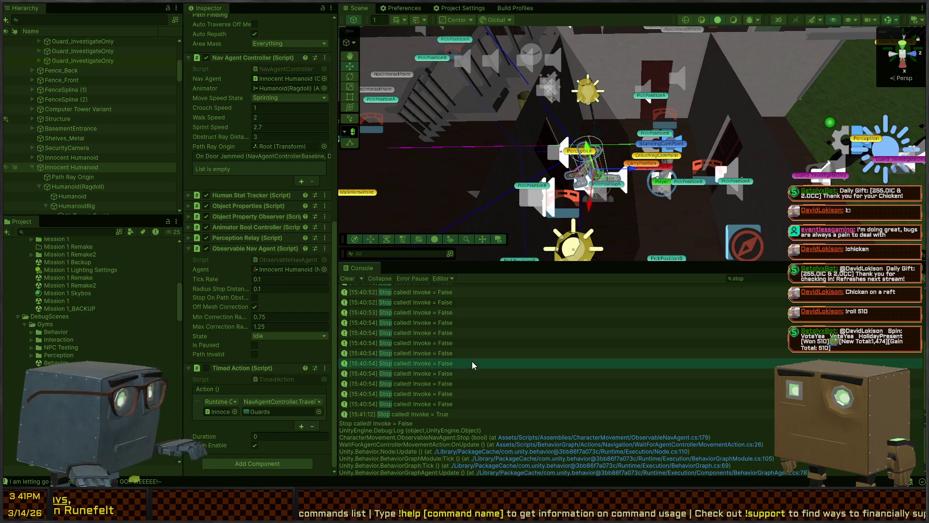
Trace earlier Stop called entries back to 15:40:52, then clear the search filter
click(467, 353)
click(443, 345)
click(441, 335)
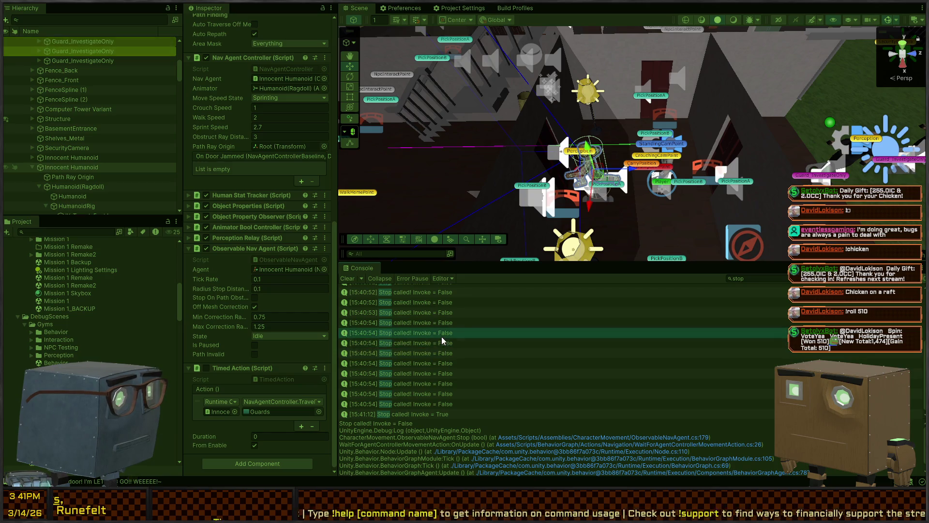
click(441, 322)
click(438, 313)
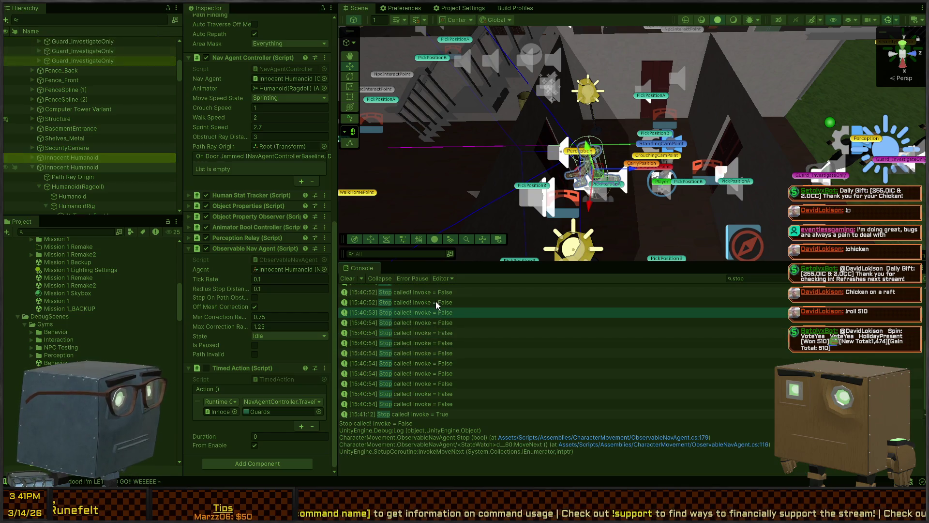
click(438, 303)
scroll(422, 304, up, 1)
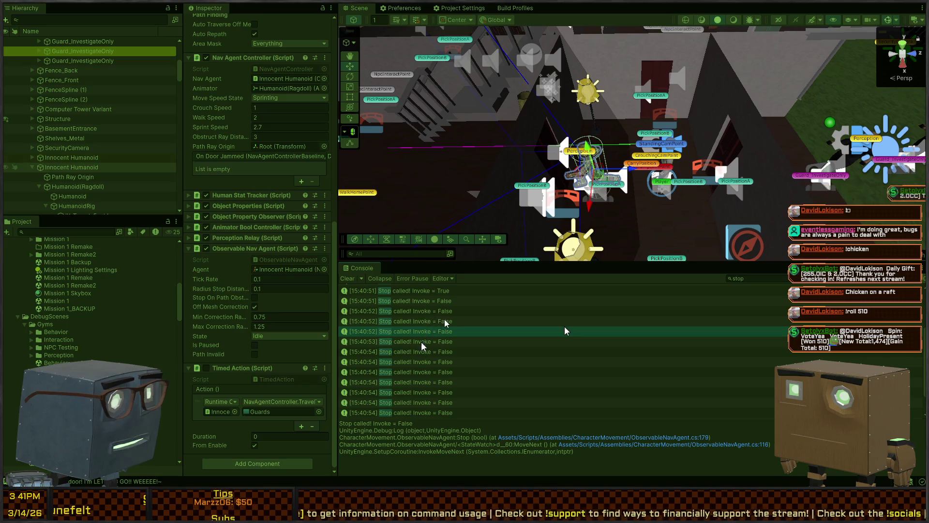
click(443, 321)
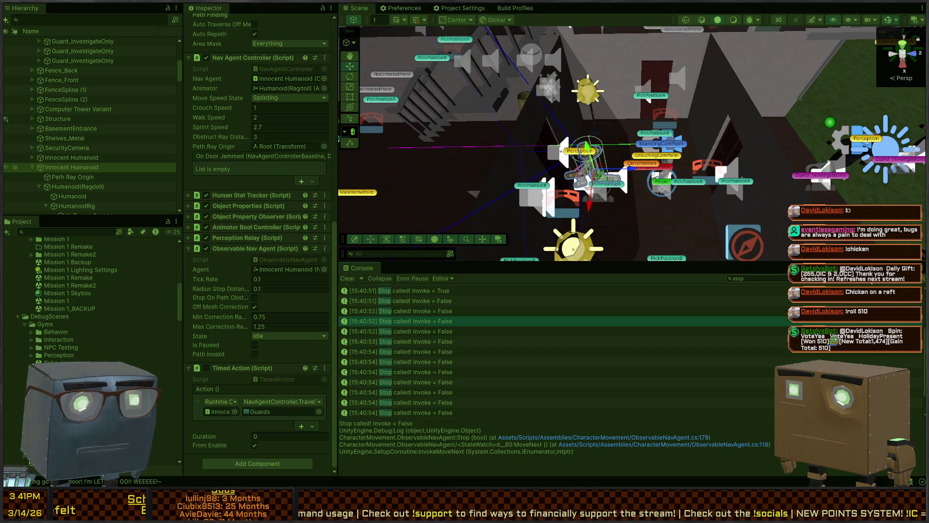
key(BackSpace)
key(BackSpace)
key(BackSpace)
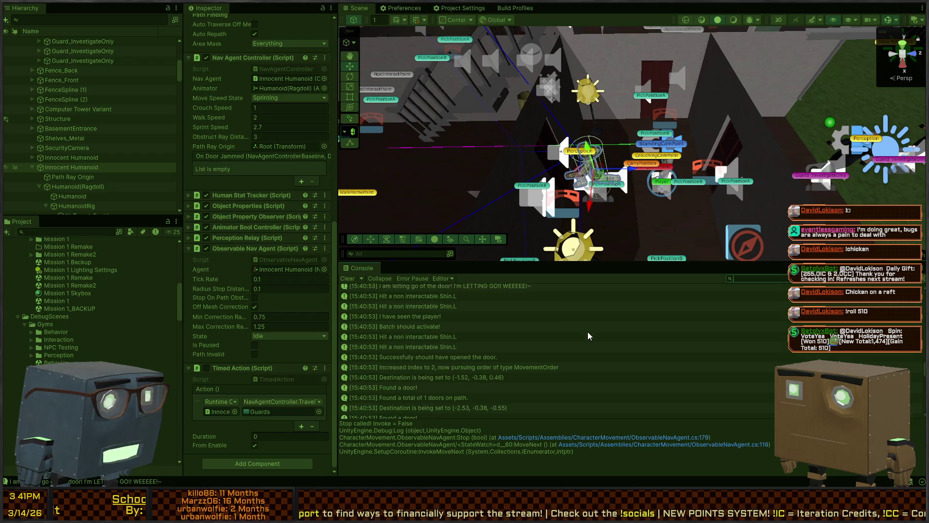
click(587, 335)
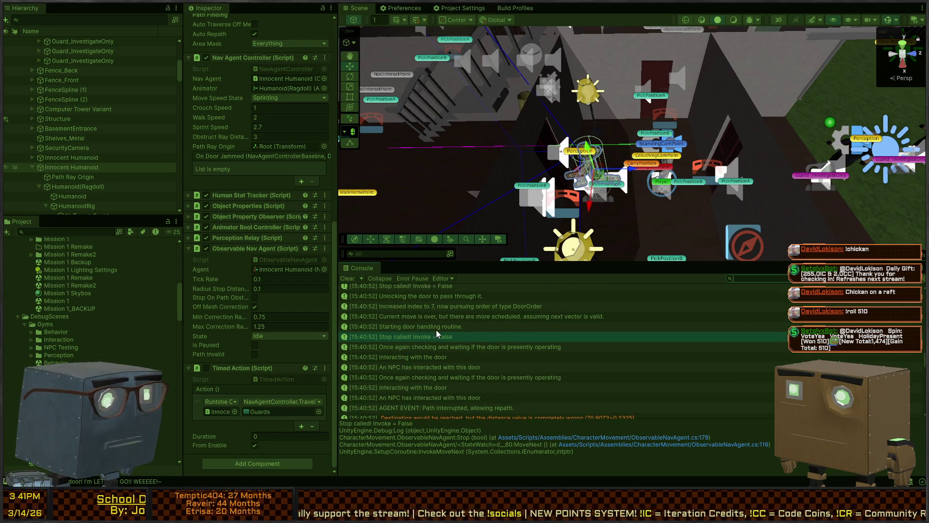
click(418, 327)
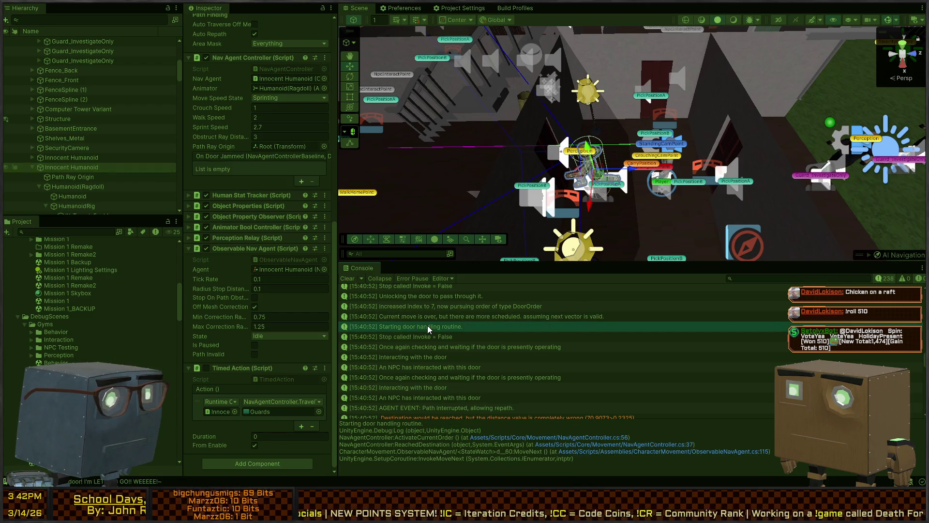
click(441, 317)
click(427, 327)
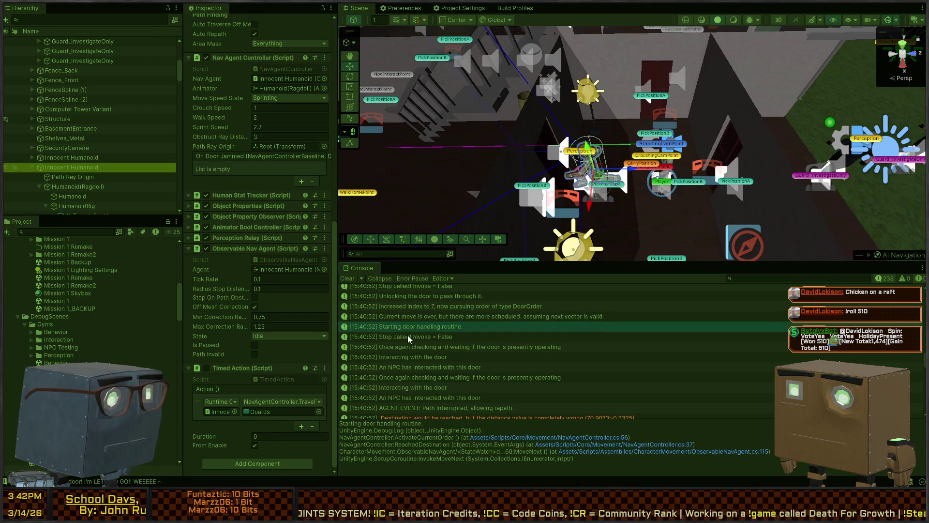
click(406, 338)
click(412, 347)
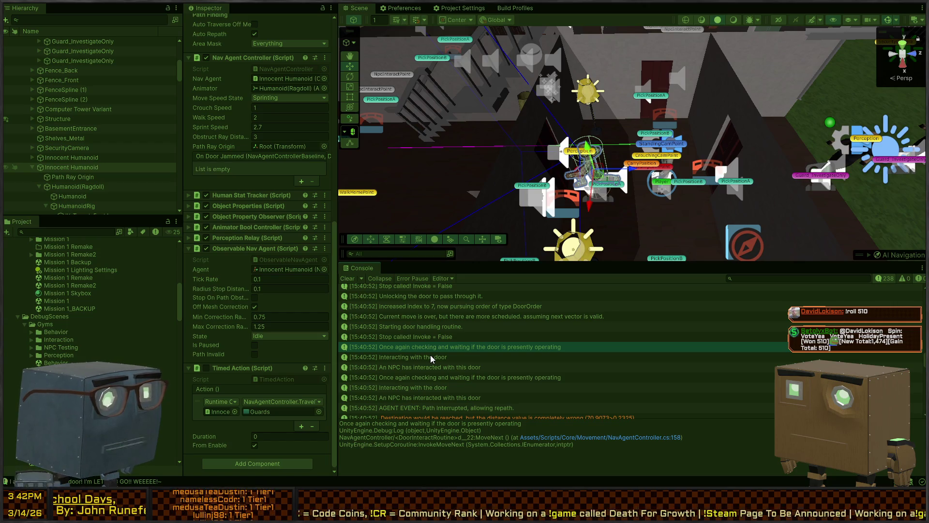
click(431, 356)
click(413, 367)
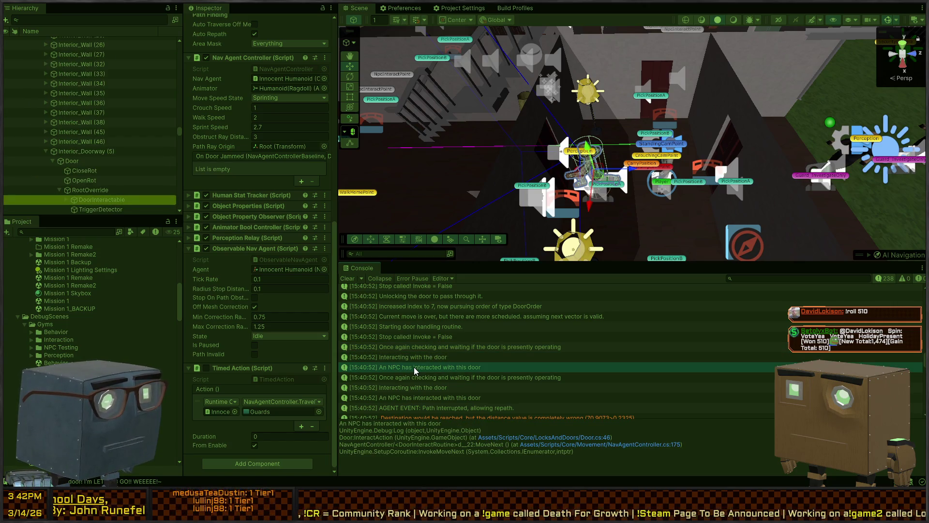
click(420, 377)
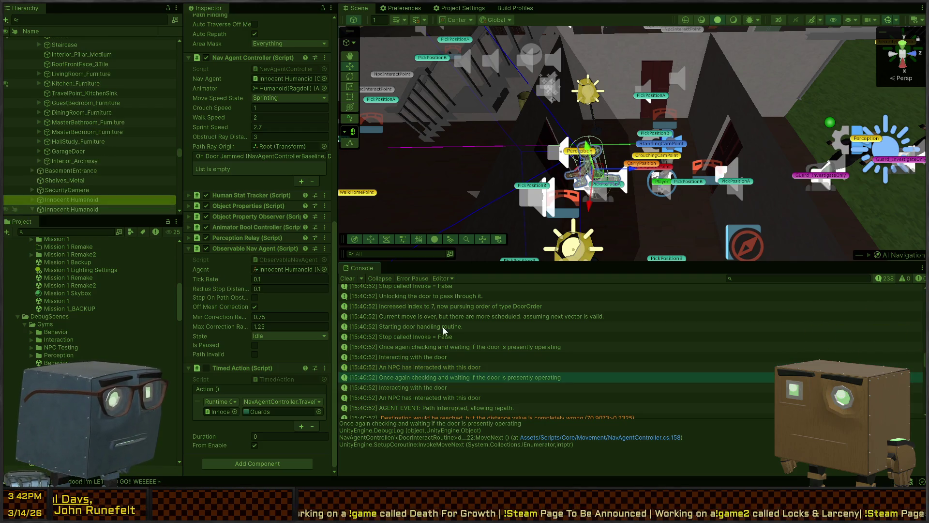
scroll(433, 361, down, 1)
click(423, 358)
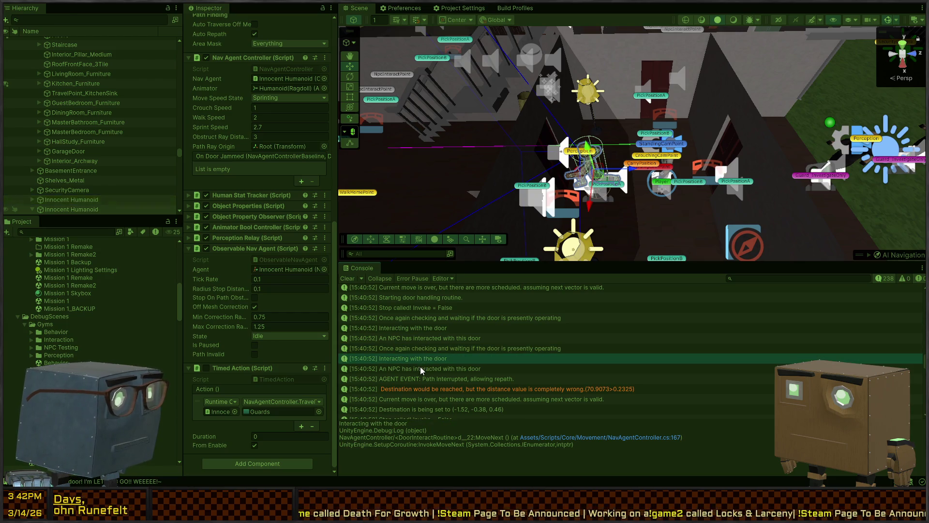
click(421, 369)
scroll(422, 370, down, 1)
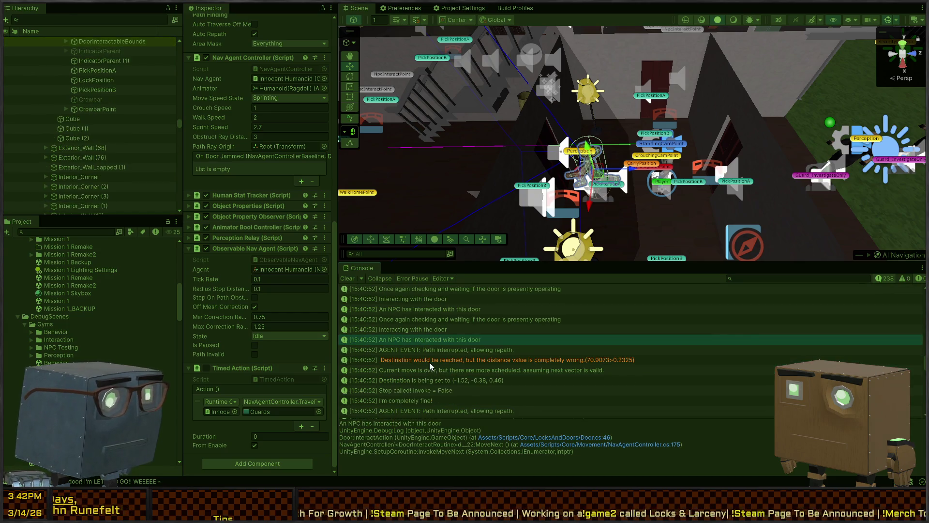
click(446, 350)
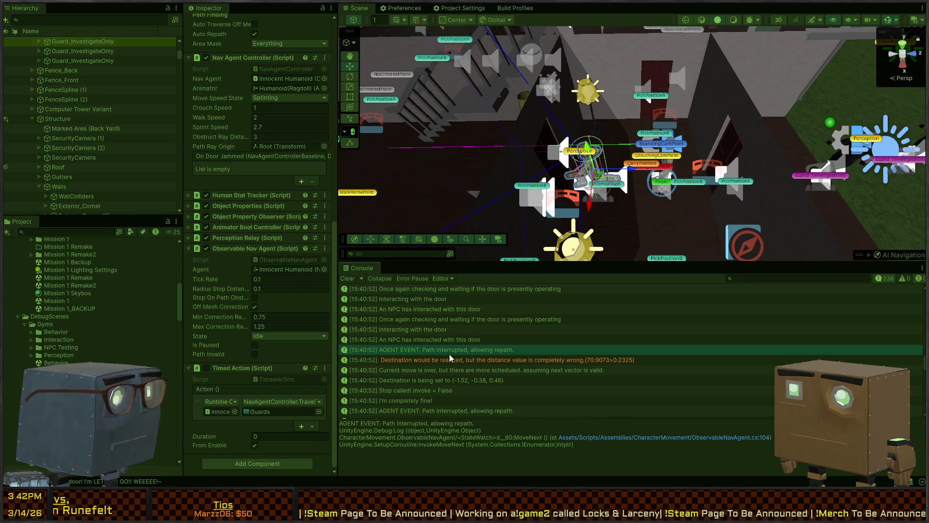
click(447, 360)
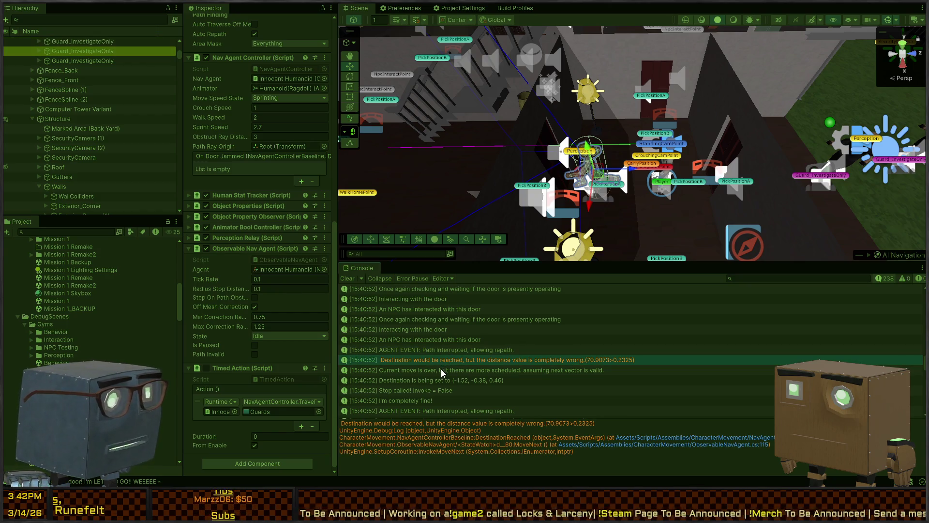
click(439, 371)
click(431, 380)
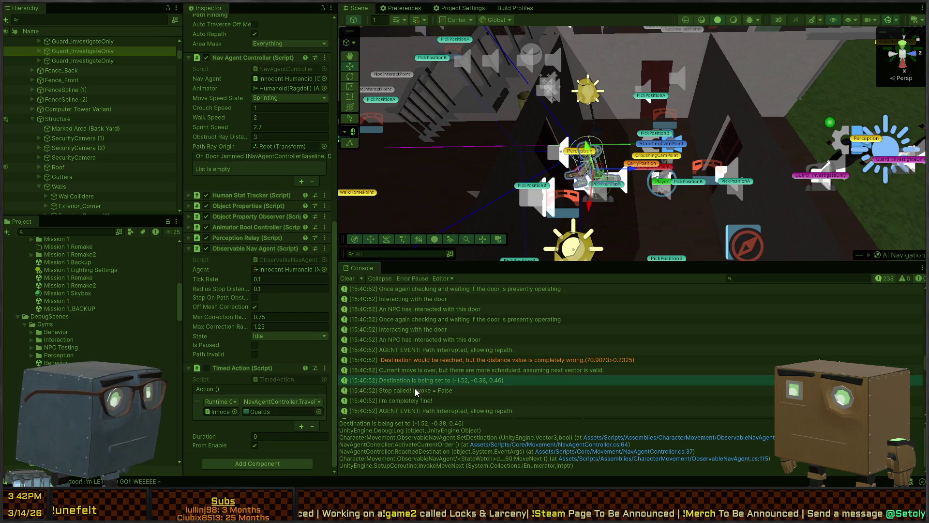
click(415, 390)
click(404, 410)
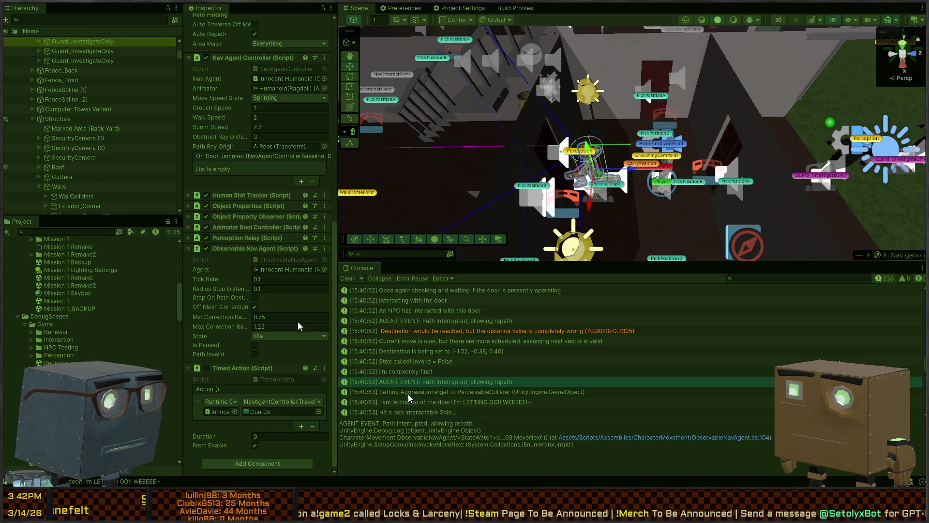
click(408, 393)
click(405, 401)
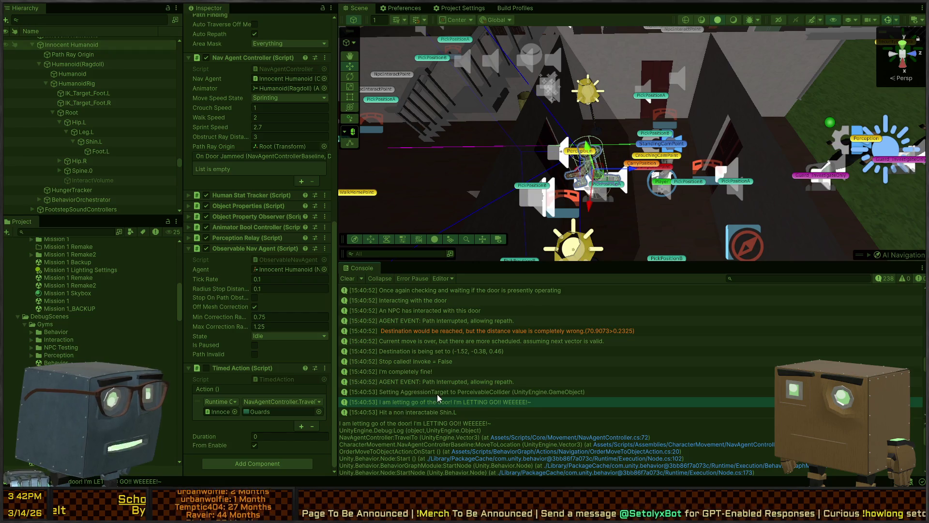
click(405, 355)
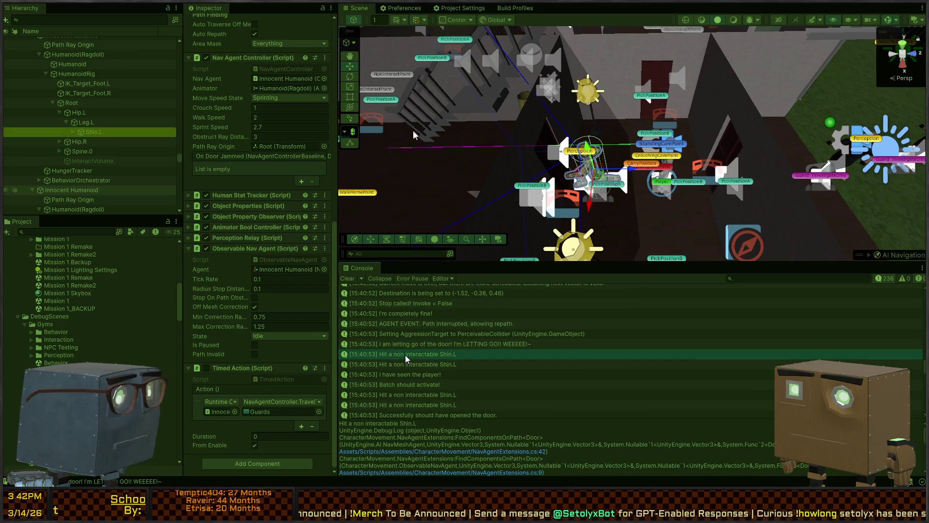
click(410, 367)
click(405, 376)
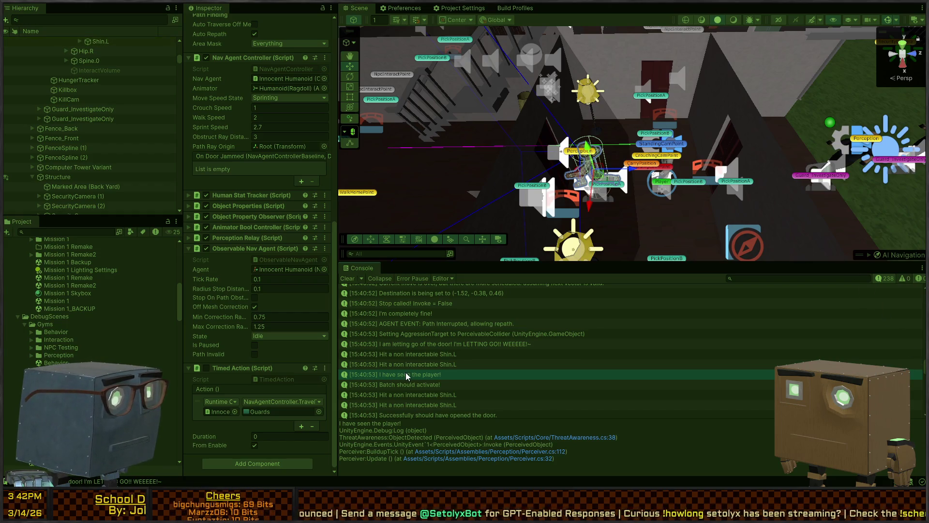
click(399, 385)
click(417, 395)
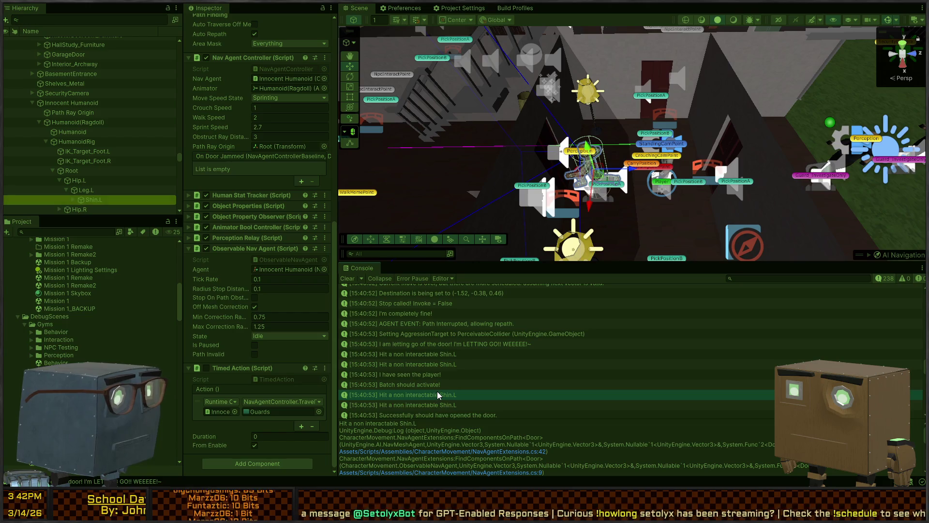
scroll(439, 390, down, 2)
click(420, 360)
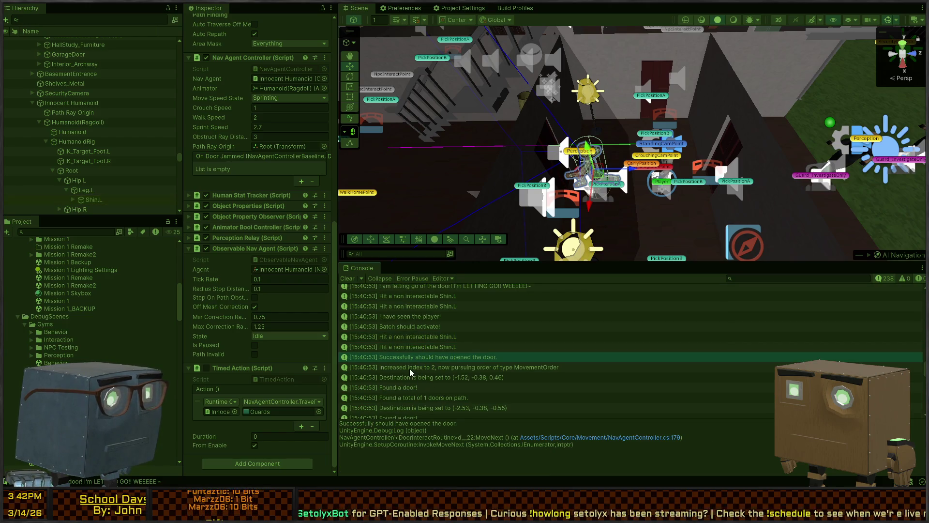
click(409, 368)
click(405, 378)
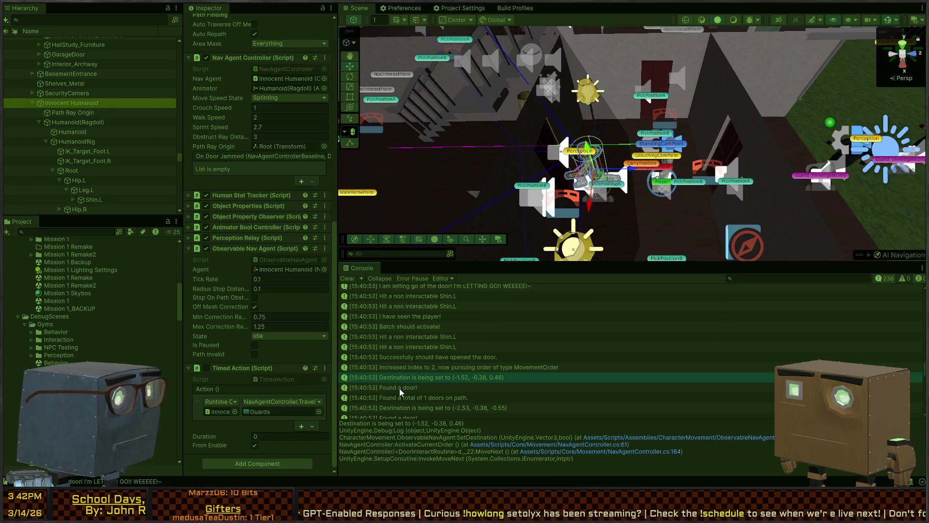
click(75, 102)
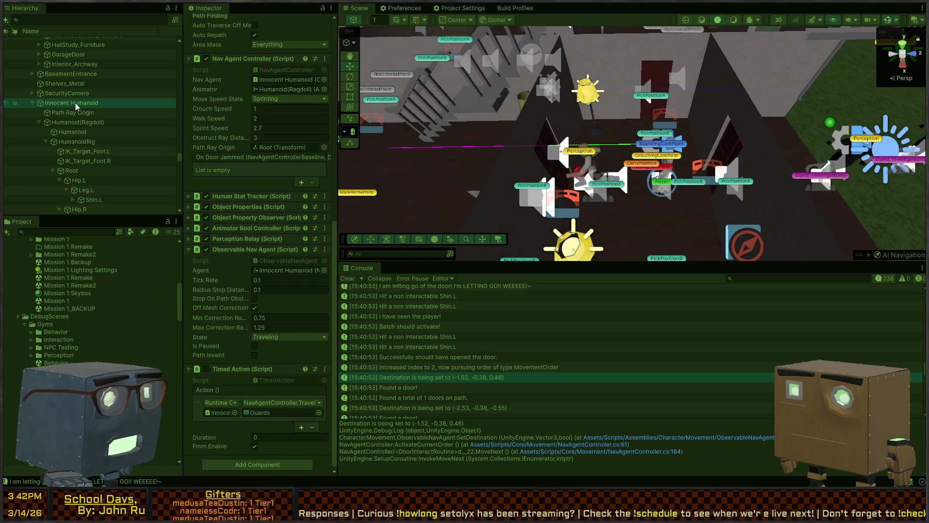
click(416, 409)
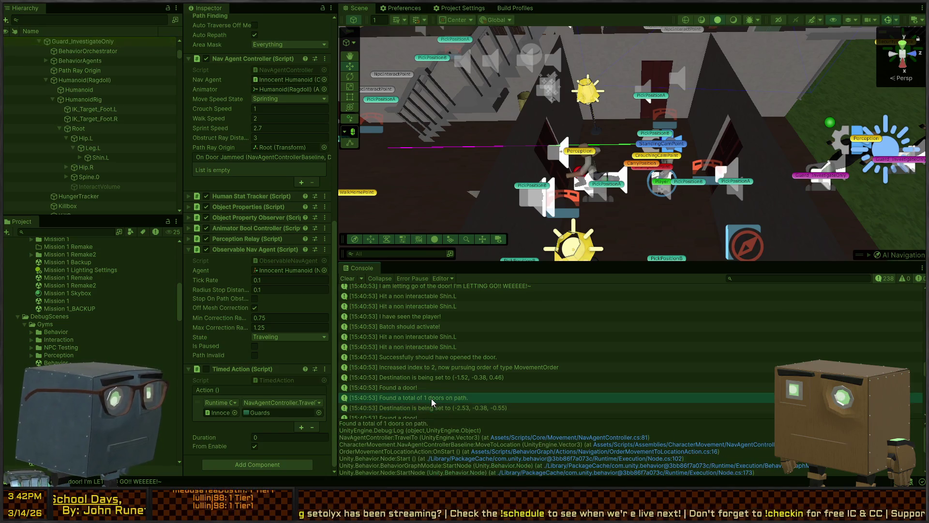
scroll(432, 399, down, 3)
click(408, 409)
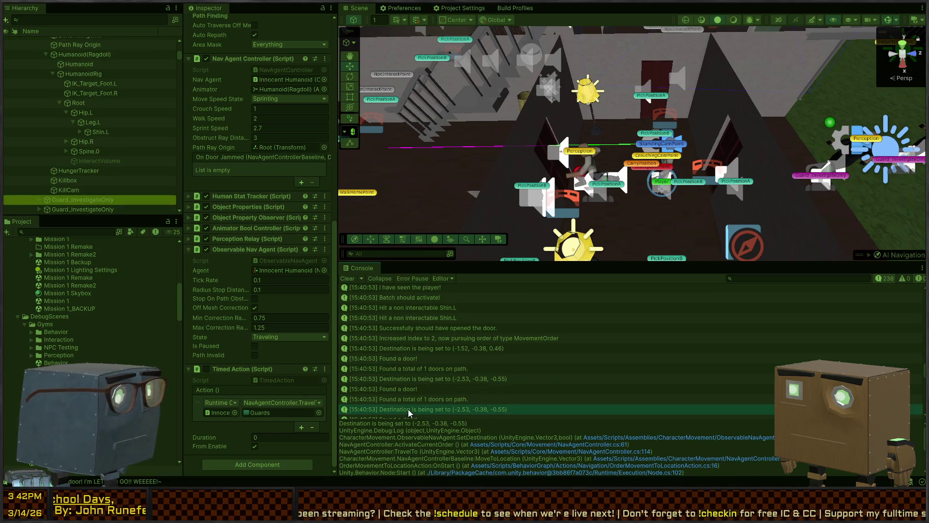
scroll(436, 401, down, 3)
click(449, 382)
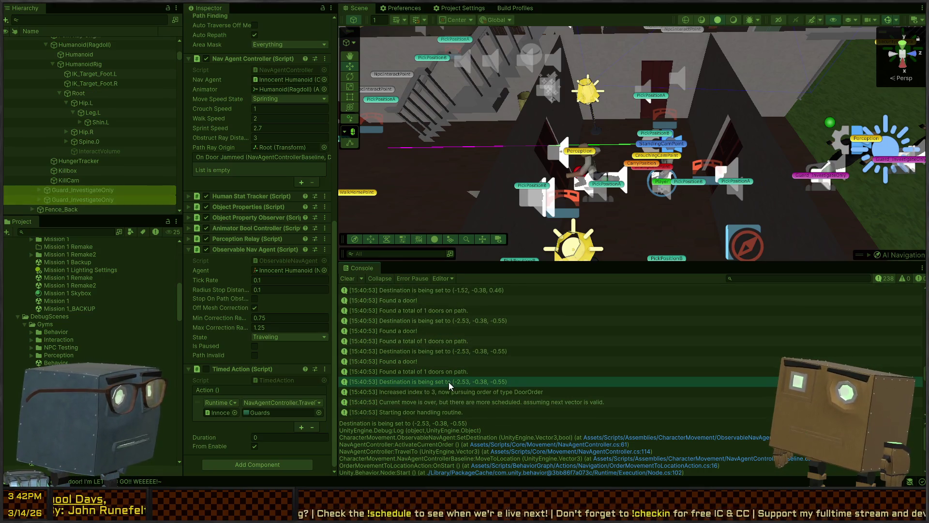
scroll(449, 382, down, 5)
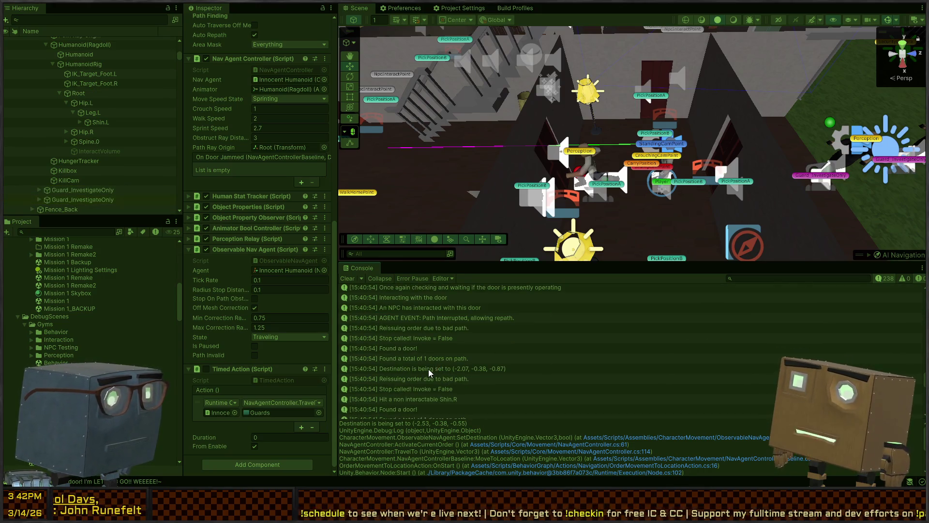
click(428, 369)
scroll(106, 181, up, 5)
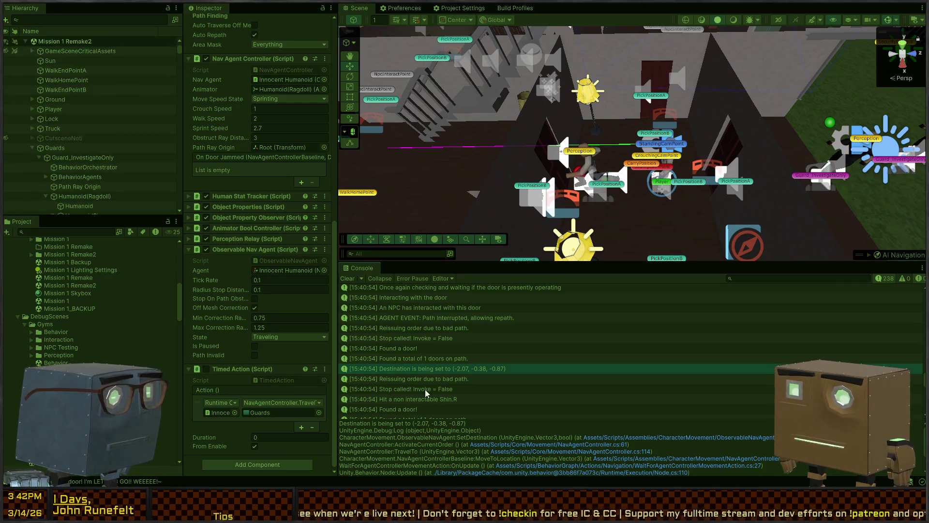
key(Up)
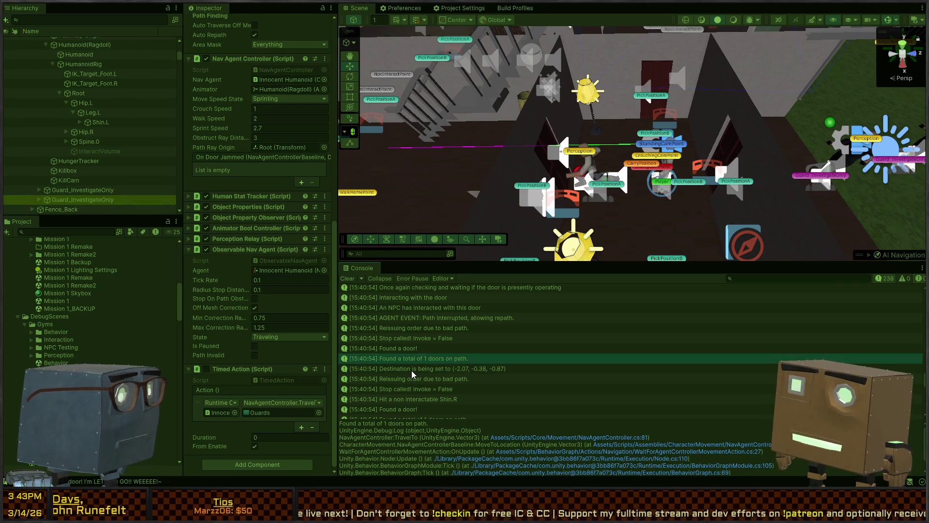
key(Down)
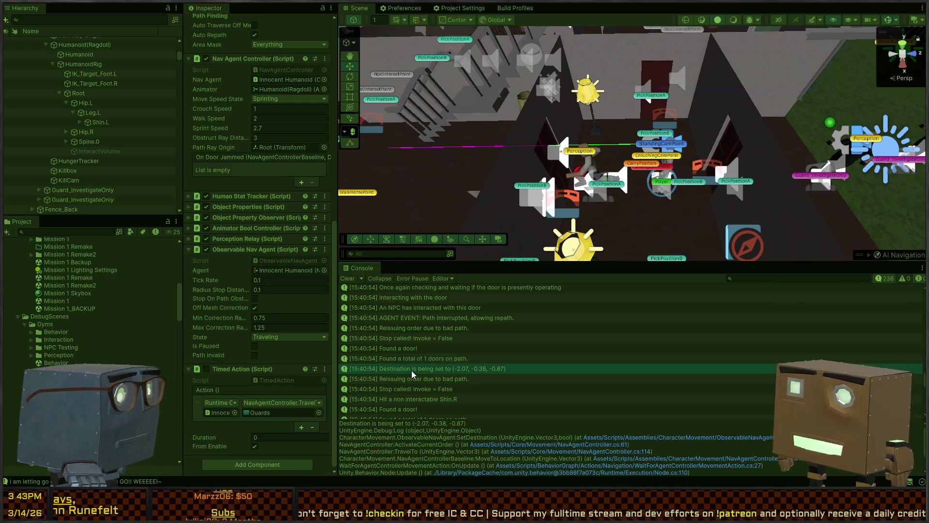
click(407, 381)
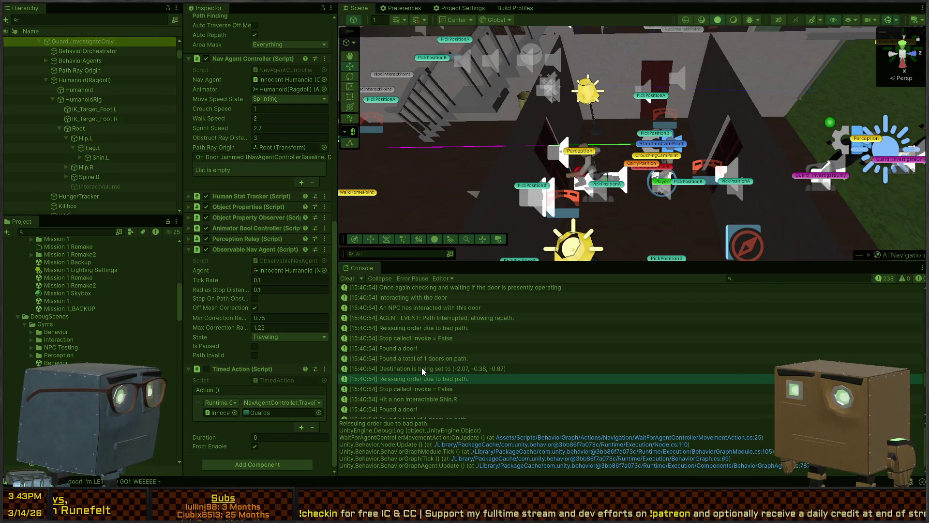
scroll(418, 371, down, 1)
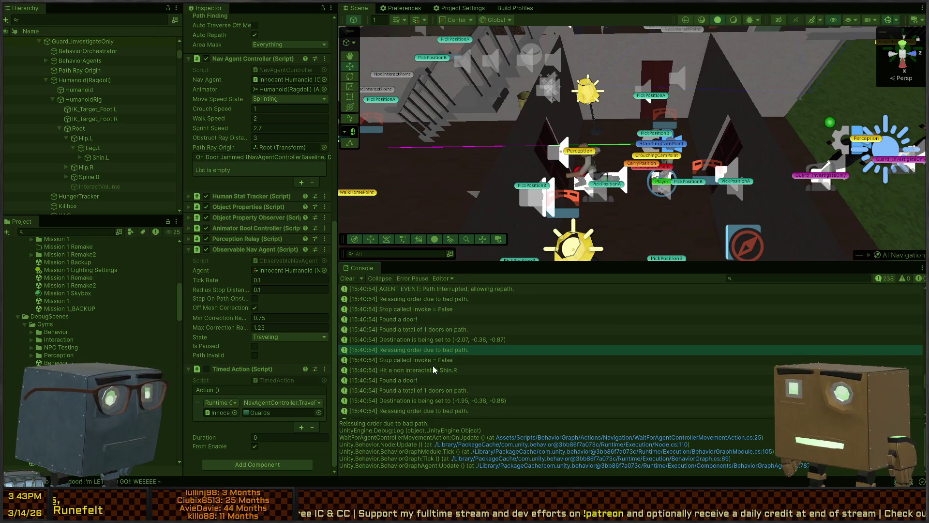
Filter the Console to 'reissuing' and inspect each 'Reissuing order due to bad path.' entry's stack trace and guard
text(reissuing)
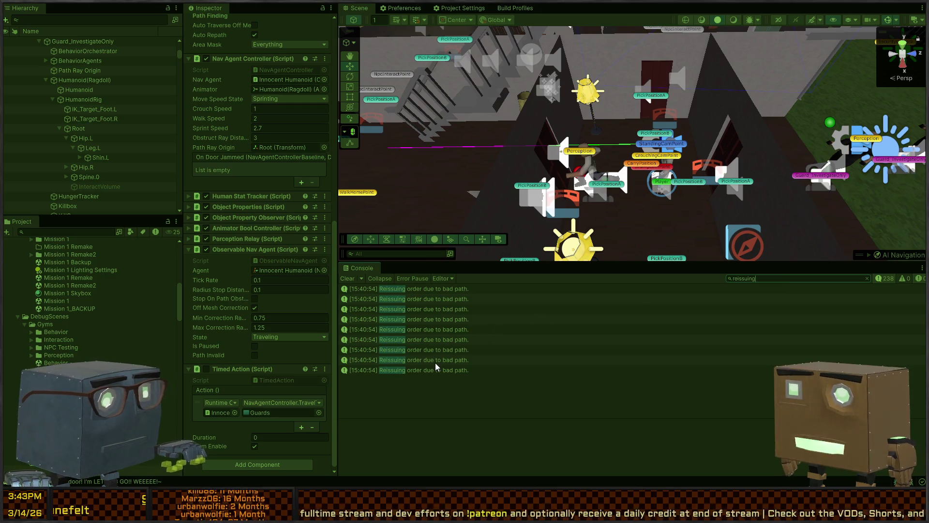
click(438, 370)
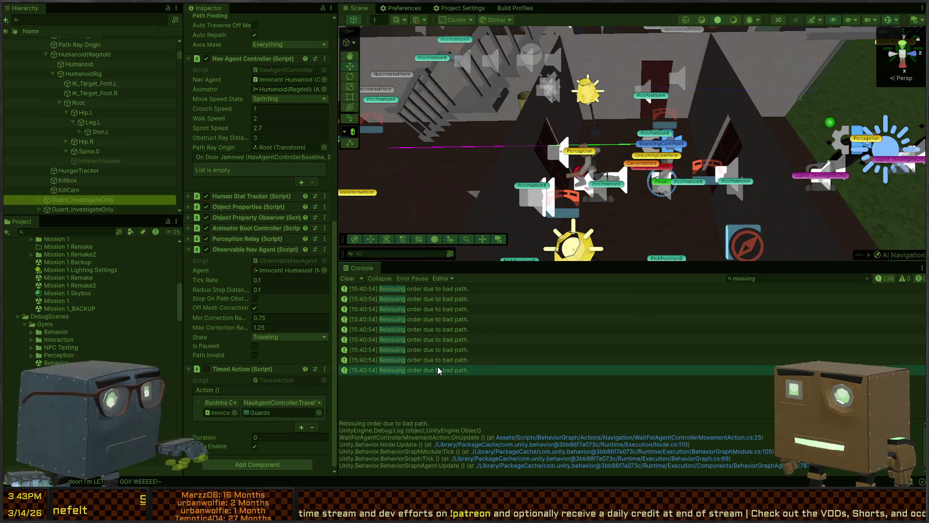
click(440, 359)
click(443, 348)
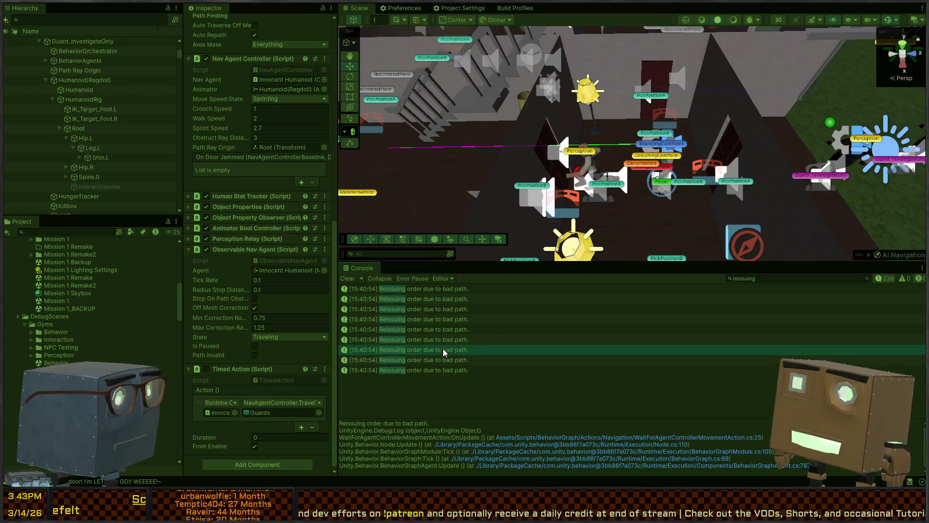
click(445, 337)
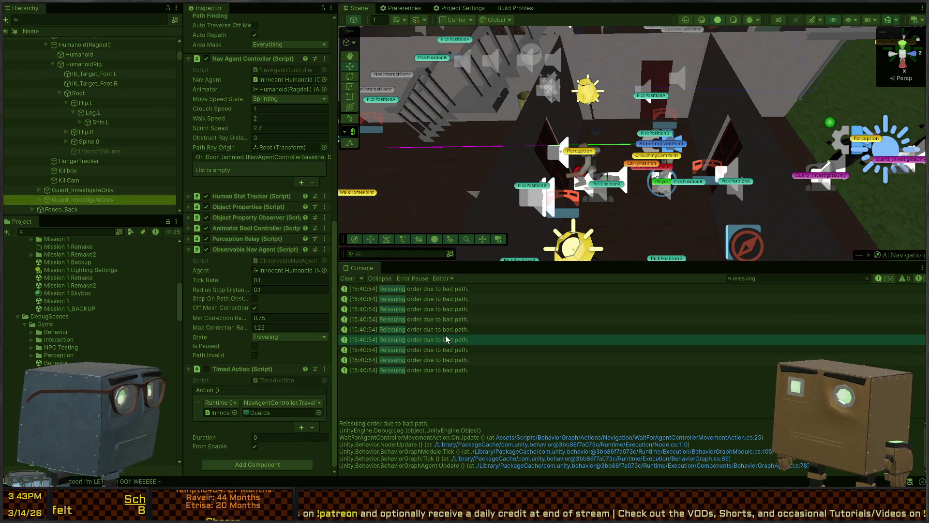
click(446, 330)
click(447, 318)
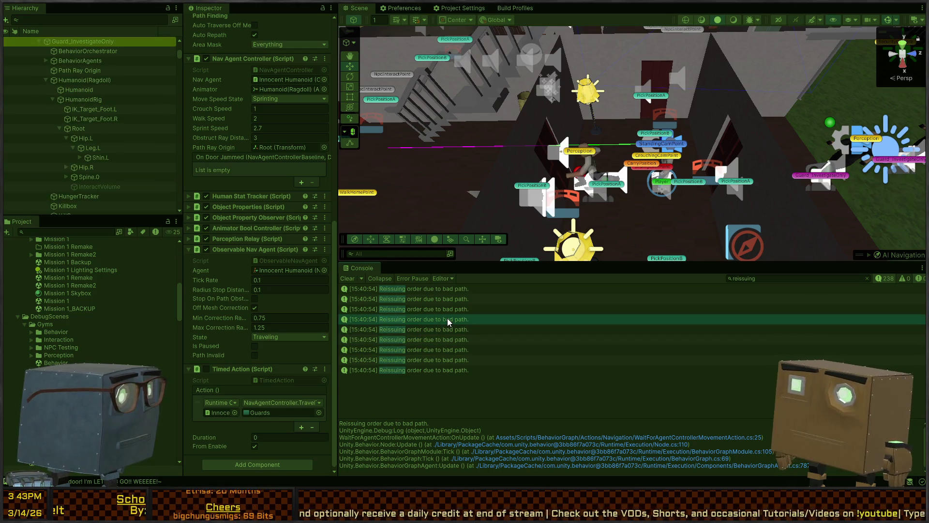
click(449, 313)
click(435, 301)
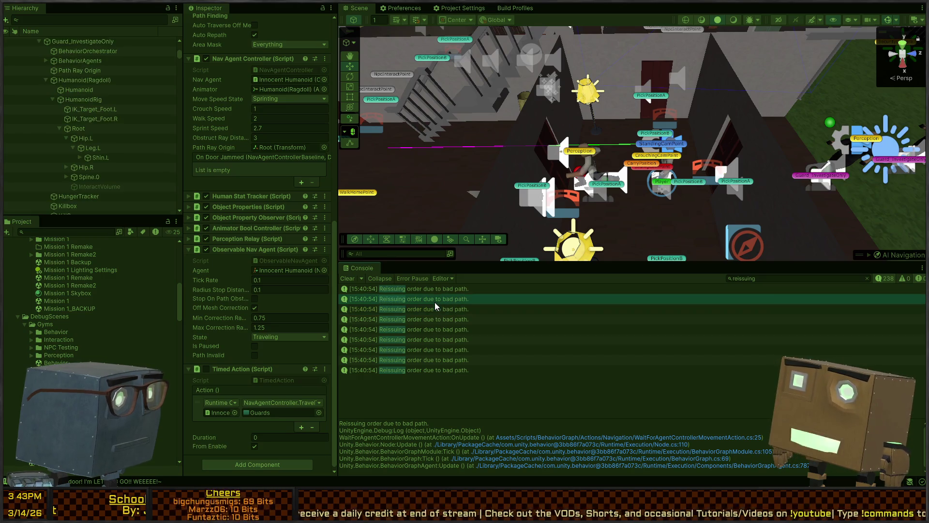
click(417, 291)
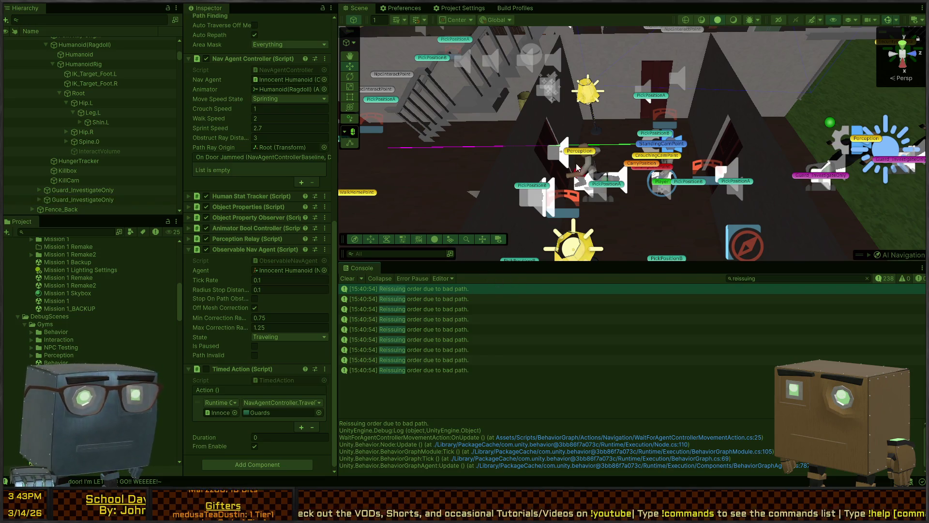
mouse_move(604, 173)
mouse_down()
mouse_move(582, 180)
mouse_move(681, 160)
mouse_move(632, 164)
mouse_up()
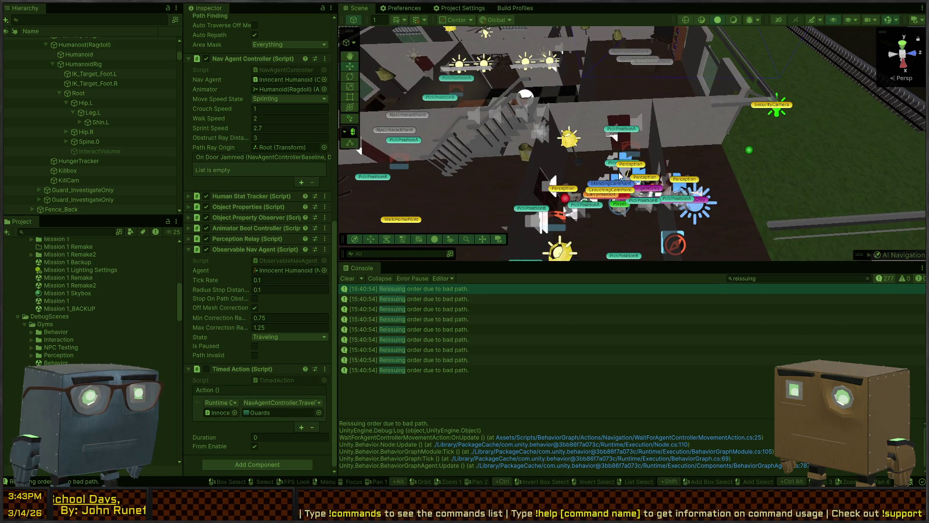
Clear the 'reissuing' Console filter and start Play with the Game view maximized
scroll(620, 175, up, 8)
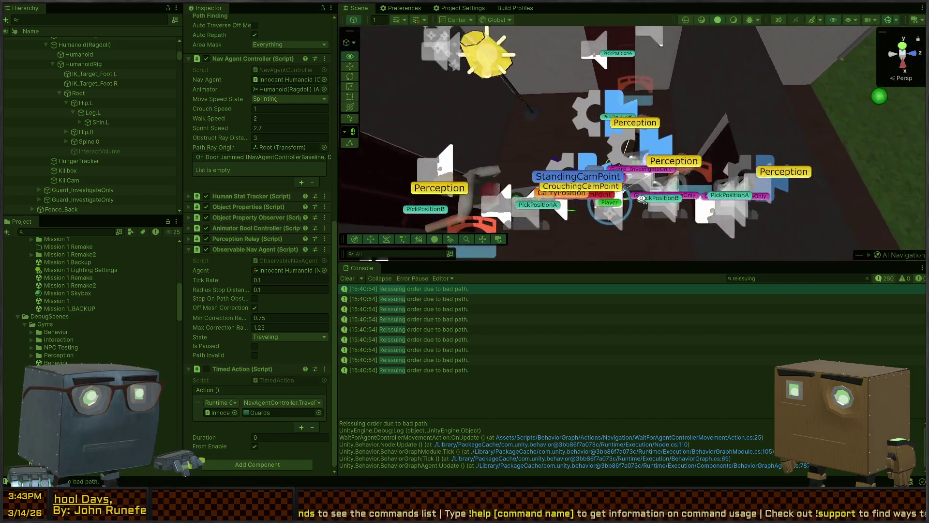
mouse_move(641, 199)
mouse_down()
mouse_move(854, 190)
mouse_move(640, 123)
mouse_move(851, 261)
mouse_up()
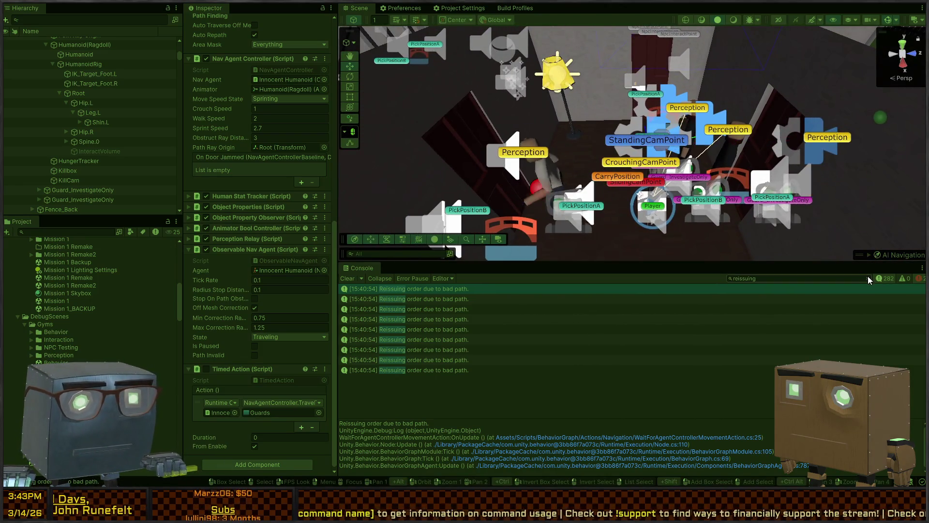
click(868, 277)
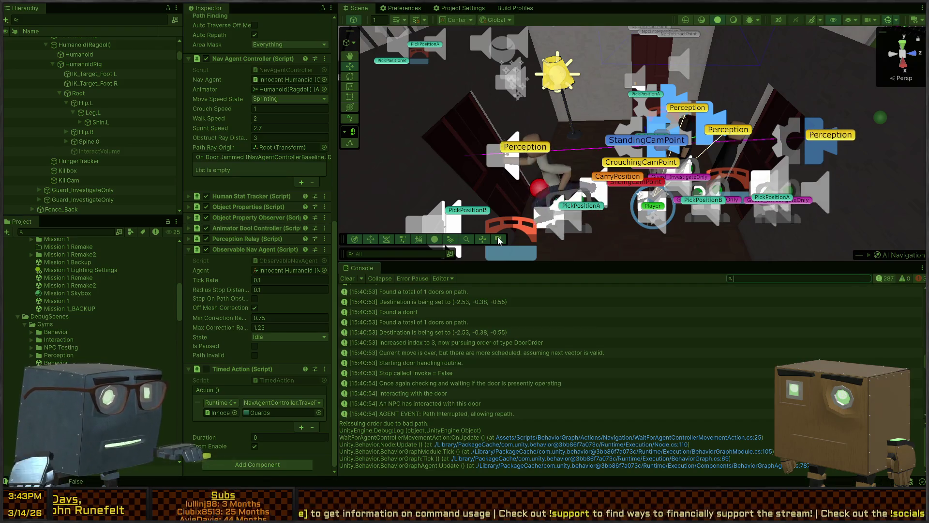
drag(586, 176, 598, 211)
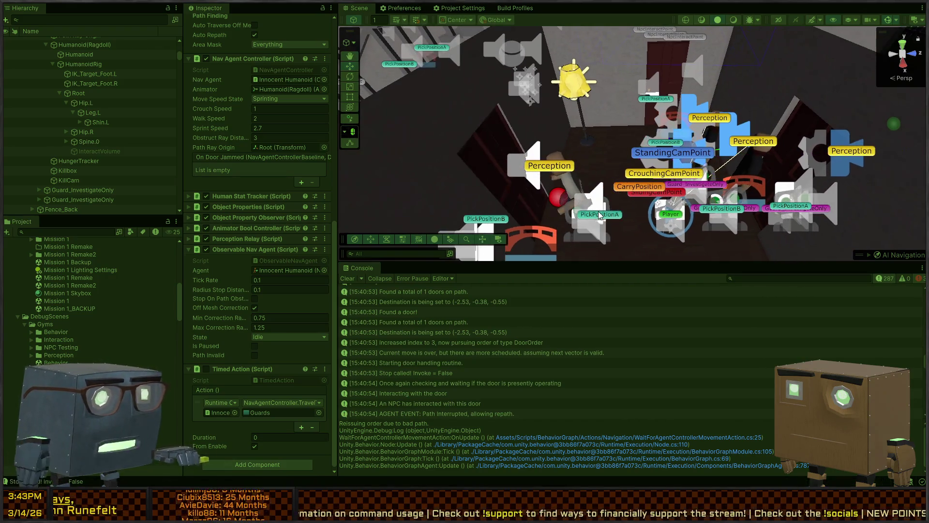
key(ctrl+p)
key(shift+space)
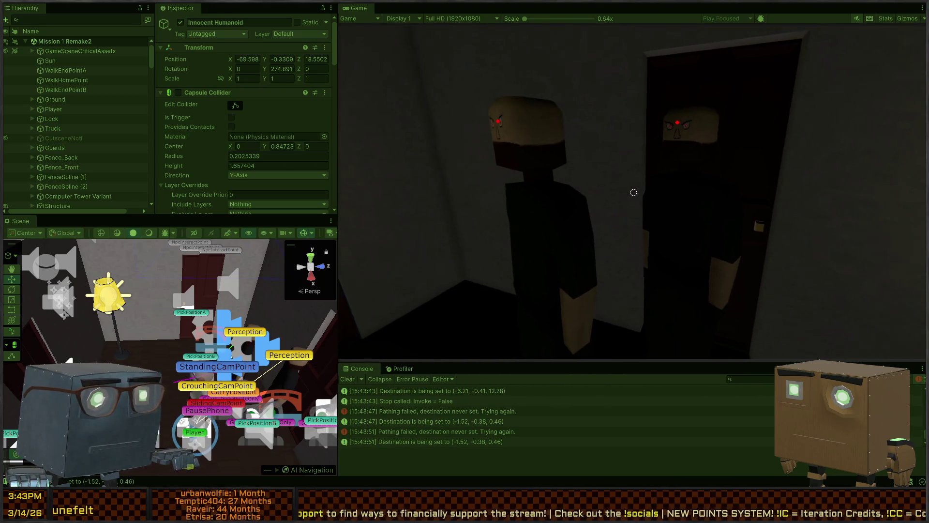
Inspect the 'Pathing failed' log, exit Play mode, and switch to Visual Studio
click(414, 434)
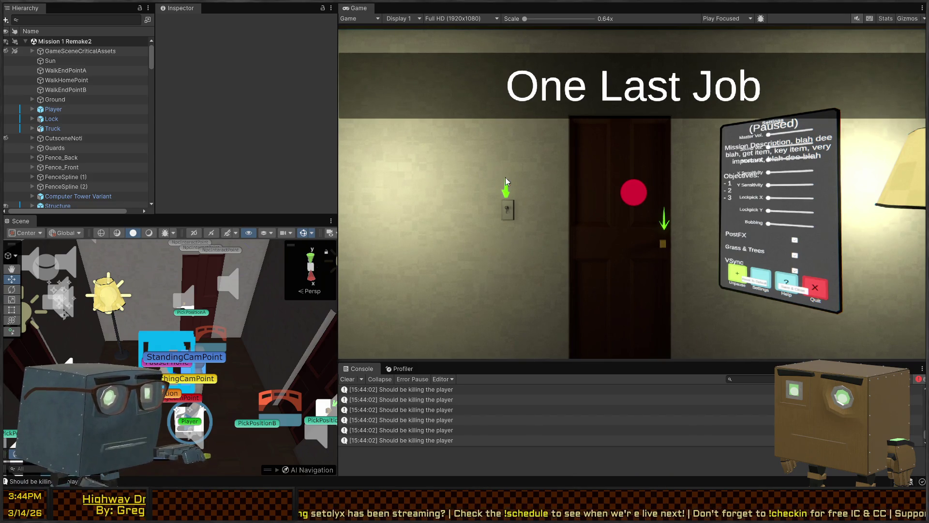
key(ctrl+p)
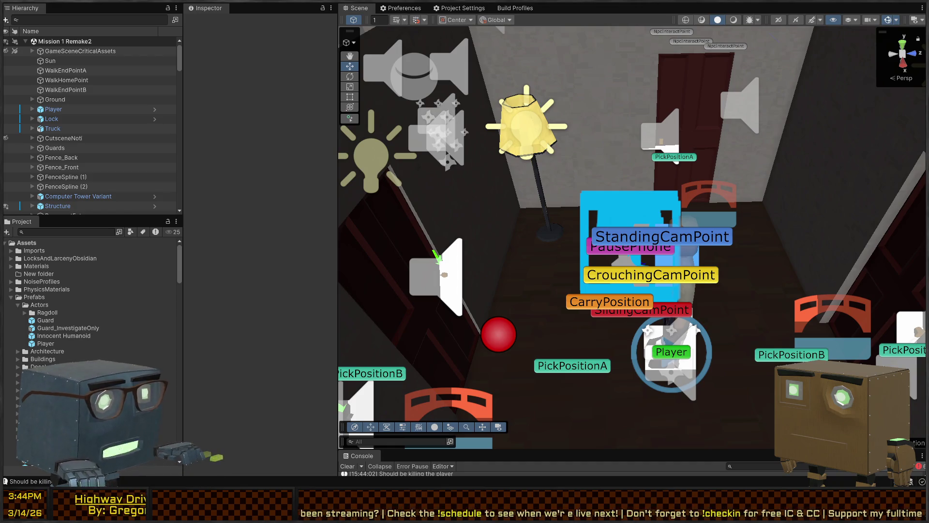
key(alt+Tab)
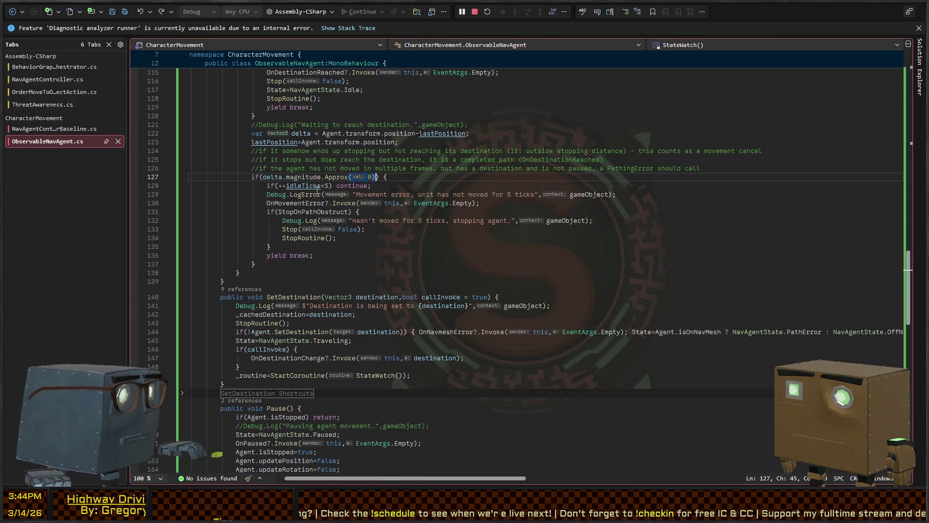
Prefix every Debug.Log call in ObservableNavAgent.cs with if(Logging) using multi-caret selection
double_click(276, 194)
key(shift+Right)
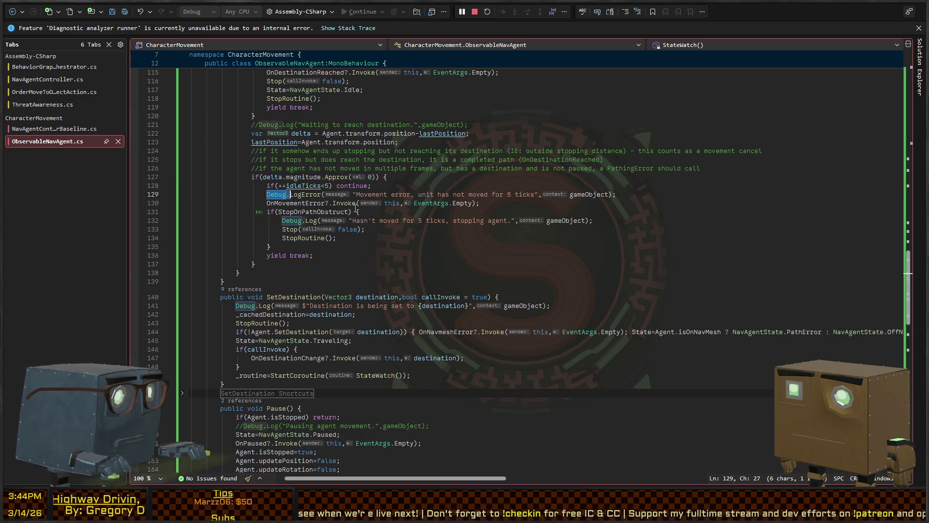
key(shift+Right)
key(shift+Right)
key(shift+Right)
key(ctrl+alt+shift+j)
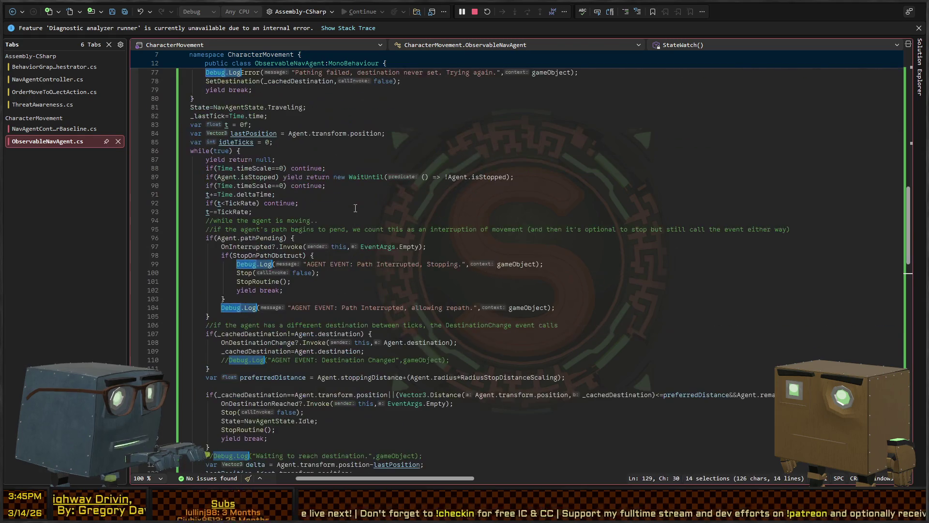
key(Left)
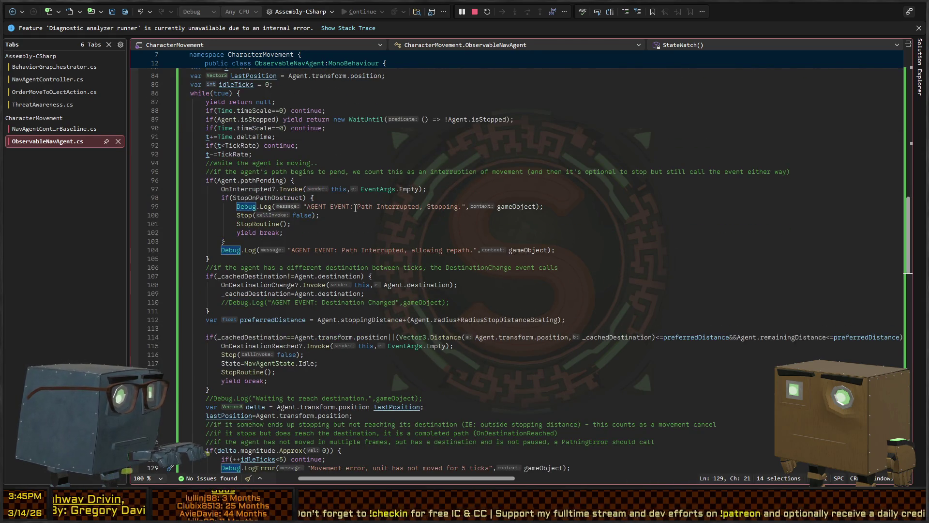
text(if(Logging))
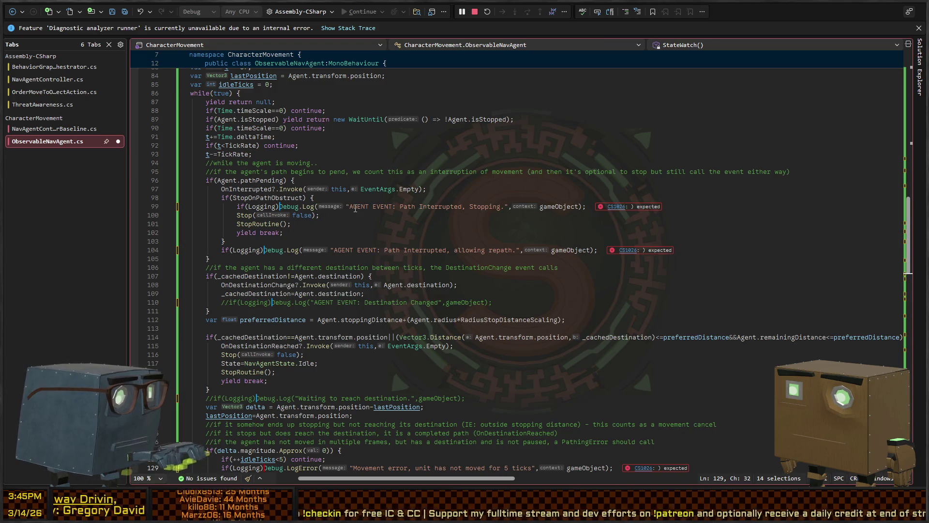
Add the field 'public bool Logging = false;' below the _routine field
scroll(368, 213, up, 20)
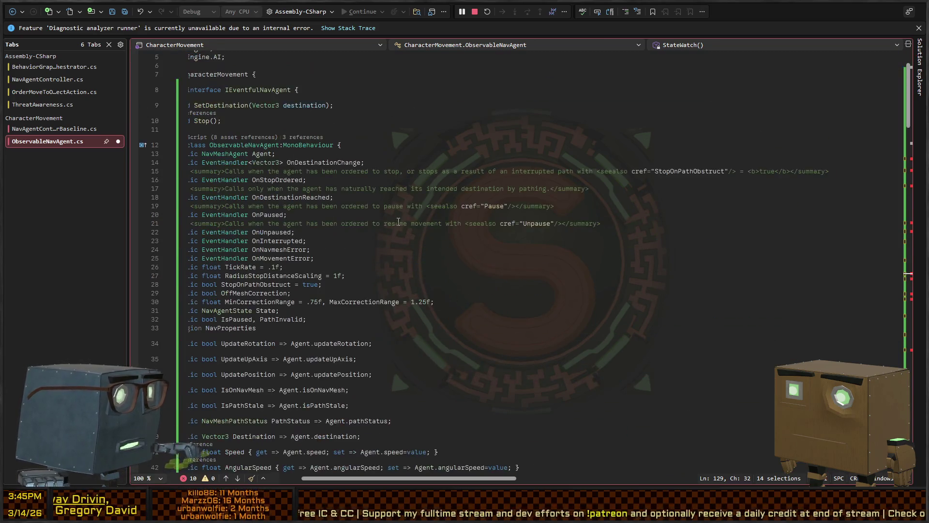
scroll(398, 222, down, 10)
click(518, 196)
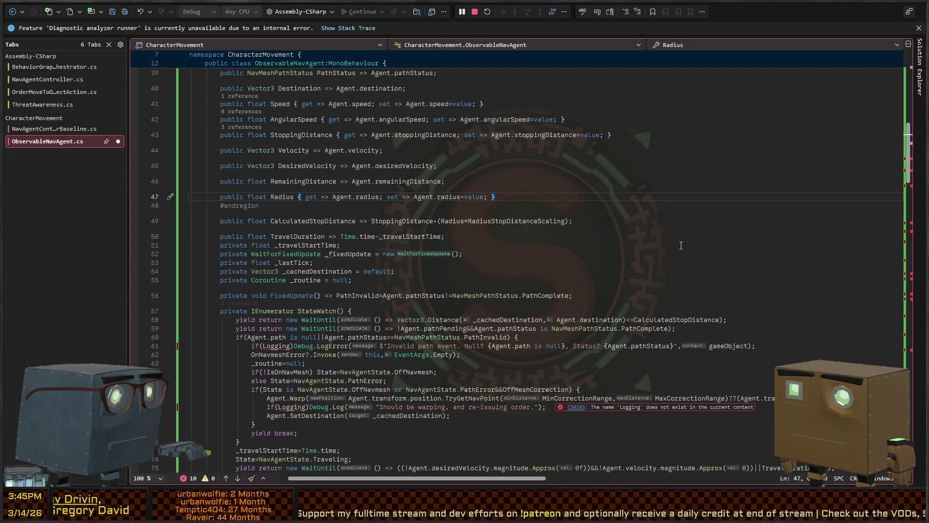
click(556, 282)
key(Return)
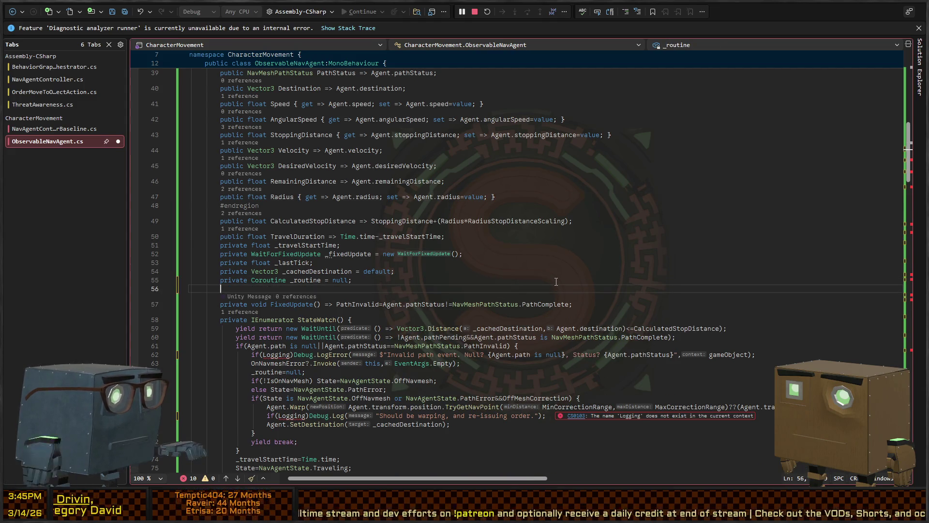
text(public)
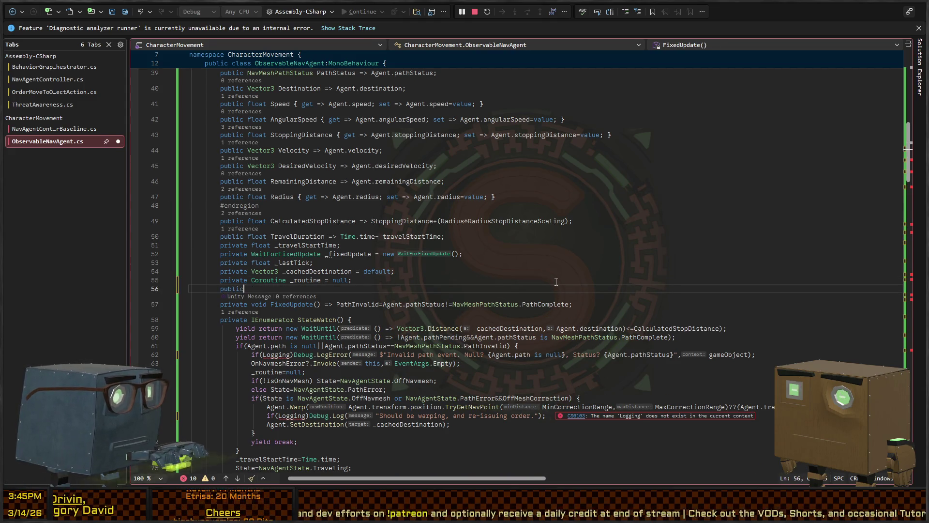
text( bool Logging = false;)
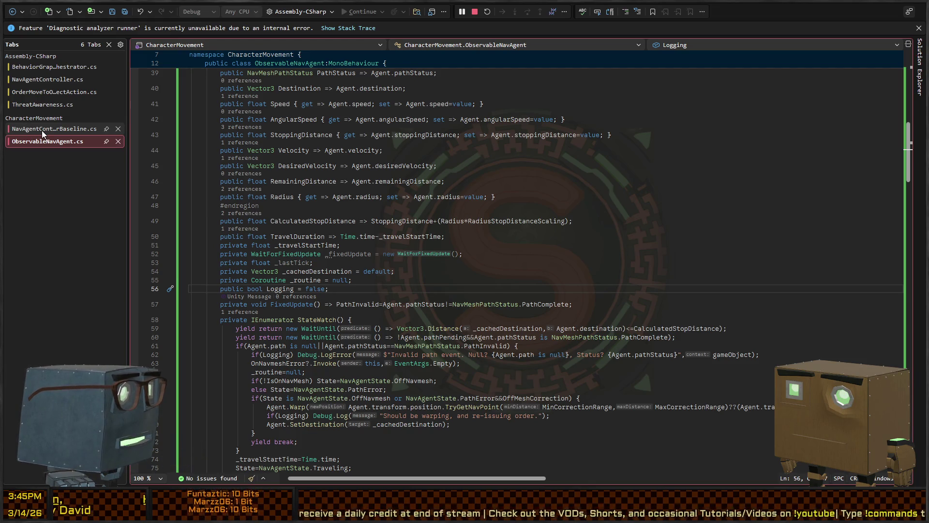
In NavAgentController.cs, prefix the Debug.Log calls, except lines 179–180, with if(Logging)
click(68, 79)
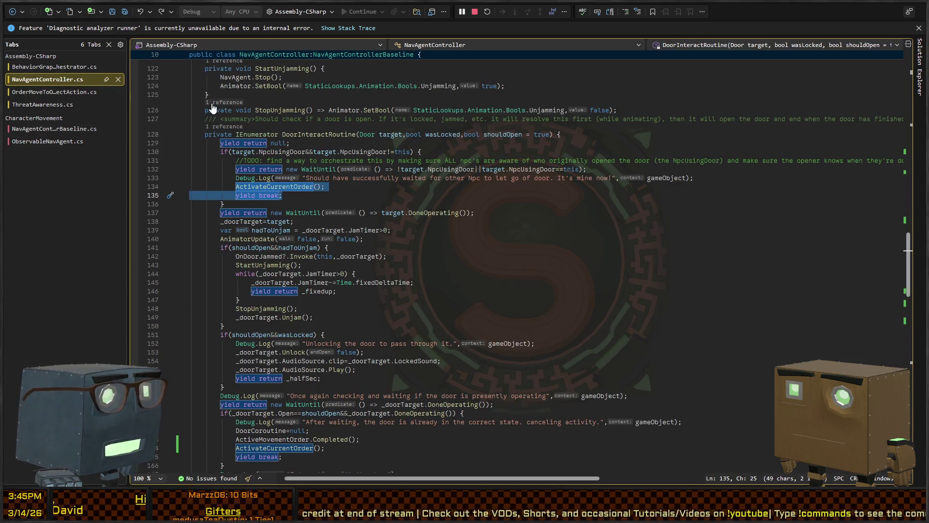
click(468, 193)
click(243, 177)
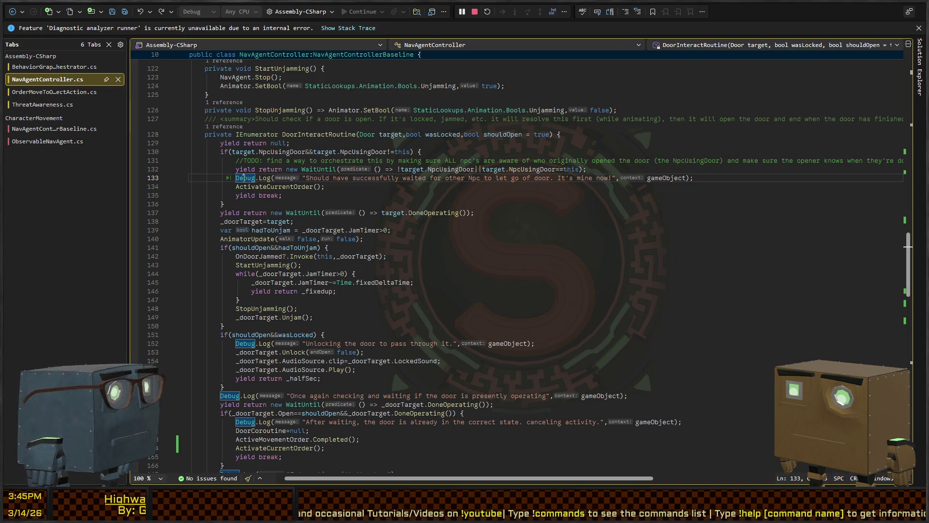
double_click(245, 178)
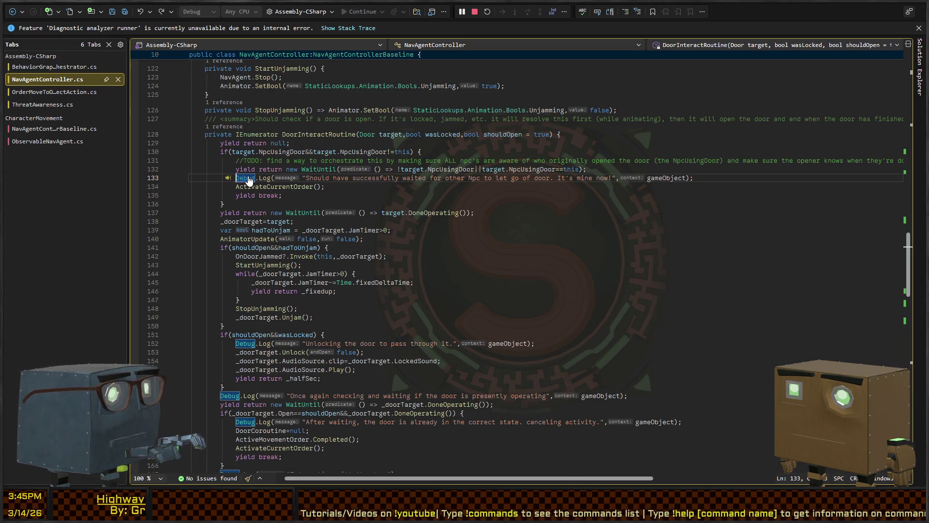
key(shift+alt+equal)
key(shift+alt+period)
key(shift+alt+period)
key(shift+alt+period)
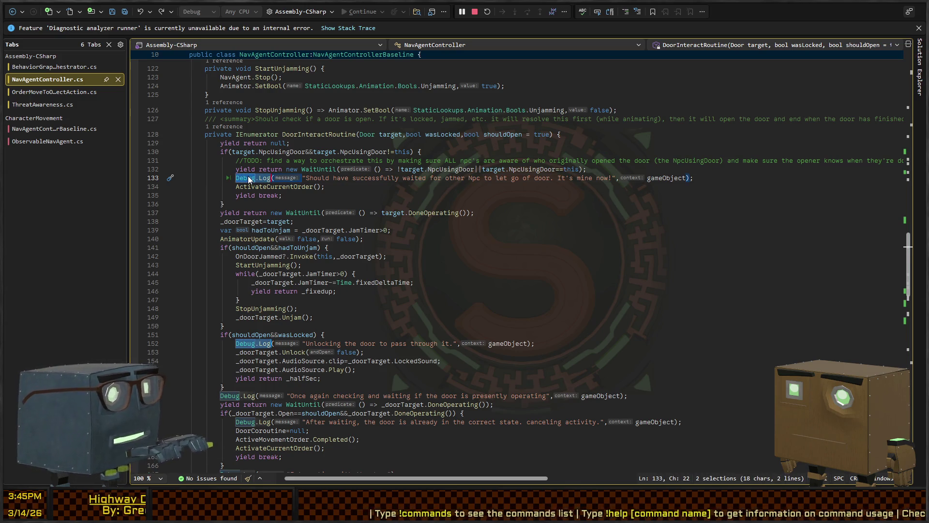
scroll(248, 179, down, 4)
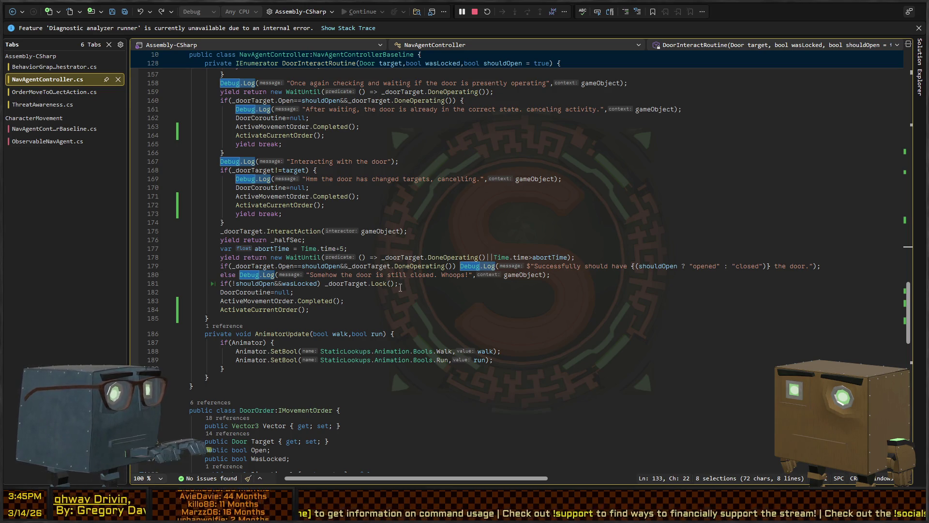
key(shift+alt+comma)
key(shift+alt+comma)
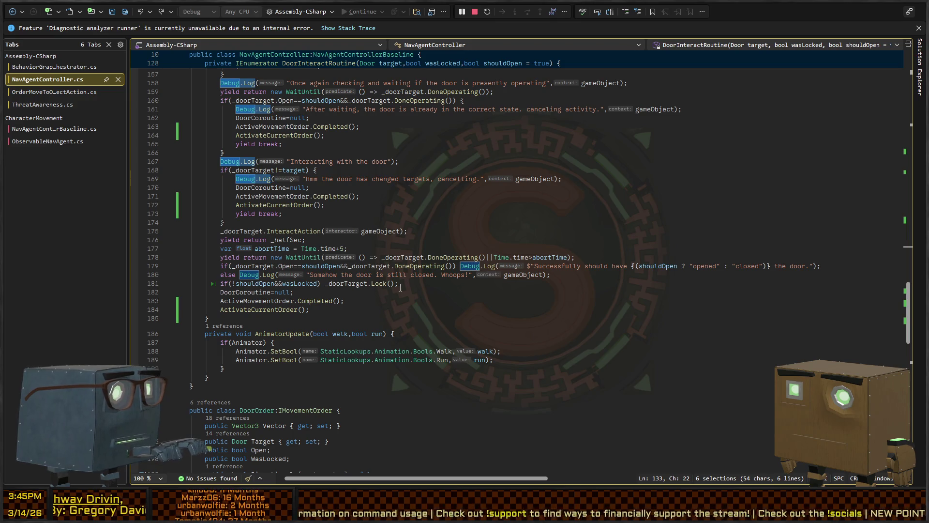
key(Left)
text(if(Loggi)
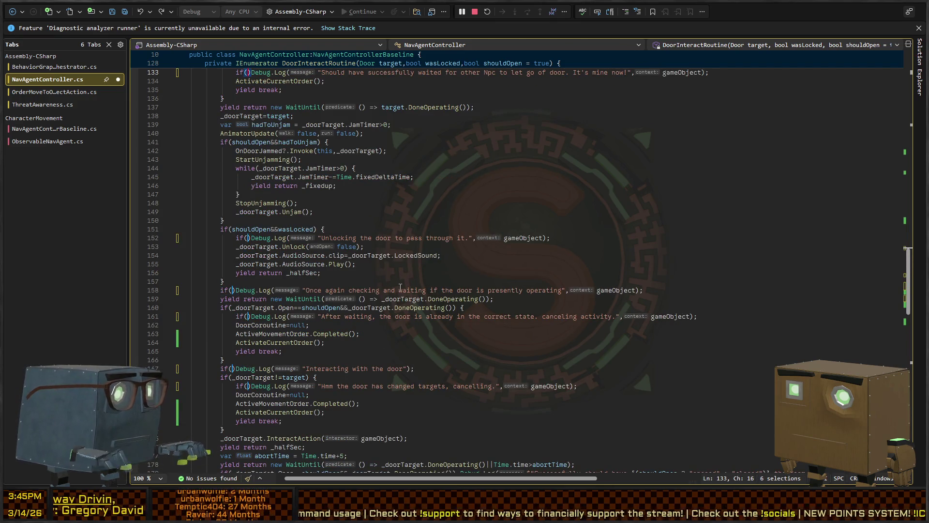
text(ng)
Add 'public bool Logging = false;' below the _doorTarget field and review its usages
scroll(252, 192, up, 12)
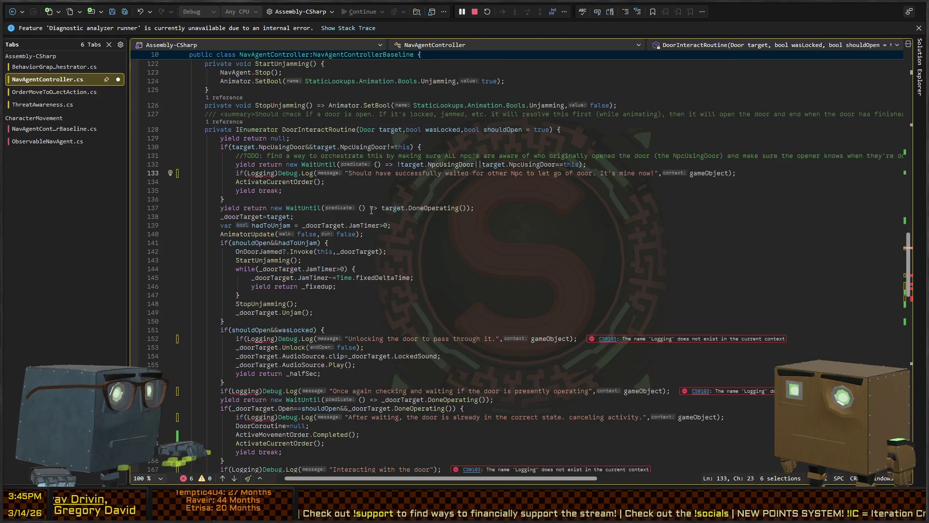
scroll(252, 193, up, 20)
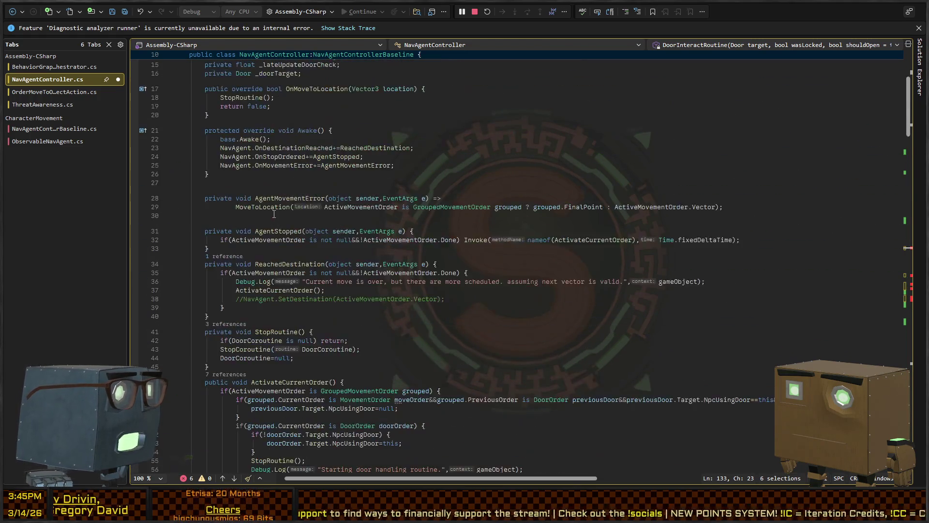
click(407, 204)
key(Return)
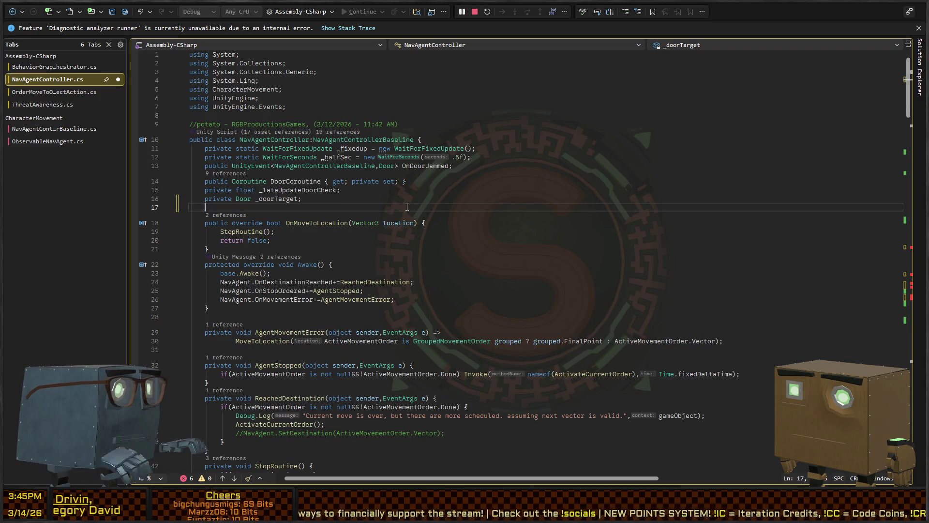
text(public bool Loggi)
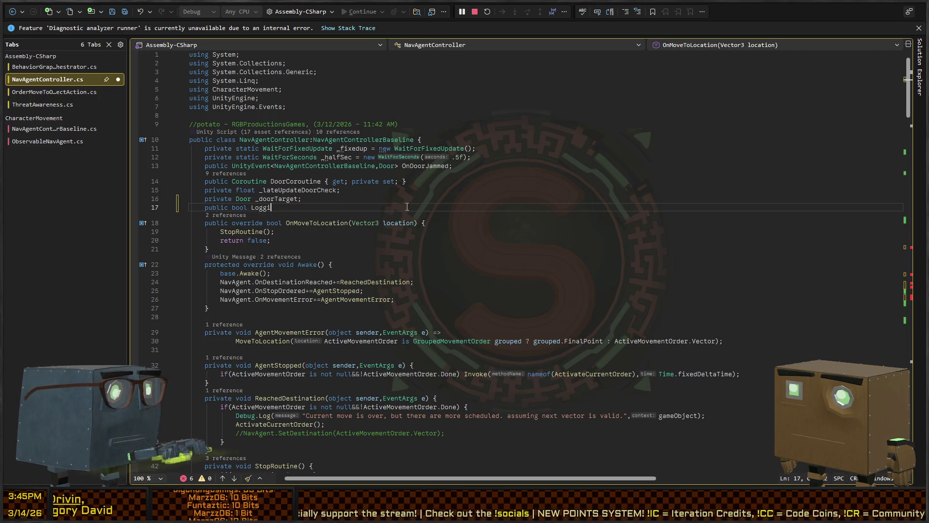
text(ng = false;)
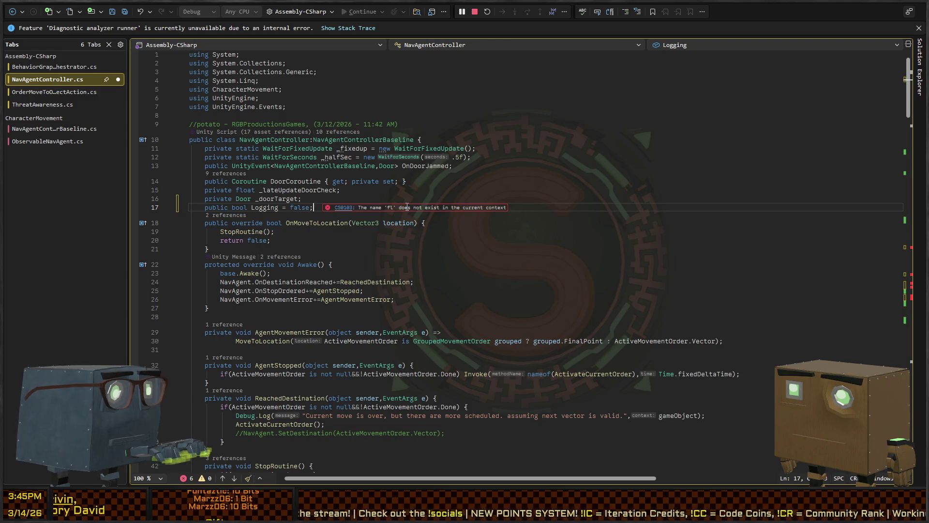
scroll(407, 207, down, 20)
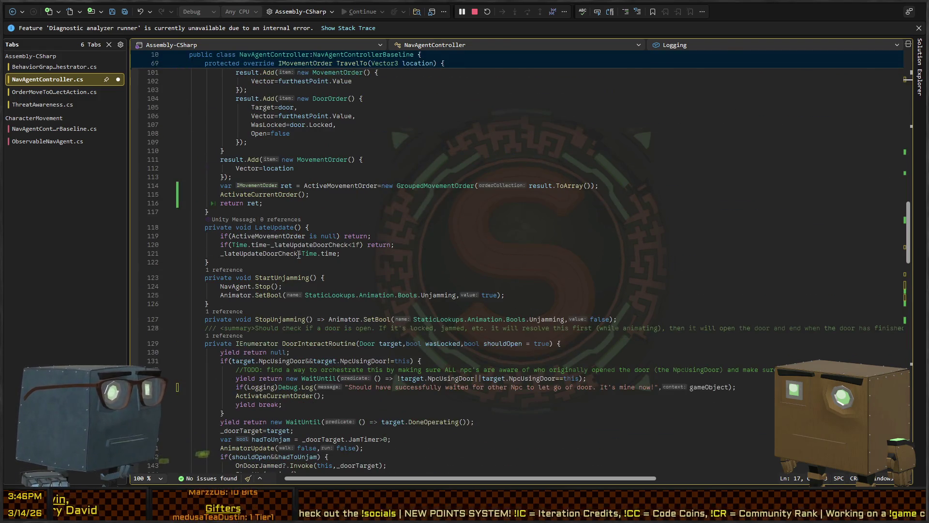
scroll(298, 255, down, 15)
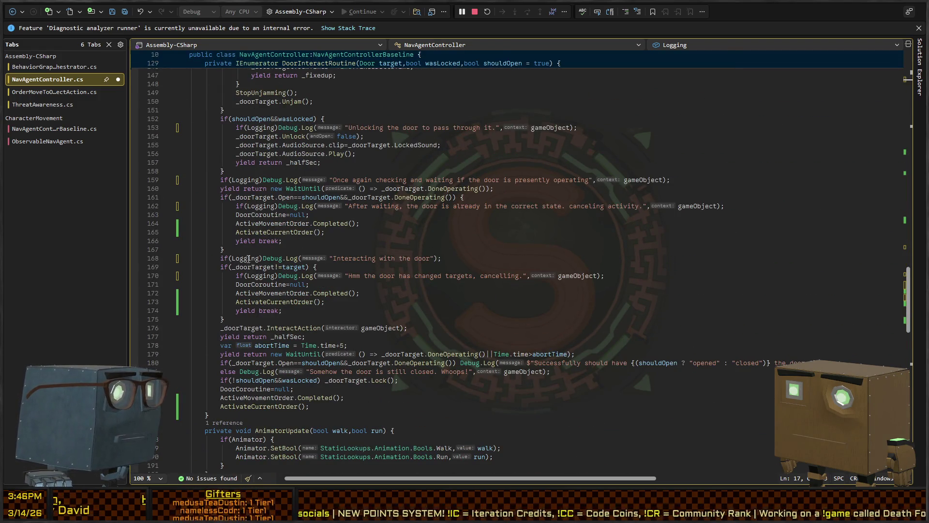
click(249, 259)
Wrap the success/failure log lines 180–181 in an if(Logging) block, save, and dismiss the analyzer bar
scroll(246, 310, down, 2)
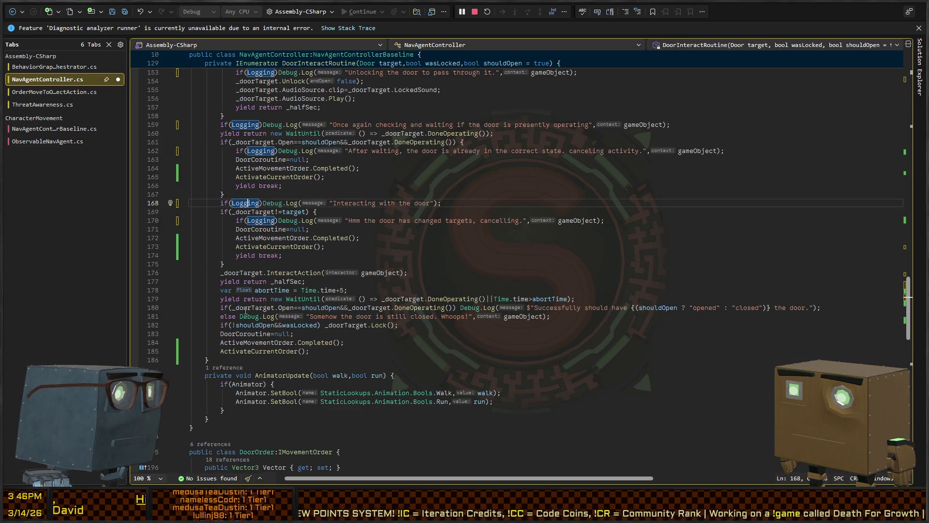
click(221, 316)
key(Up)
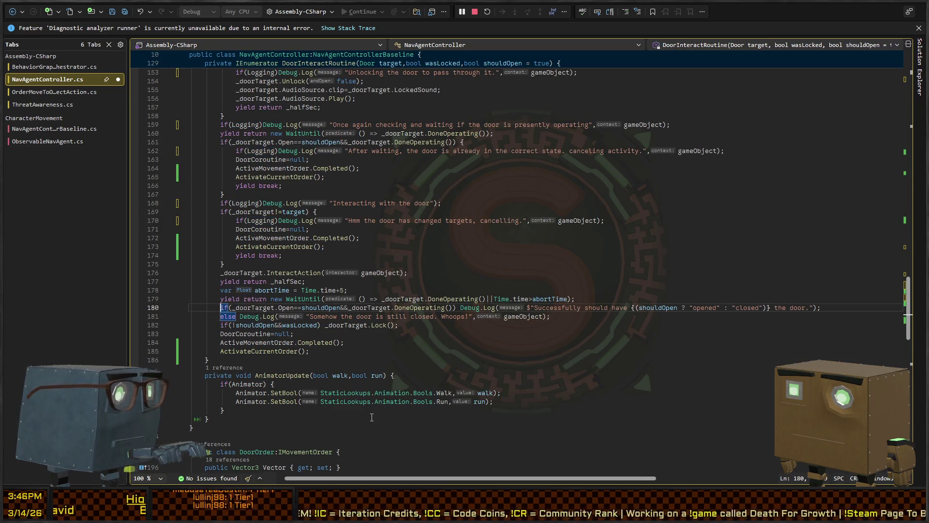
key(shift+Down)
key(shift+End)
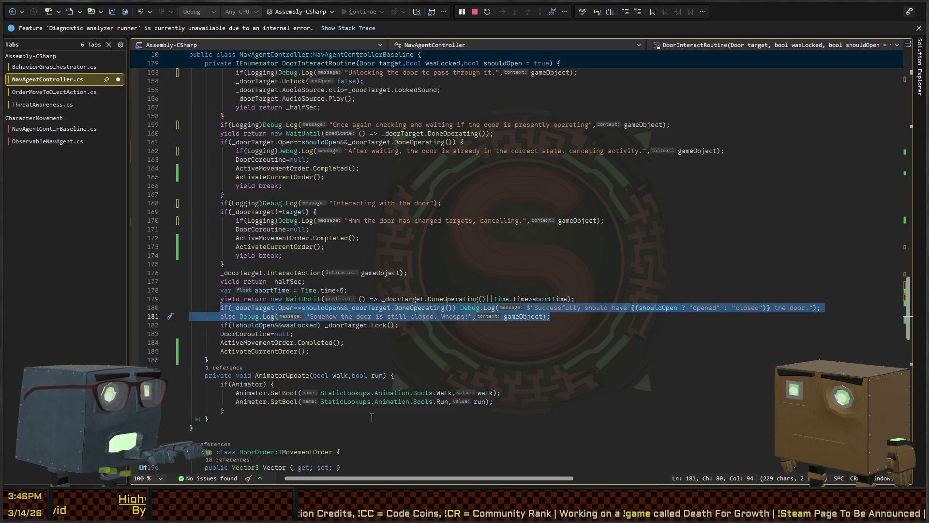
text({)
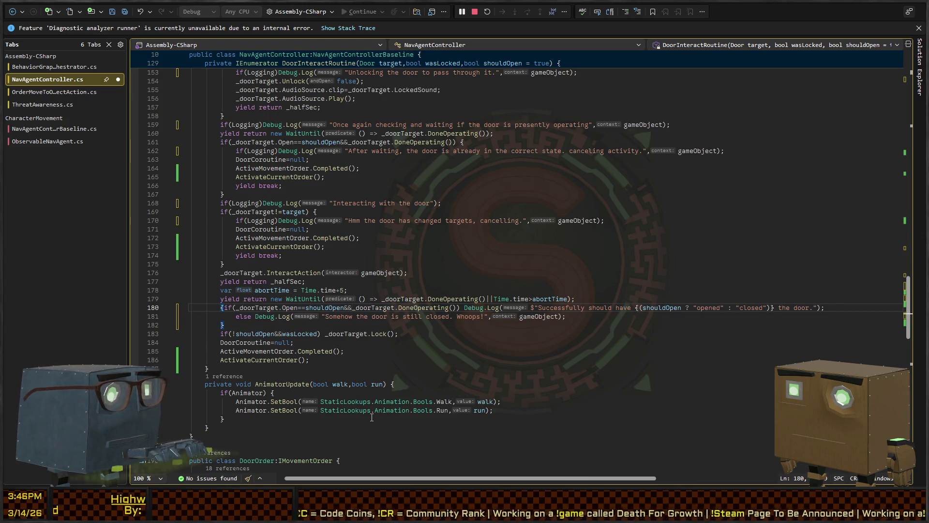
text(if(Logging))
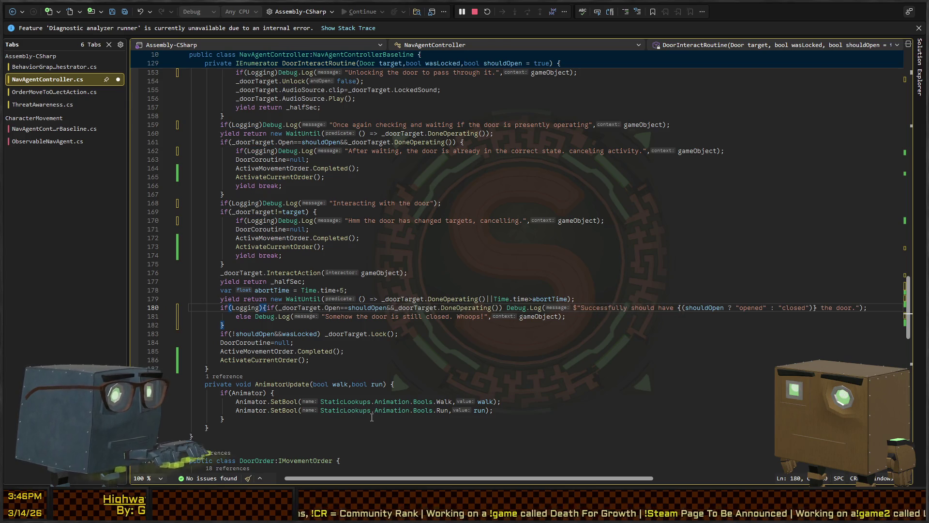
key(Right)
key(Return)
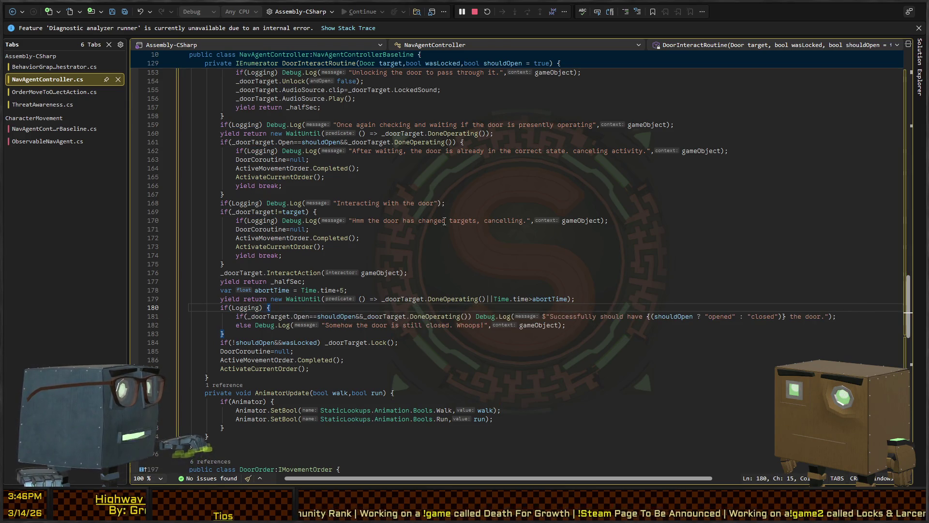
key(ctrl+s)
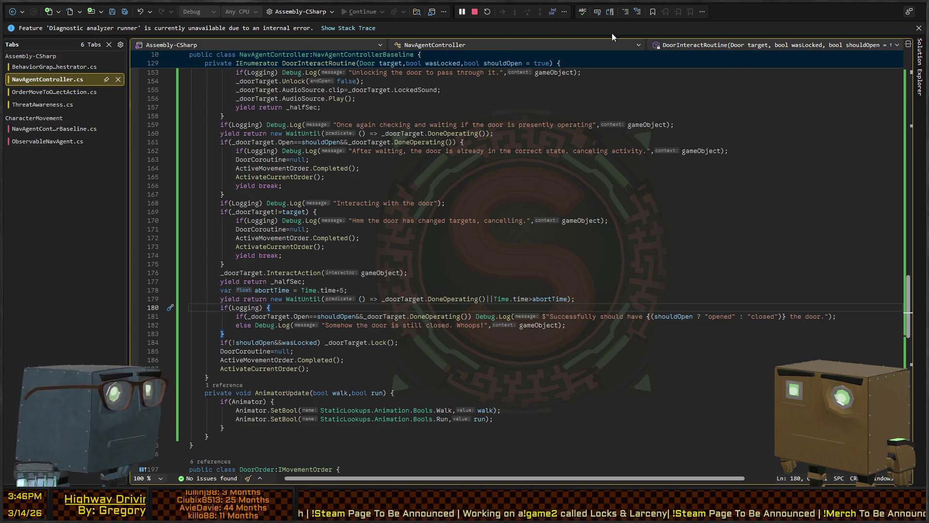
click(919, 28)
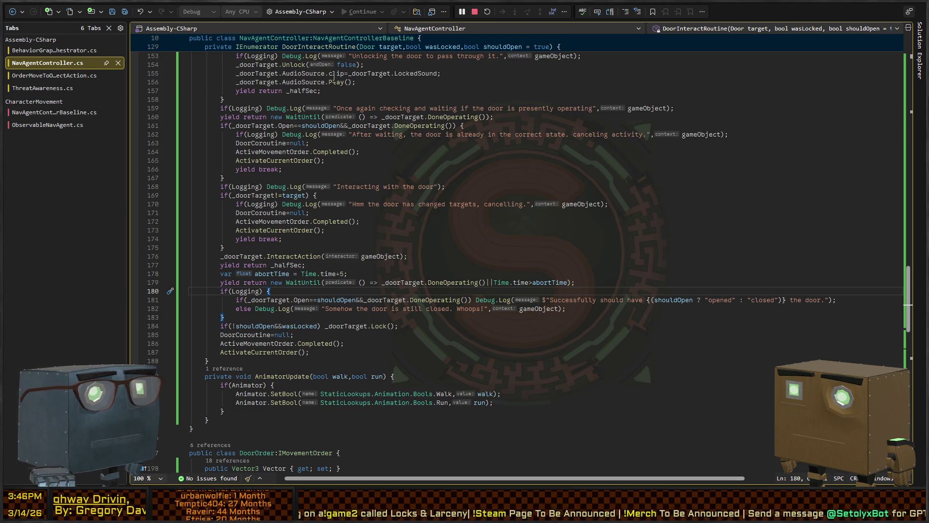
Enlarge the Unity Console and jump to the code logging 'Found a total of 3 doors on path.'
key(alt+Tab)
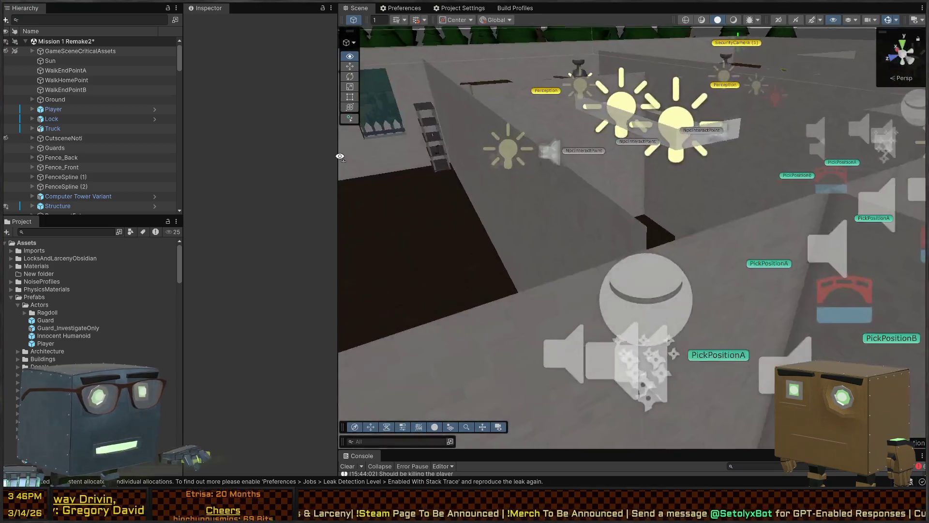
mouse_move(341, 156)
mouse_down()
mouse_move(537, 196)
mouse_move(570, 214)
mouse_up()
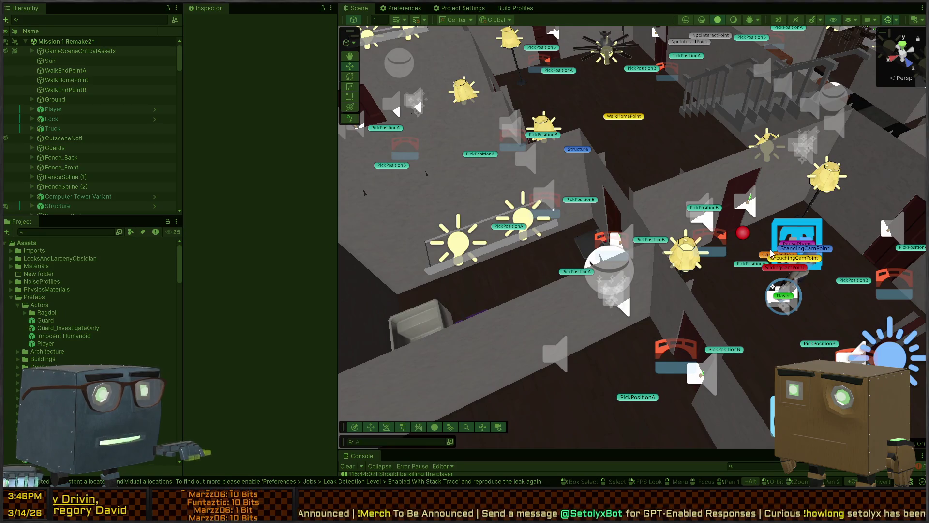
drag(549, 450, 539, 322)
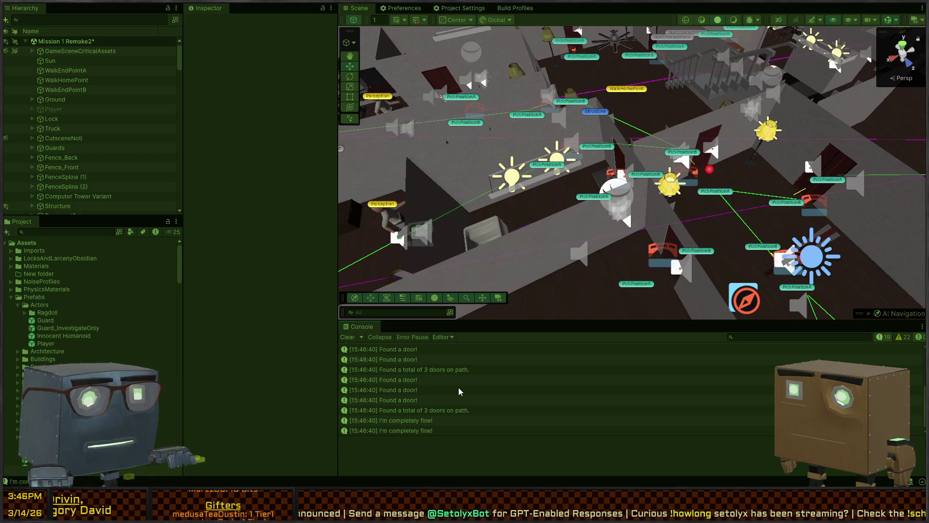
click(391, 373)
double_click(390, 370)
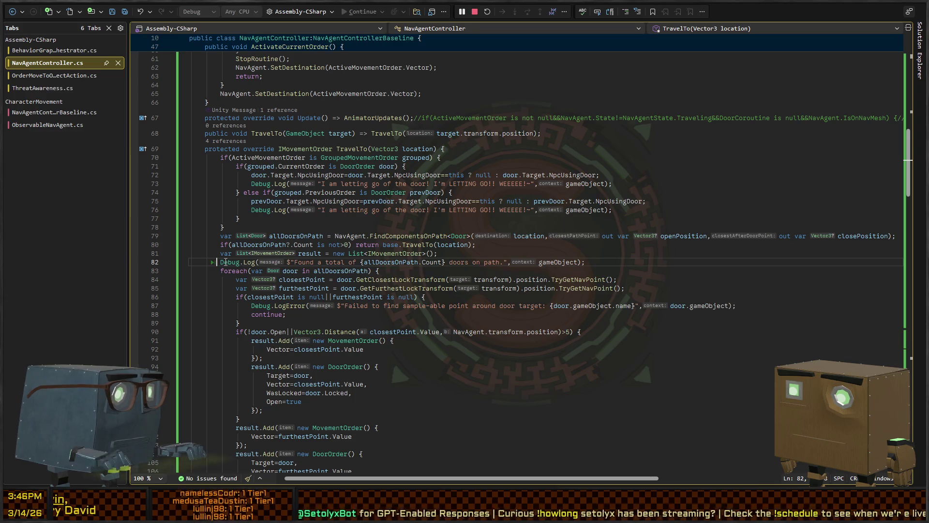
Comment out the doors-on-path Debug.Log line in TravelTo with //
text(//)
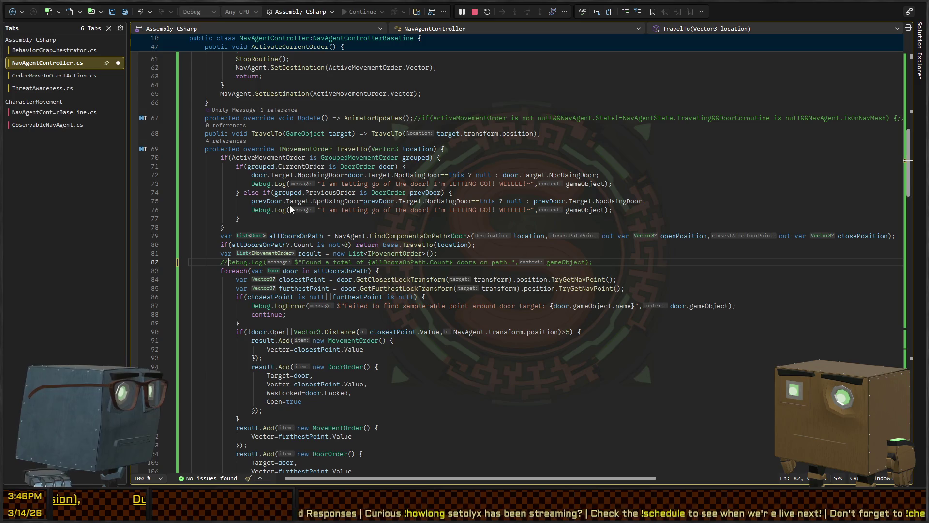
scroll(244, 207, up, 15)
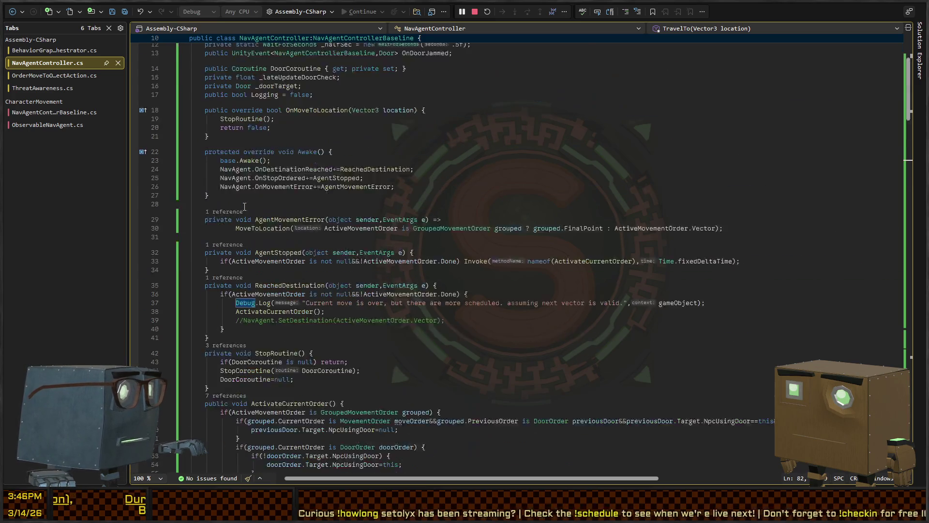
scroll(244, 207, up, 4)
scroll(262, 198, down, 20)
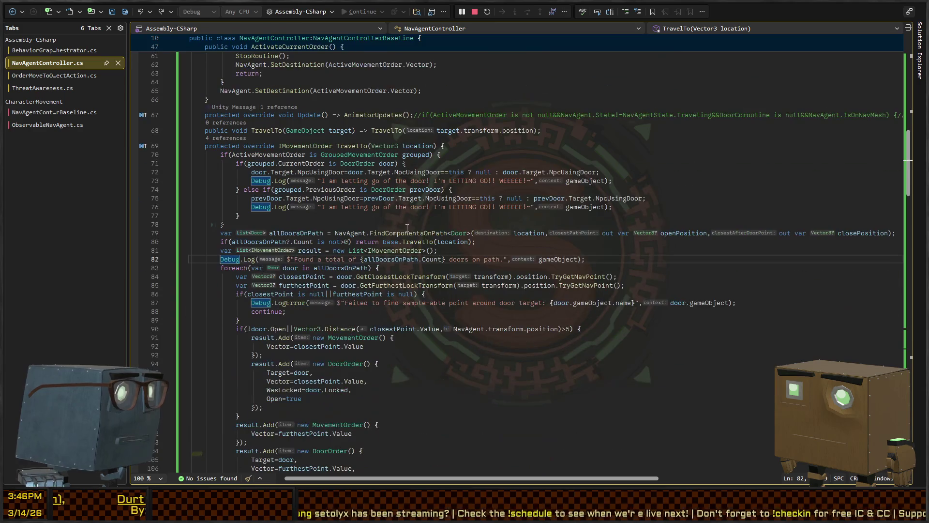
key(Up)
key(Up)
key(Up)
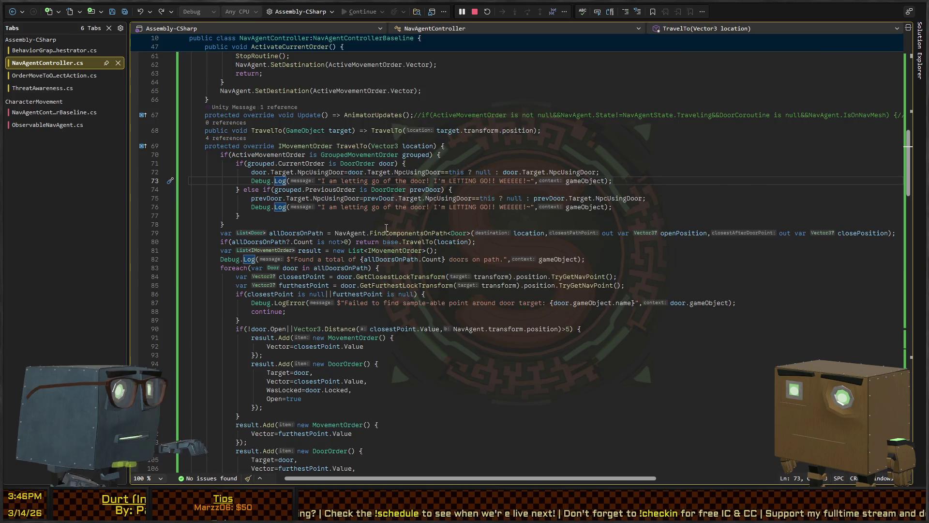
scroll(291, 236, up, 18)
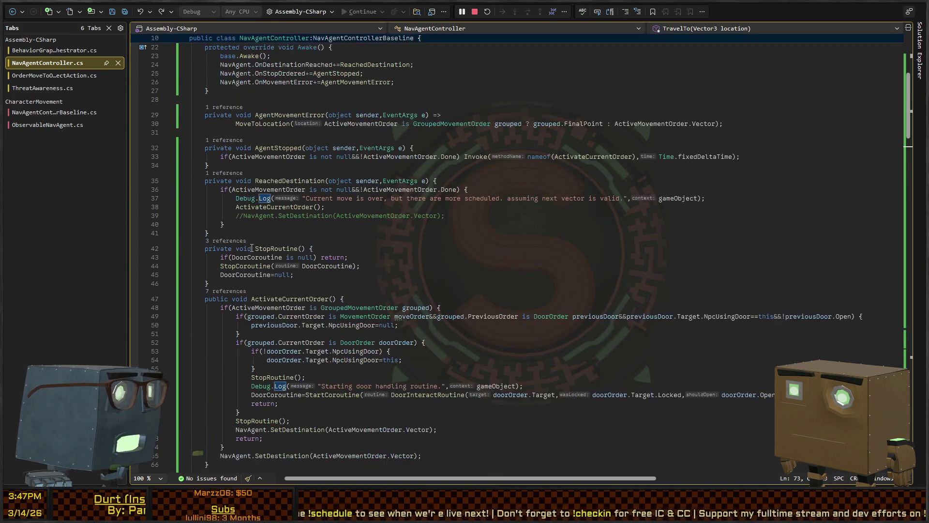
scroll(304, 237, down, 5)
Prefix the remaining Debug.Log calls, starting at ReachedDestination, with if(Logging) and return to Unity
click(249, 198)
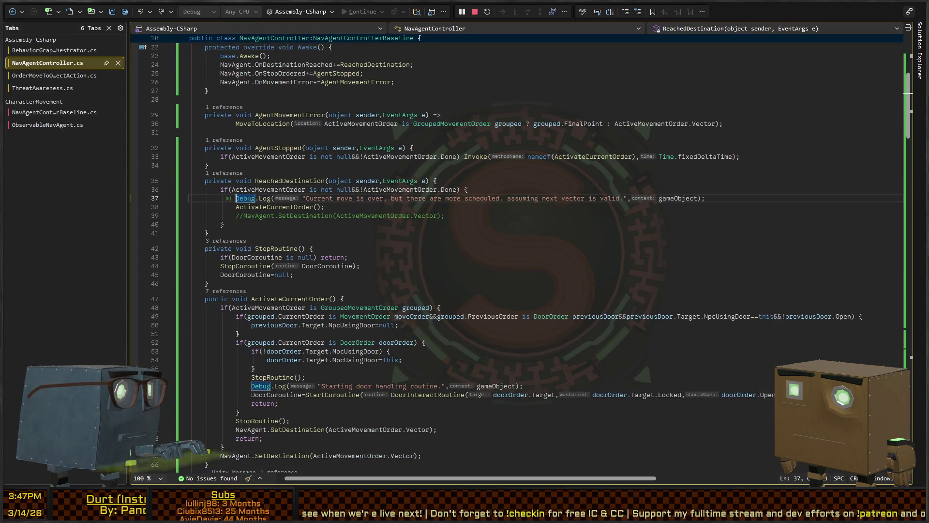
double_click(249, 198)
key(ctrl+shift+Right)
key(ctrl+shift+Right)
key(alt+shift+period)
key(alt+shift+period)
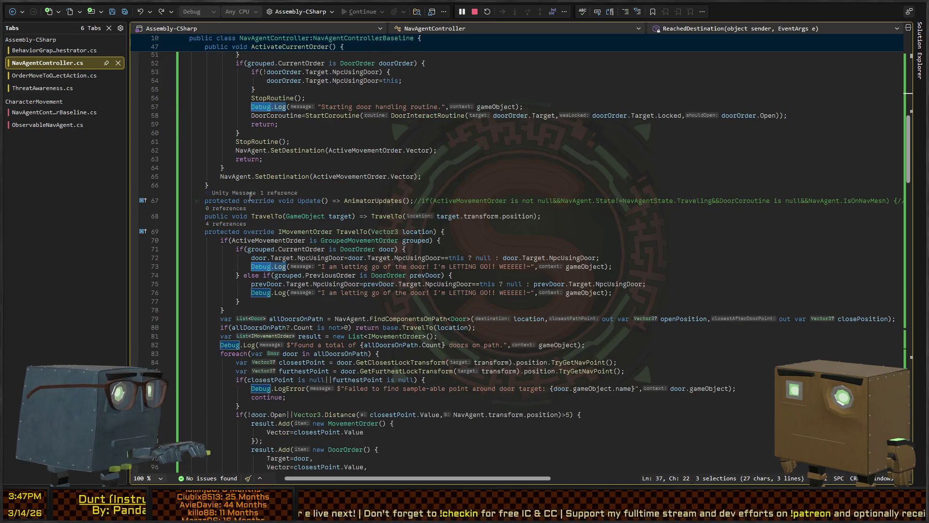
key(alt+shift+period)
key(alt+shift+period)
key(alt+shift+period)
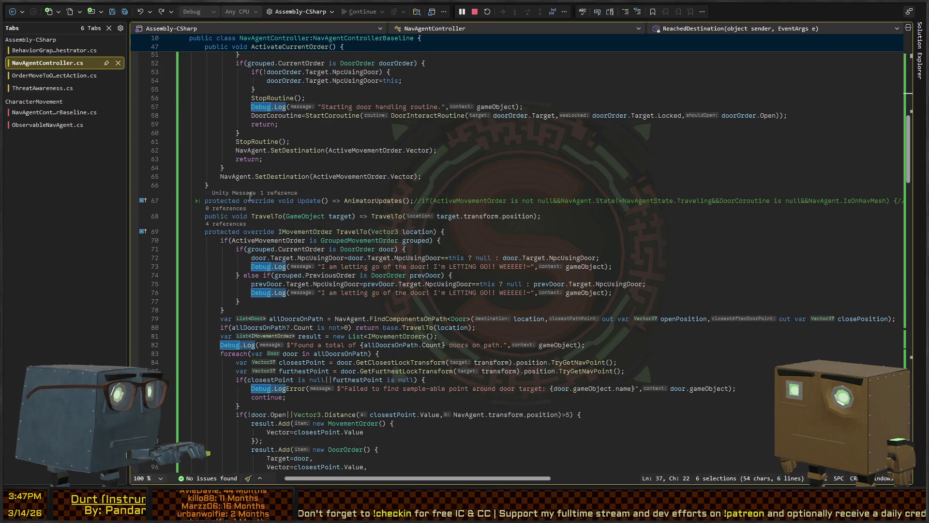
key(alt+shift+period)
scroll(249, 196, up, 15)
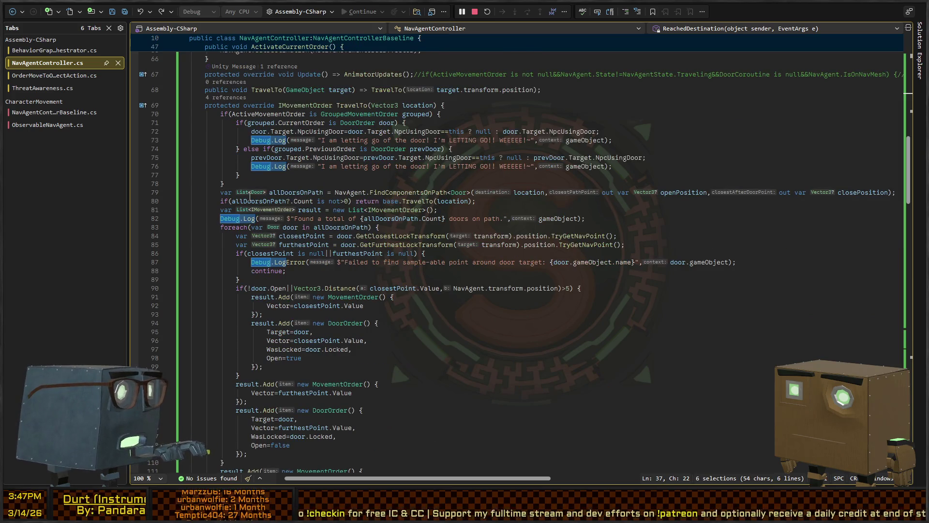
text(if(Logging)
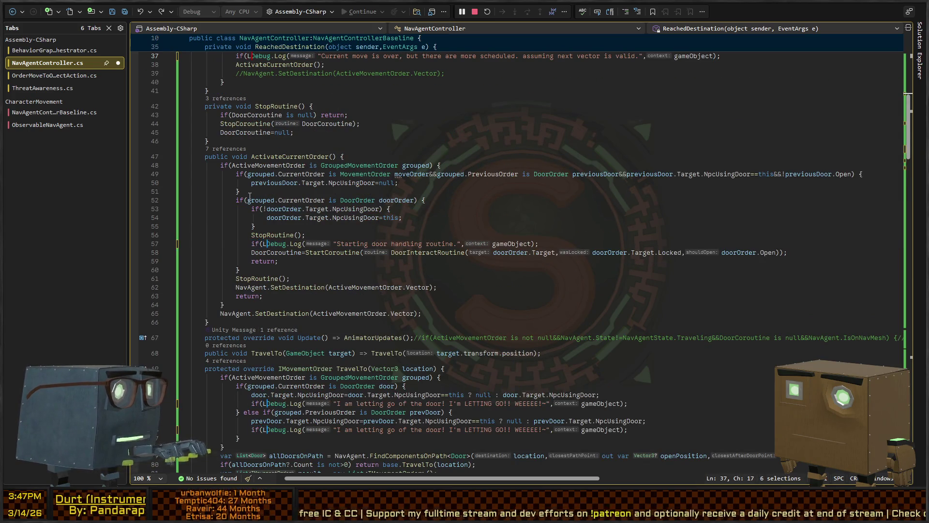
text())
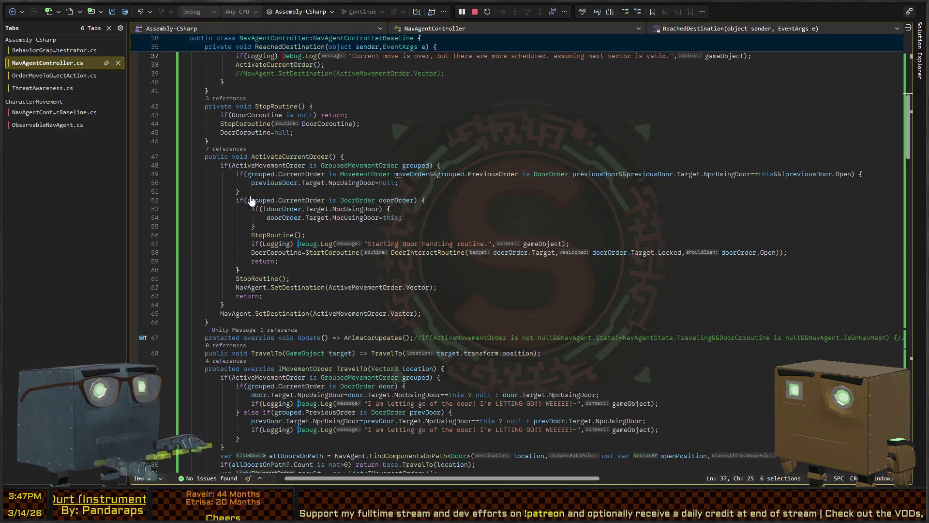
key(alt+Tab)
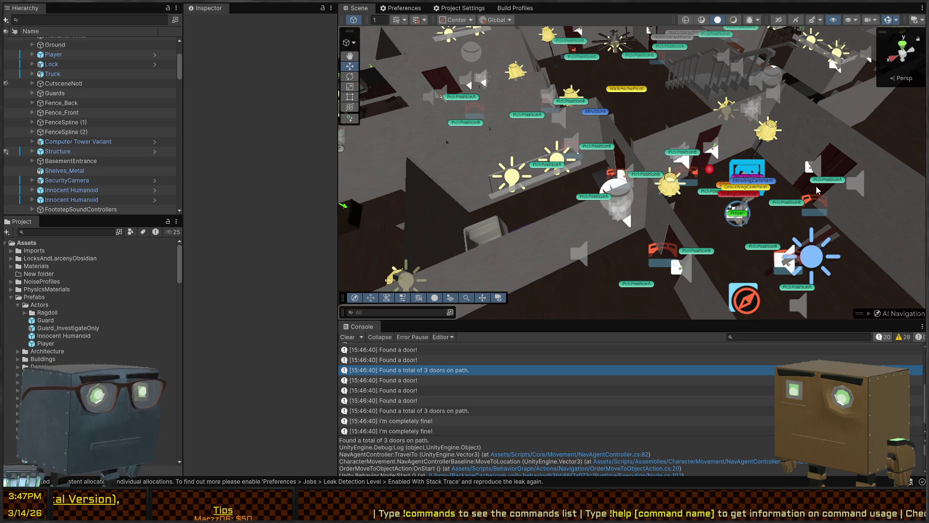
Play-test and trace a 'Found a door!' log to NavAgentExtensions.cs line 58
mouse_move(728, 217)
mouse_down()
mouse_move(623, 153)
mouse_move(662, 164)
mouse_move(653, 208)
mouse_up()
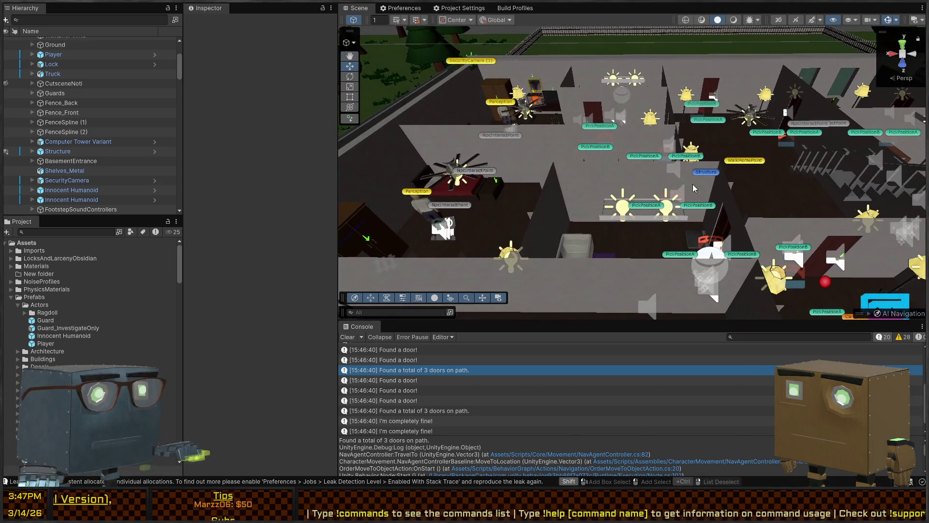
key(ctrl+p)
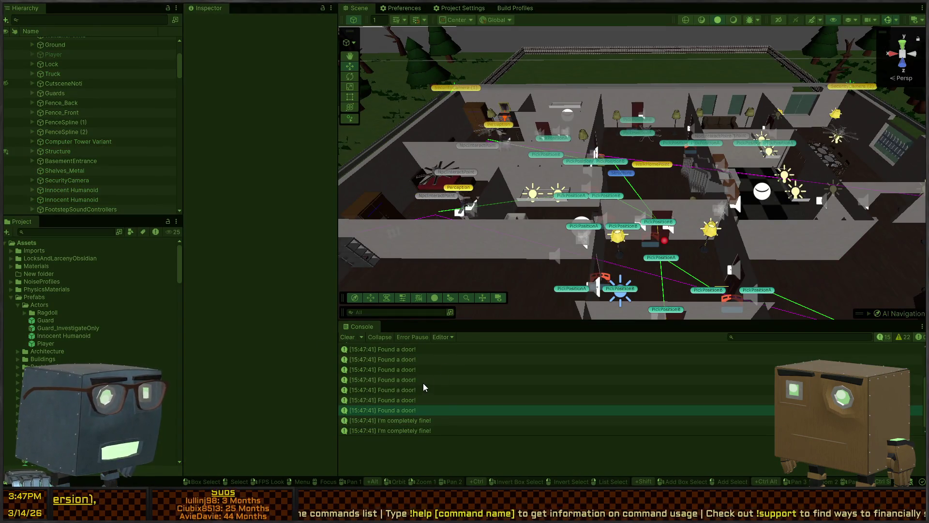
click(414, 369)
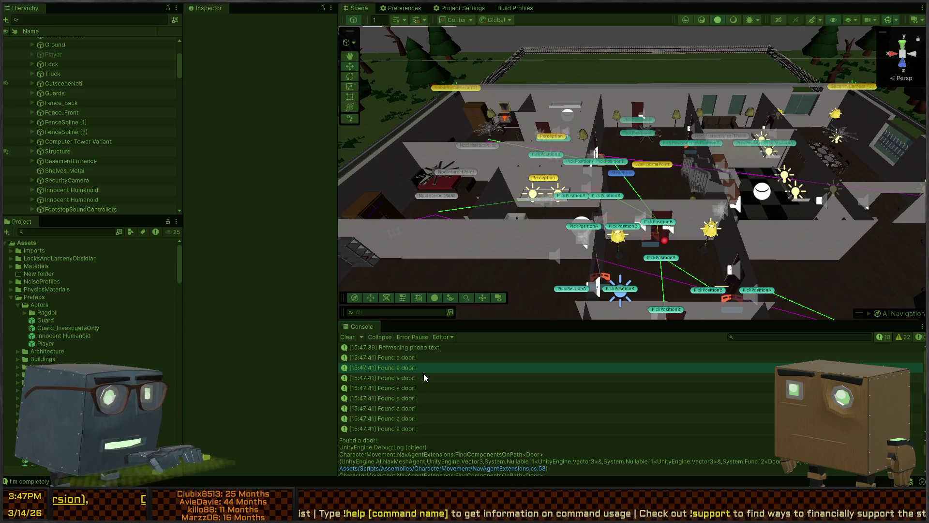
key(ctrl+p)
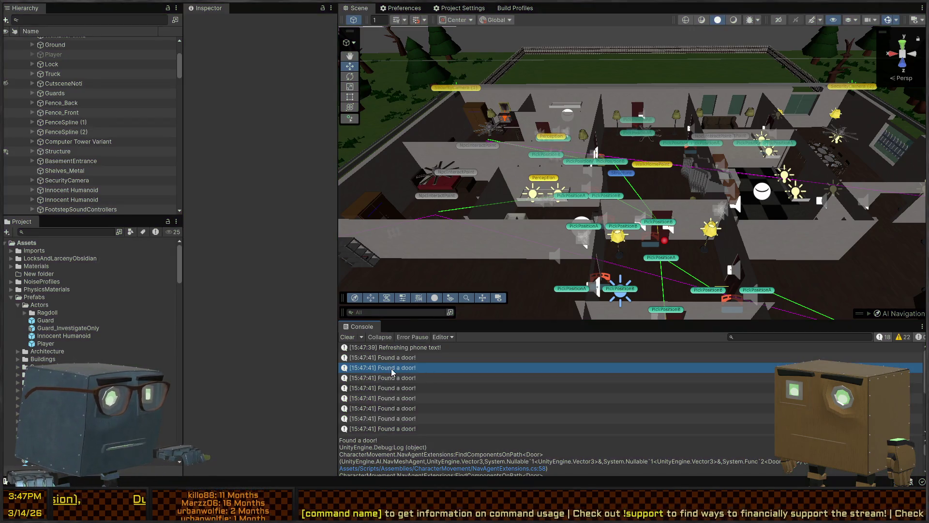
double_click(404, 369)
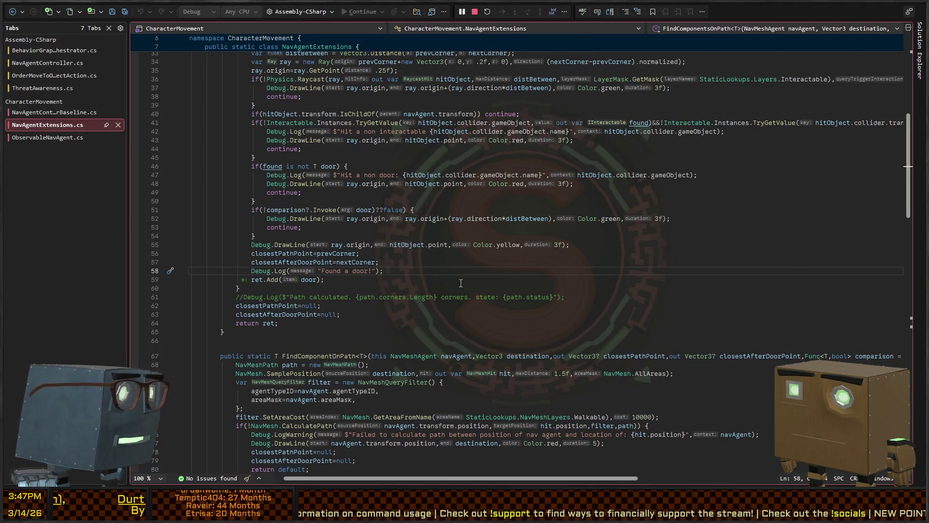
Comment out the three Debug.Log lines in NavAgentExtensions.cs with //, save, and return to Unity
scroll(464, 237, up, 6)
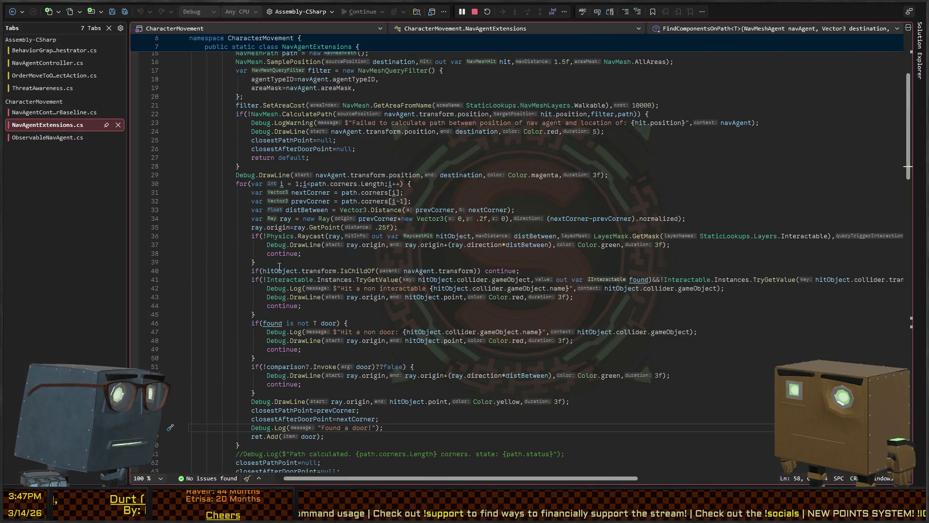
scroll(380, 248, up, 2)
scroll(268, 176, up, 3)
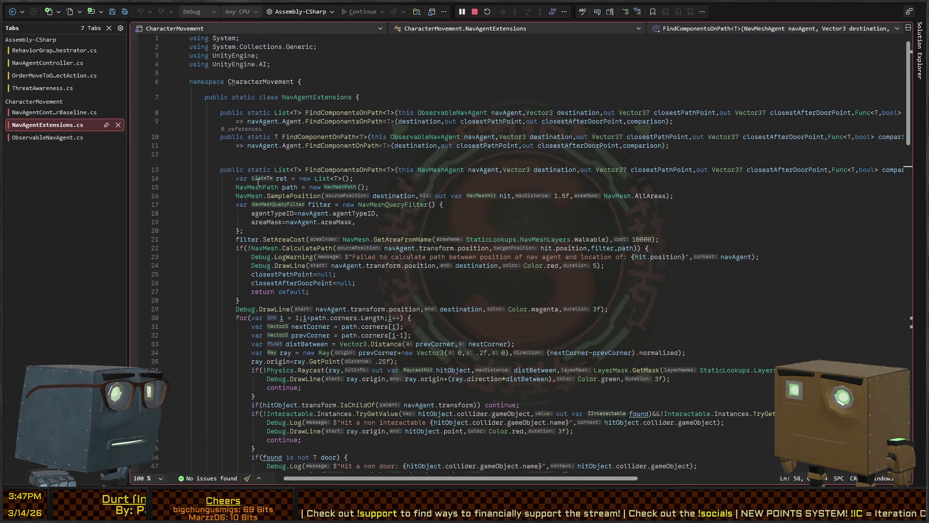
scroll(276, 186, down, 11)
scroll(279, 189, up, 6)
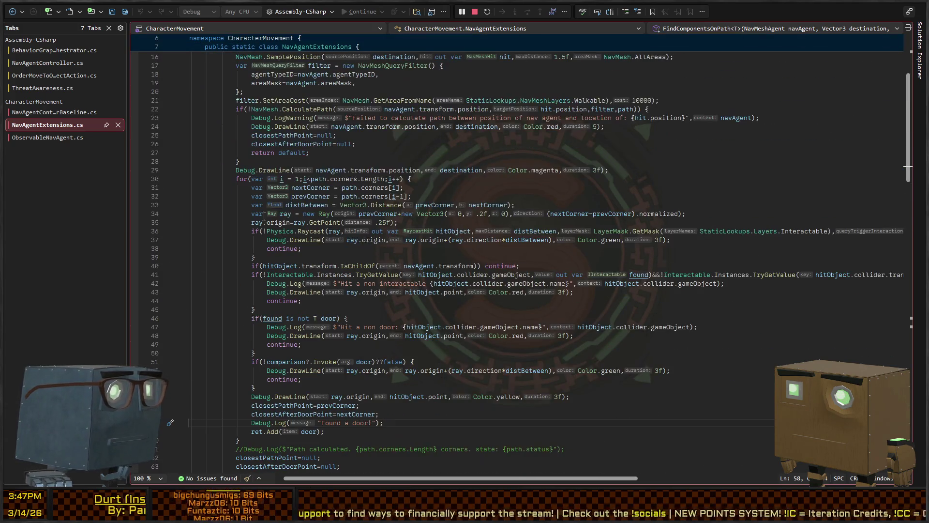
click(264, 284)
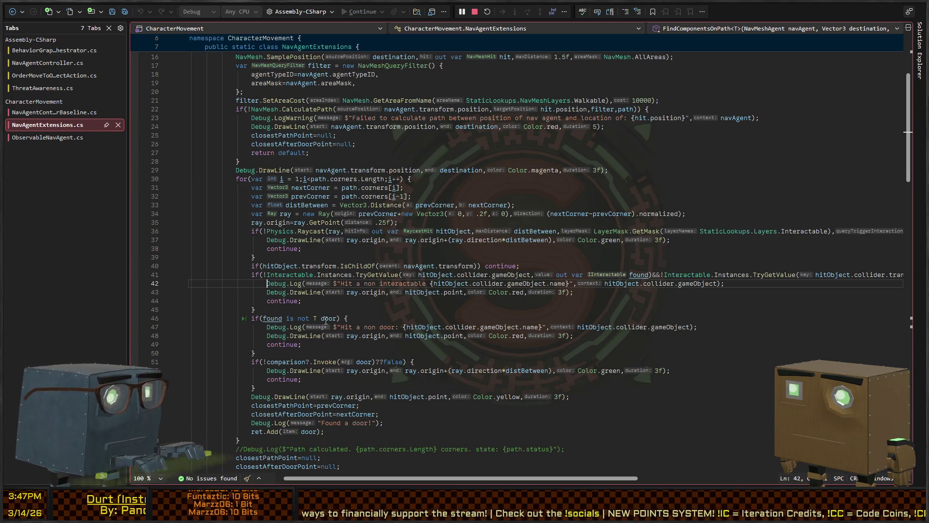
key(ctrl+shift+Right)
key(ctrl+shift+Right)
key(ctrl+shift+Right)
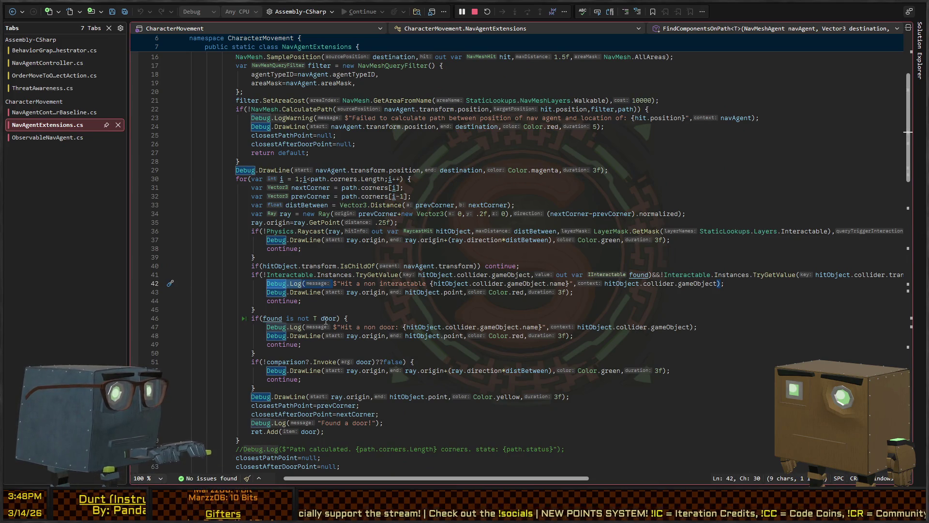
key(shift+alt+semicolon)
key(Left)
text(//)
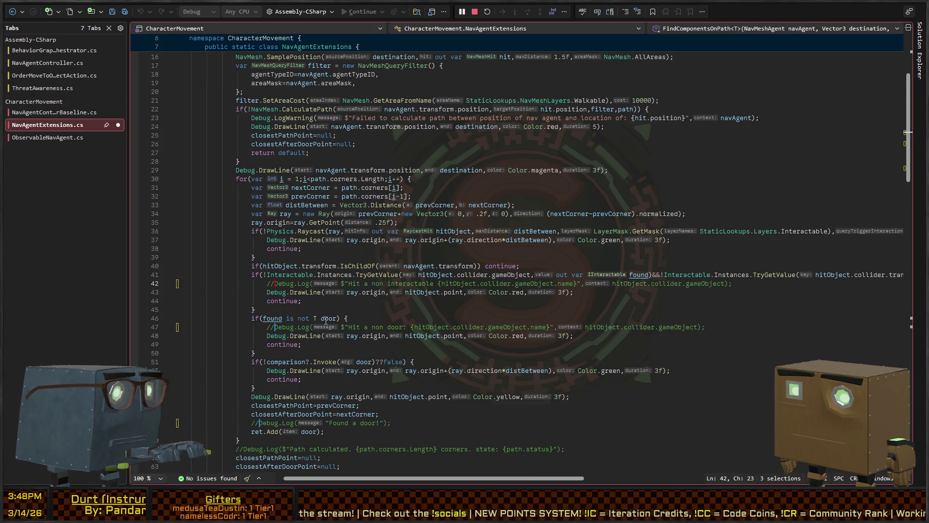
mouse_move(245, 124)
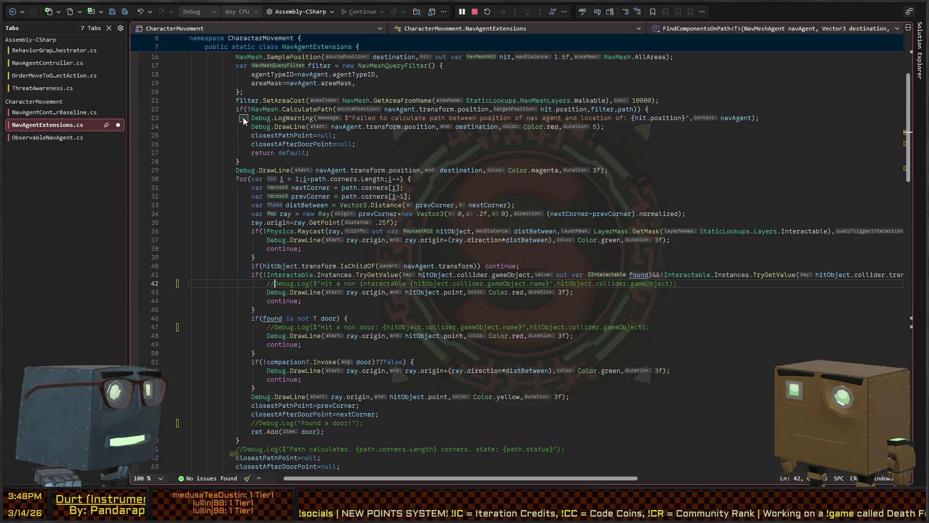
key(ctrl+s)
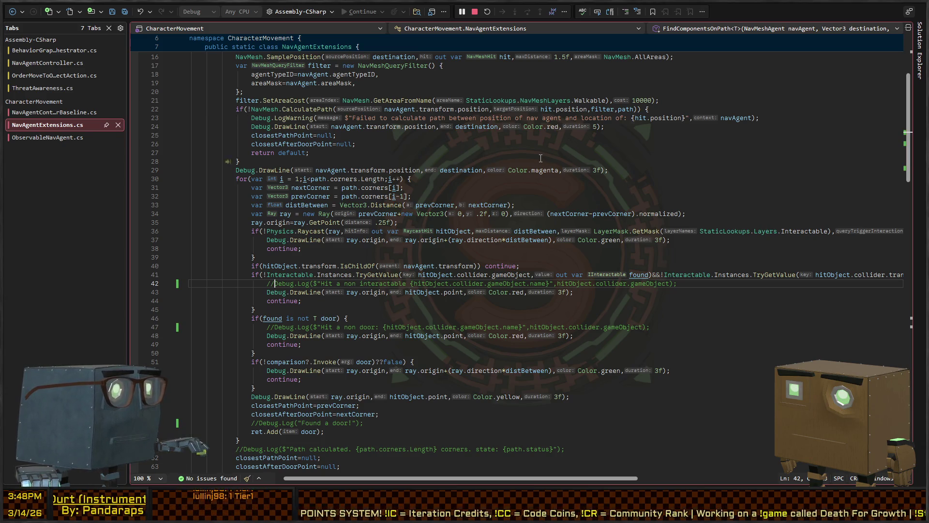
key(alt+Tab)
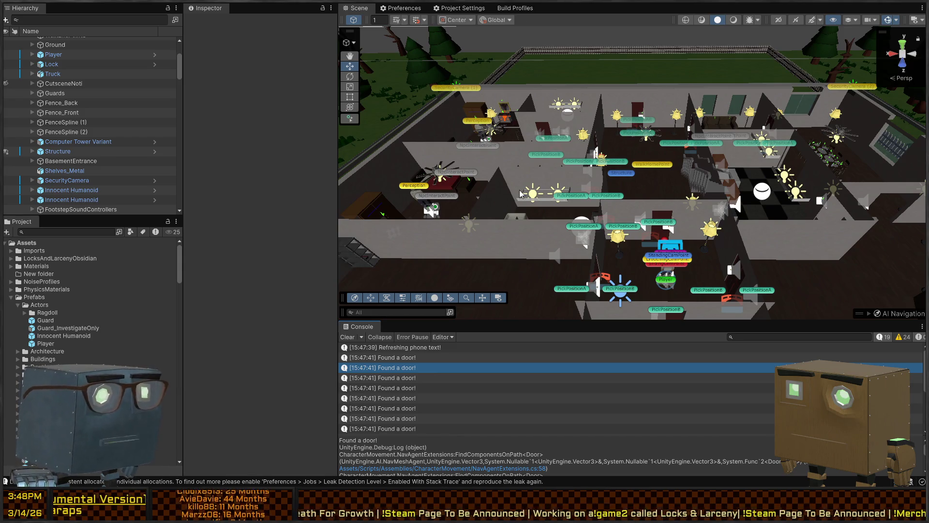
Watch the running game's console for door logs, then stop Play mode
mouse_move(609, 136)
mouse_down()
mouse_move(680, 140)
mouse_move(654, 152)
mouse_up()
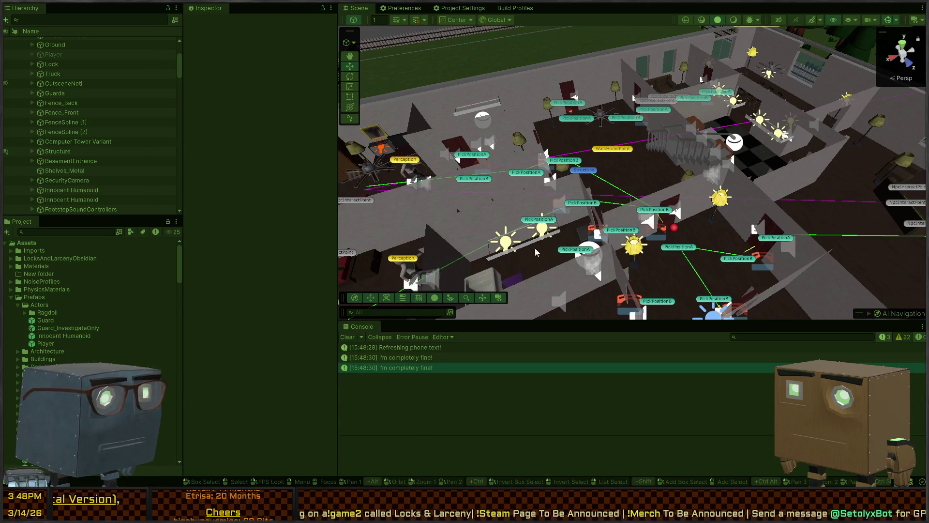
mouse_move(694, 206)
mouse_down()
mouse_move(602, 211)
mouse_move(669, 208)
mouse_up()
key(ctrl+p)
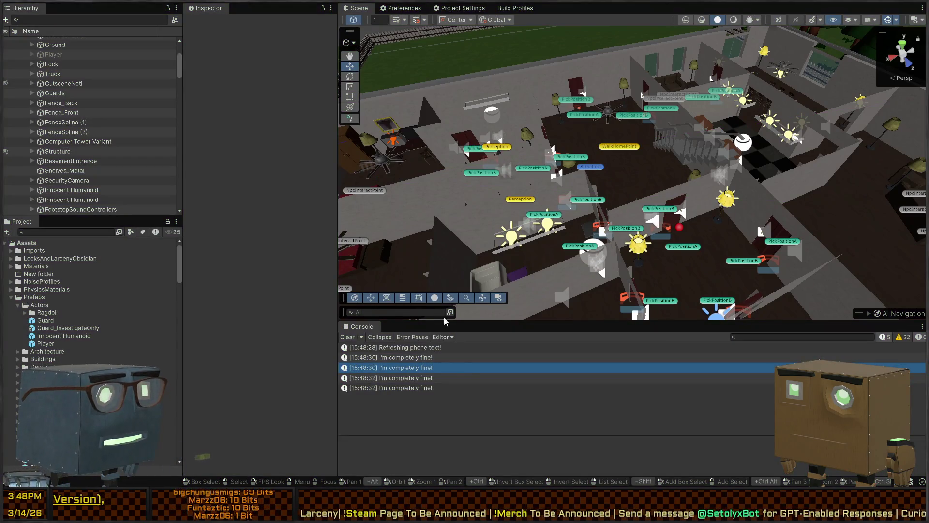
Select Innocent Humanoid, search the Project for 'human maintenance', and select the HumanMaintenance asset
drag(638, 176, 508, 179)
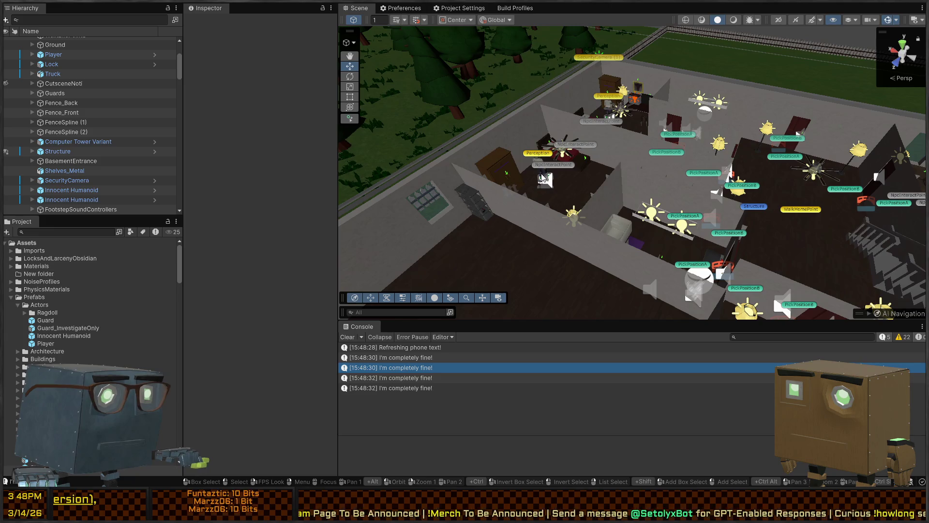
click(545, 178)
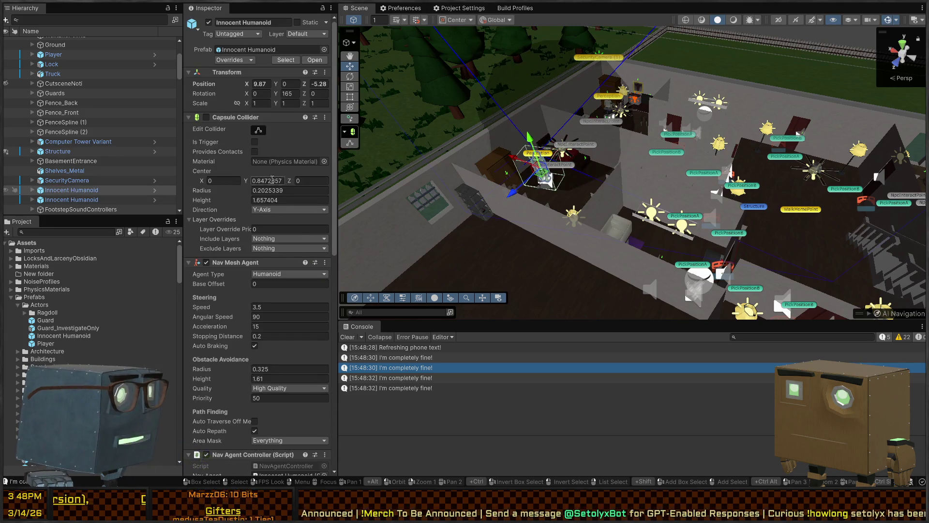
scroll(272, 181, down, 12)
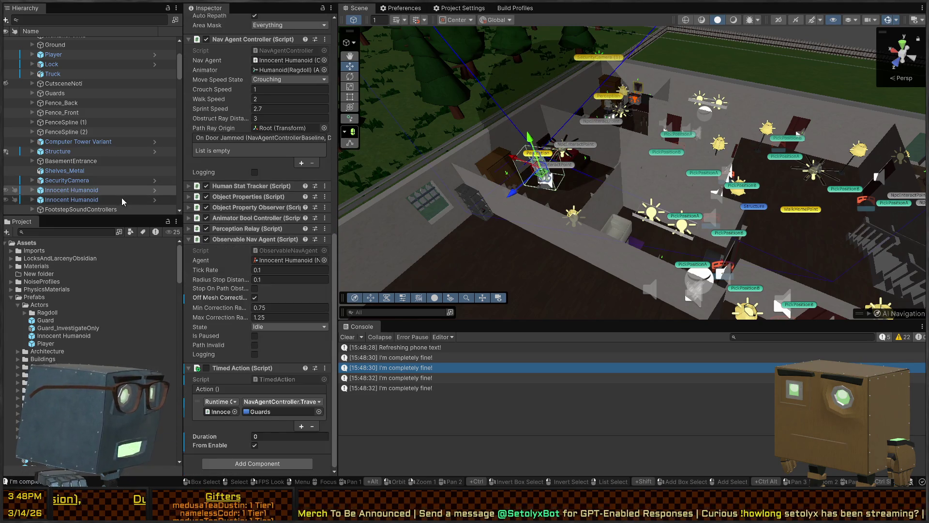
click(48, 192)
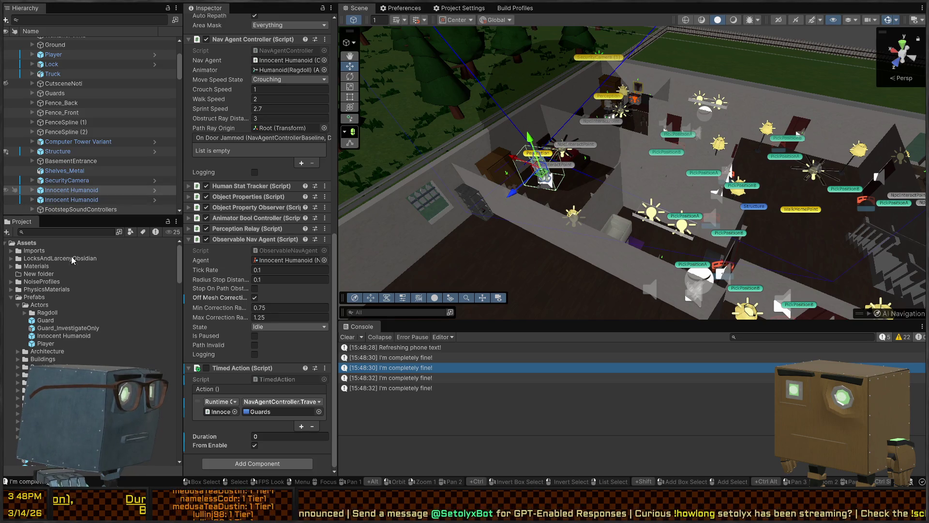
click(75, 230)
text(hum)
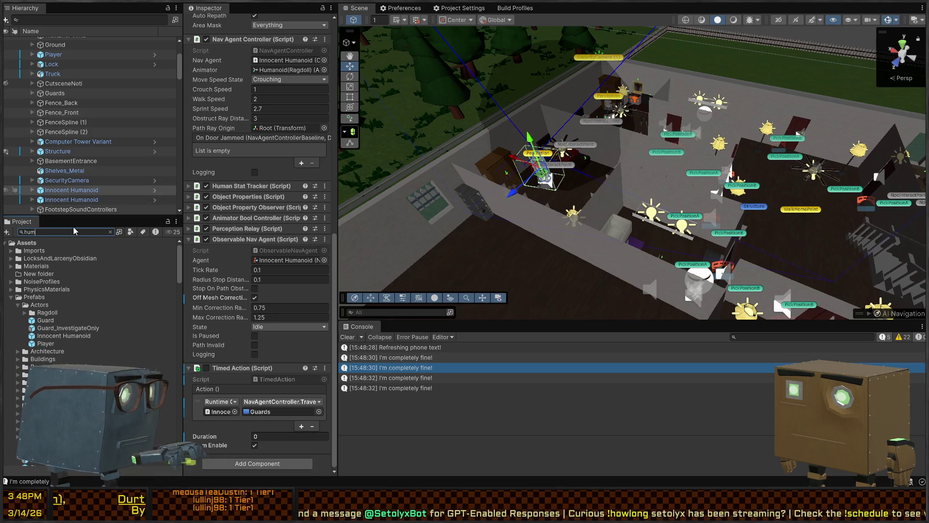
text(an maintenance)
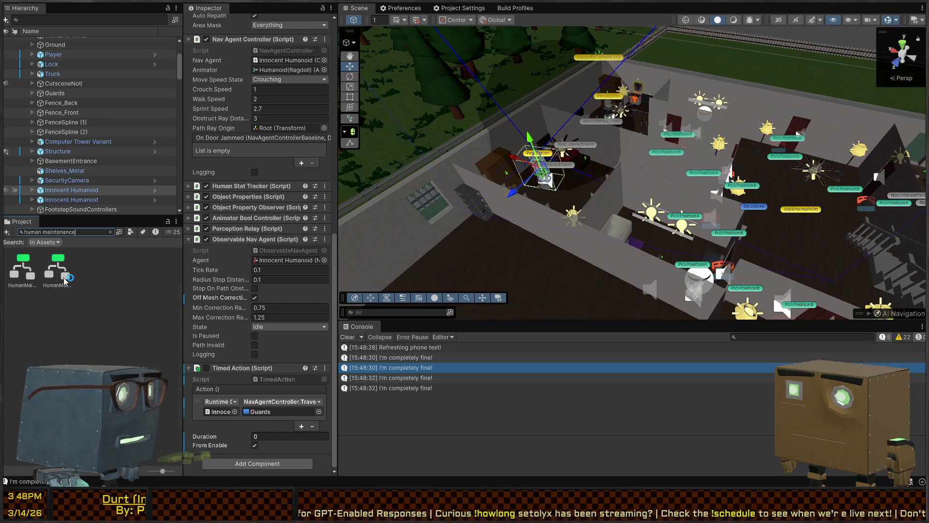
click(23, 267)
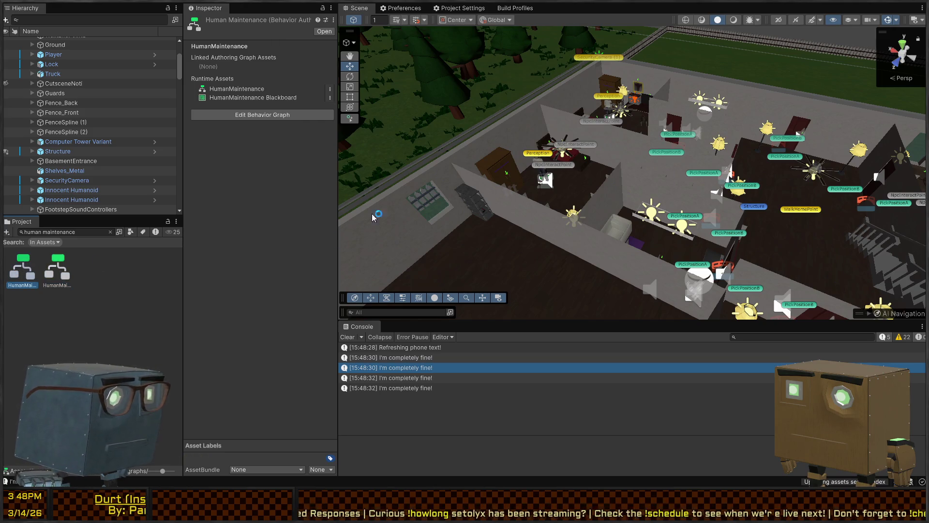
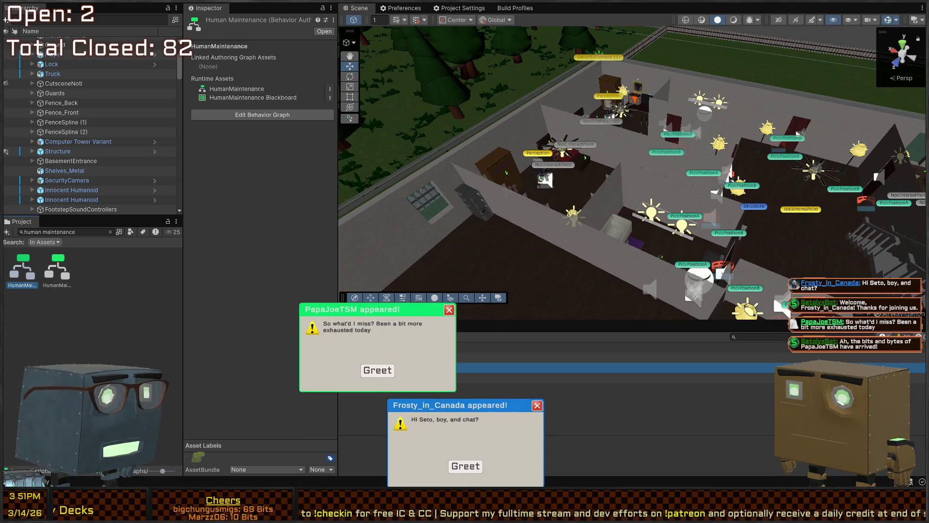
Dismiss both viewer popups, orbit over the rooms, and show the 'Increased index to 1, now pursuing DoorOrder' stack trace
click(466, 466)
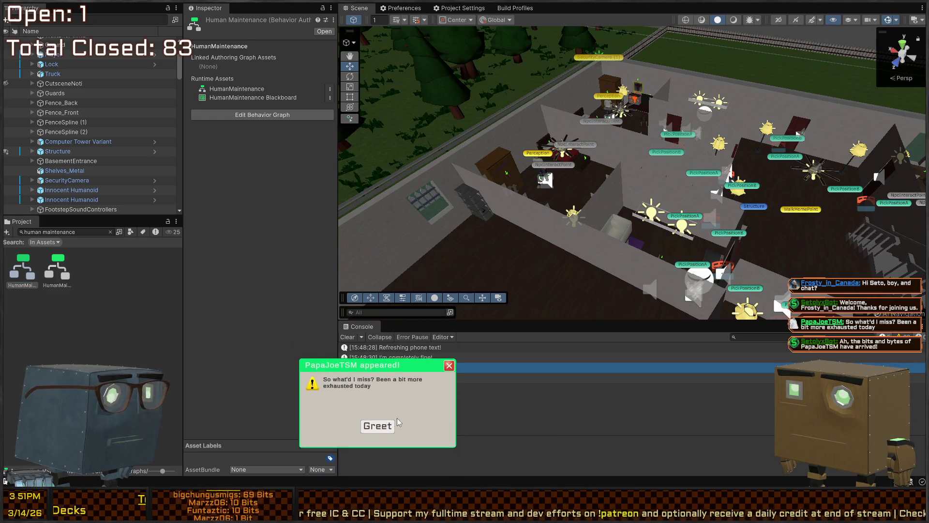
click(377, 426)
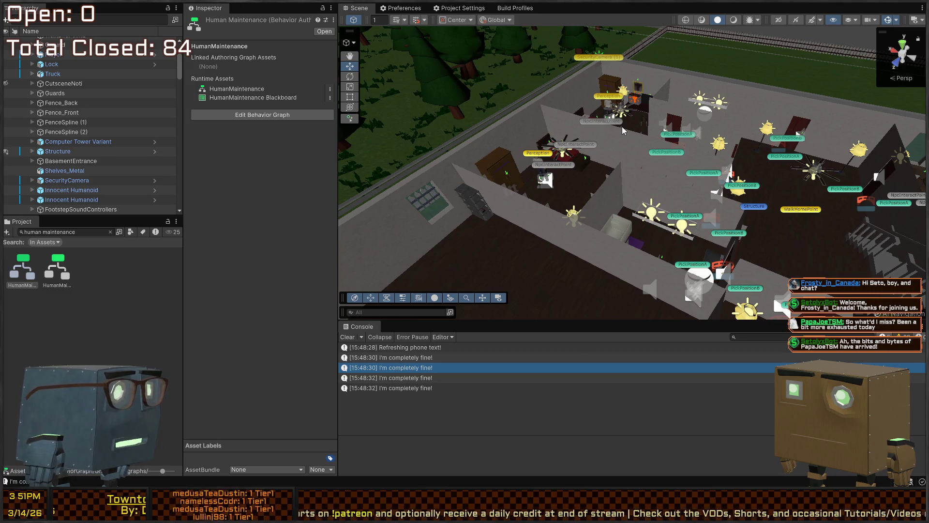
mouse_move(570, 133)
mouse_down()
mouse_move(833, 239)
mouse_move(477, 184)
mouse_up()
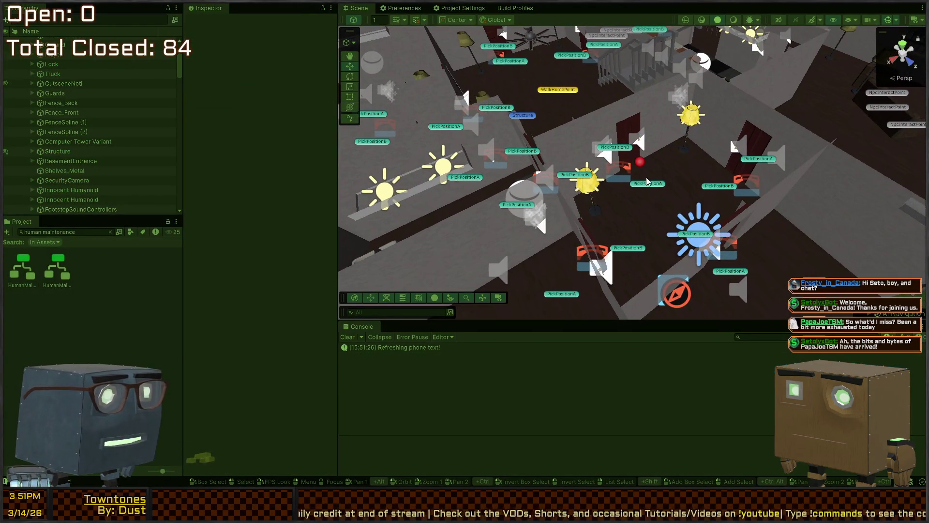
mouse_move(647, 182)
mouse_down()
mouse_move(589, 178)
mouse_move(712, 189)
mouse_move(683, 204)
mouse_up()
scroll(477, 363, up, 1)
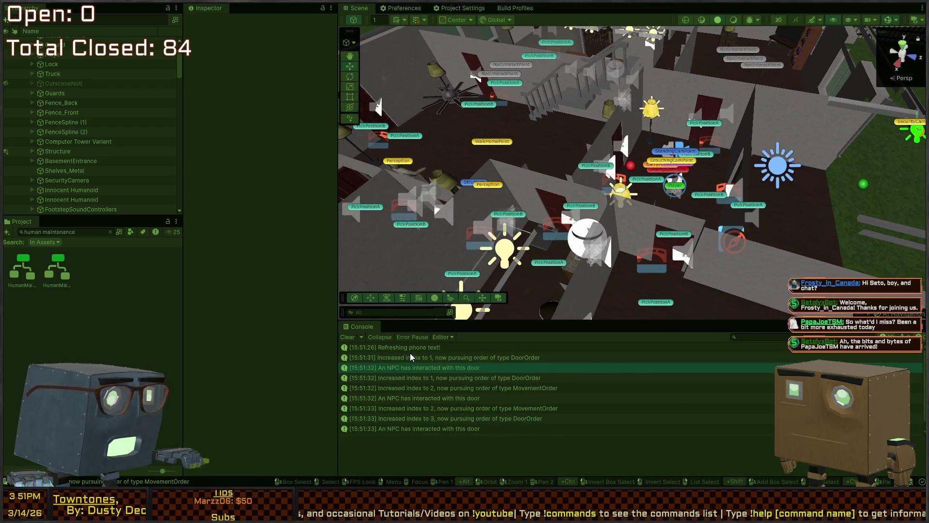
click(434, 358)
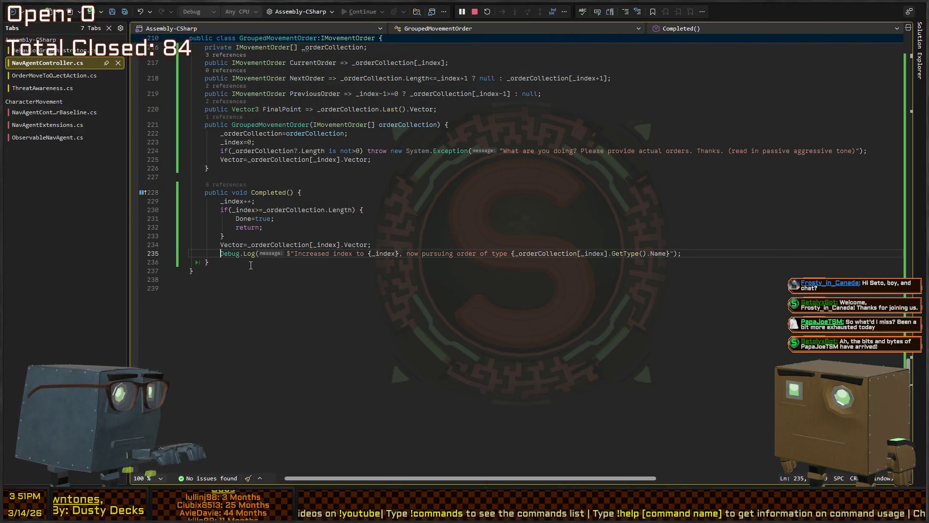
text(//)
Comment out the door-completion Debug.Log on line 207 of NavAgentController.cs
scroll(251, 265, up, 9)
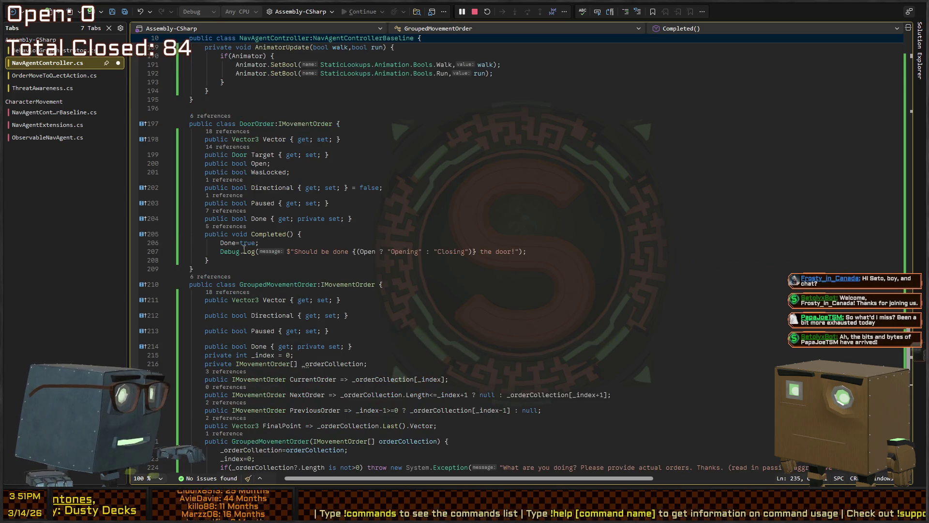
click(245, 251)
key(Home)
text(//)
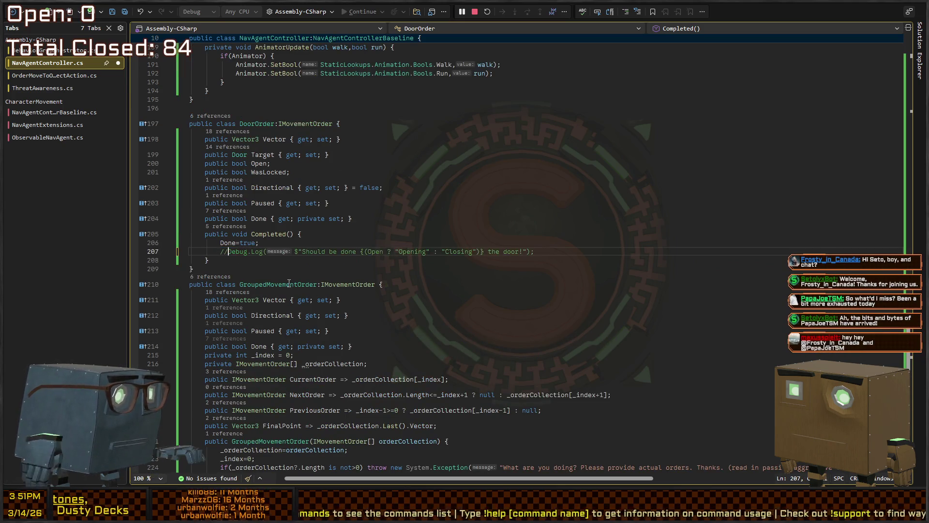
Comment out the 'An NPC has interacted with this door' log on line 46 of Door.cs
scroll(230, 328, up, 13)
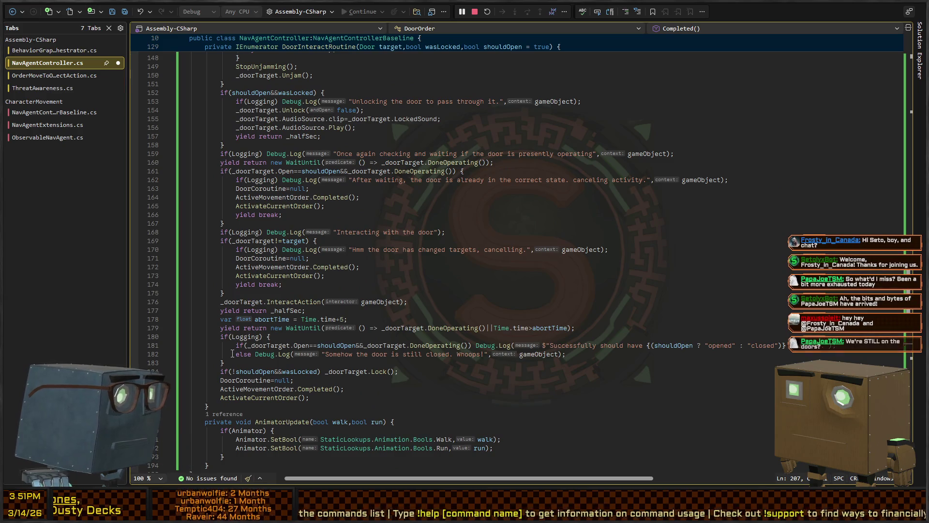
click(258, 354)
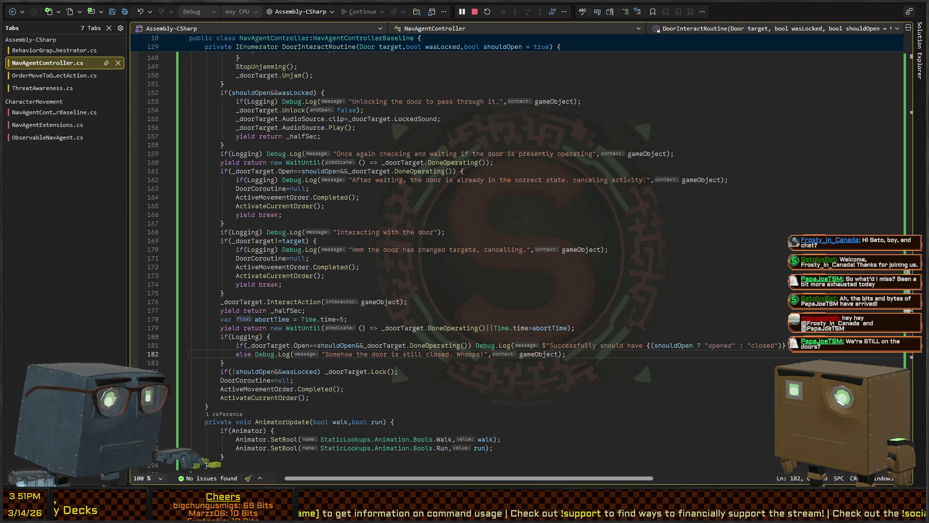
key(alt+Tab)
click(422, 370)
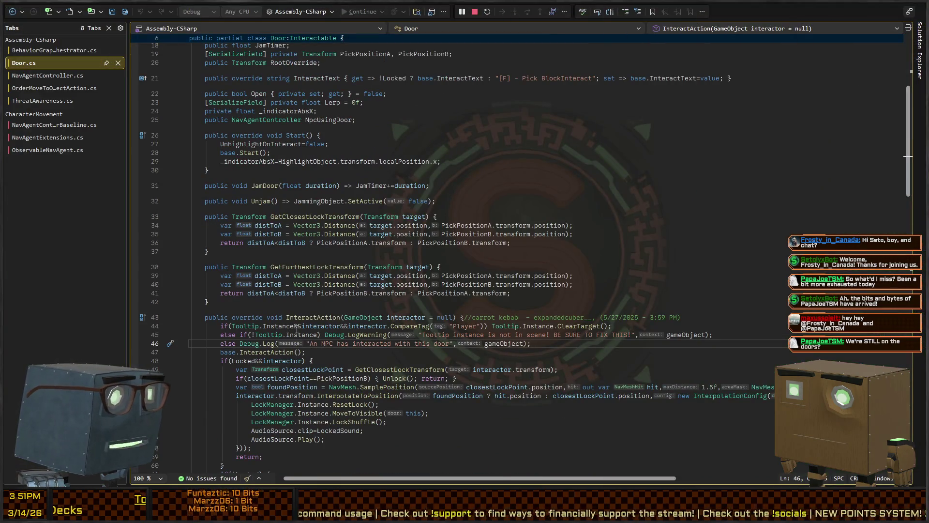
key(ctrl+k)
key(ctrl+c)
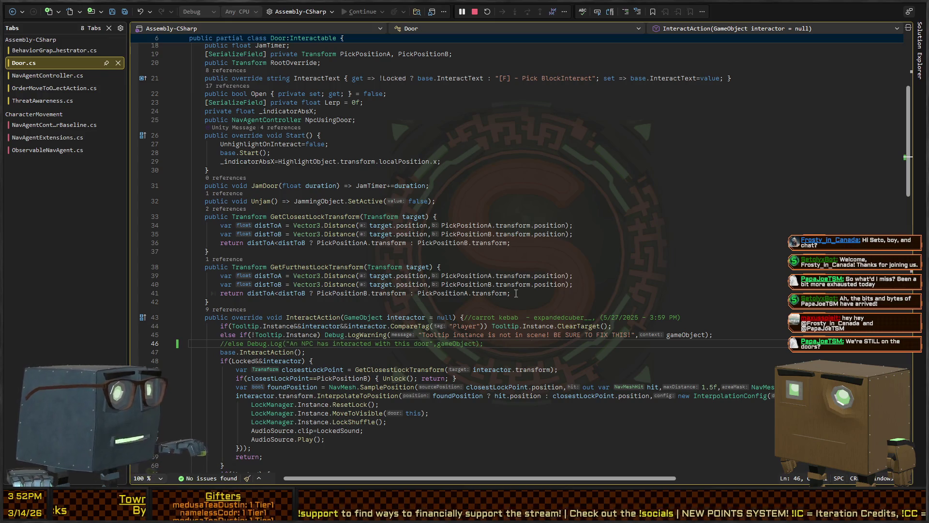
key(alt+Tab)
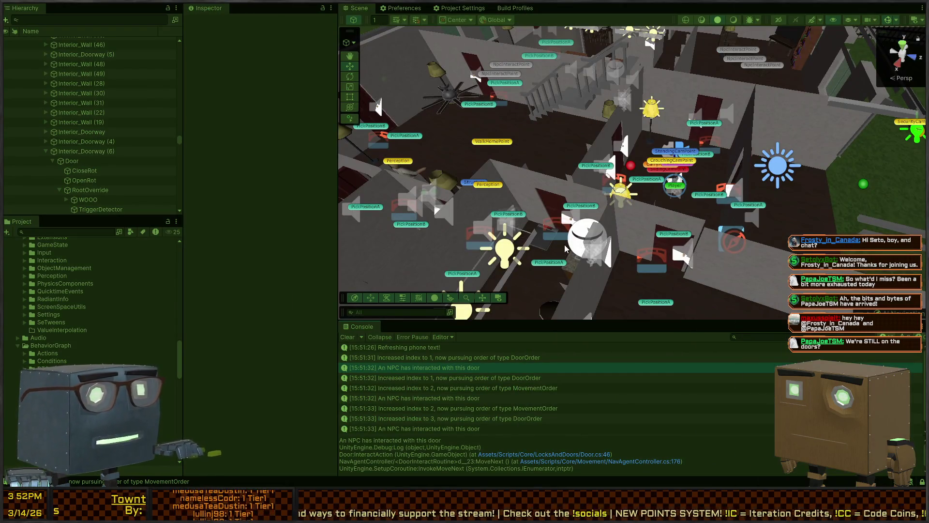
click(425, 348)
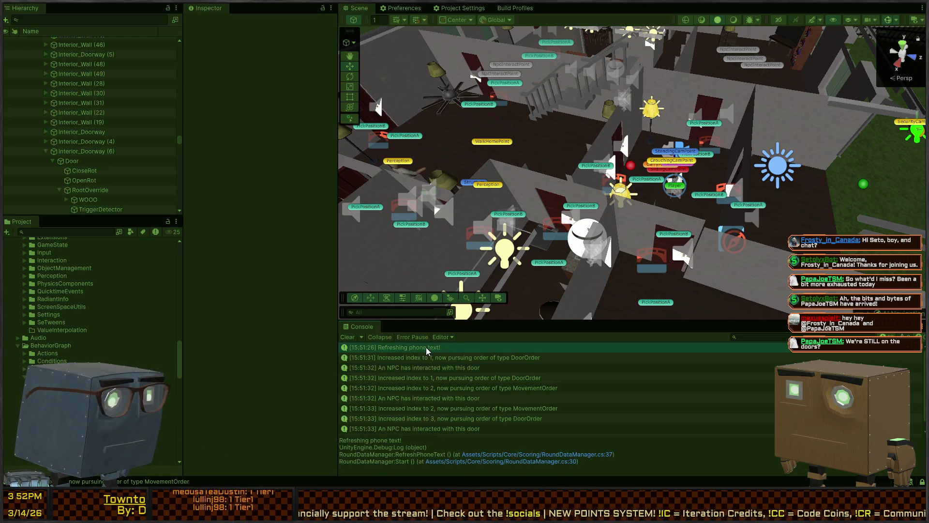
scroll(515, 377, down, 1)
drag(557, 218, 646, 123)
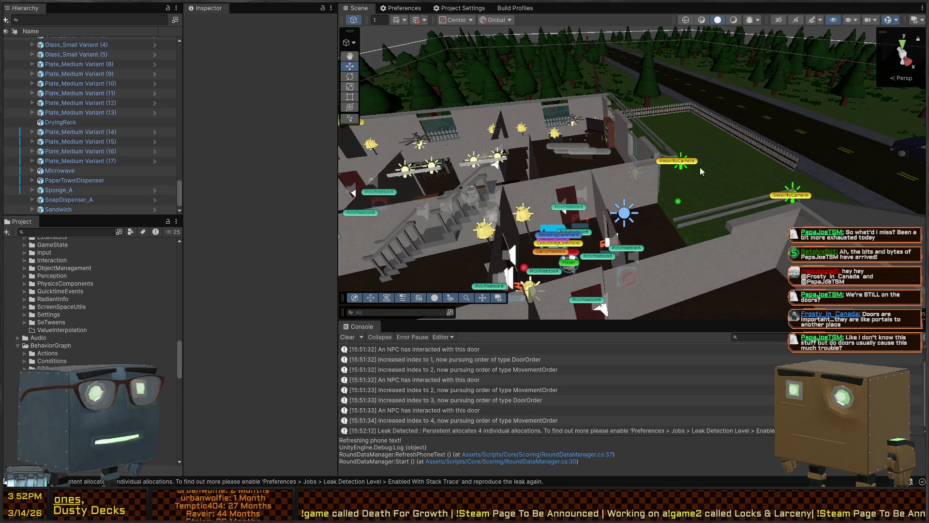
Enter Play mode and fly the Scene camera along the hallway to watch the NPC at the doors
mouse_move(700, 167)
mouse_down()
mouse_move(549, 180)
mouse_move(612, 248)
mouse_up()
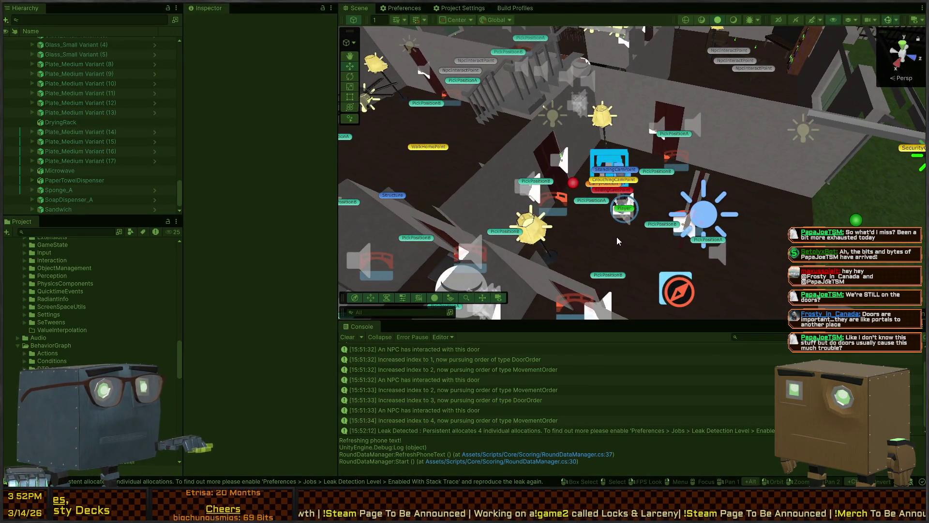
key(ctrl+p)
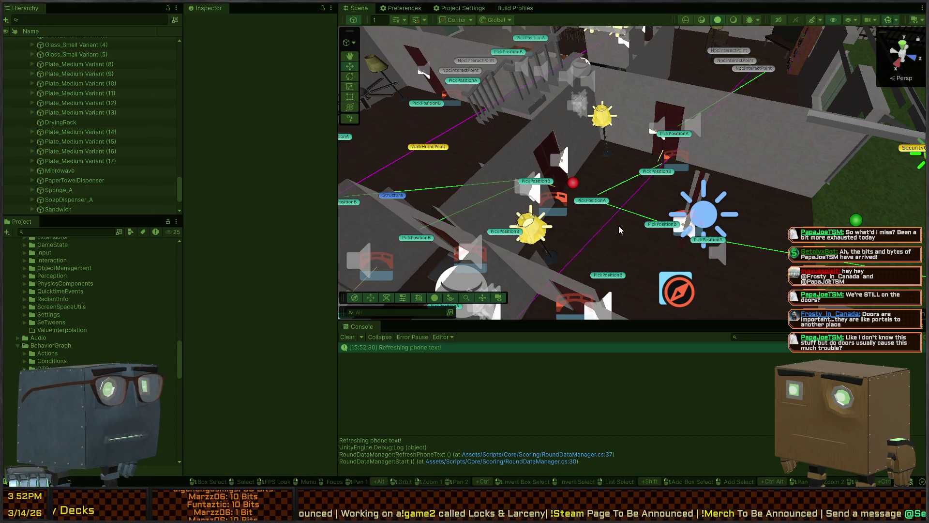
mouse_move(657, 223)
mouse_down()
mouse_move(609, 226)
mouse_move(720, 217)
mouse_up()
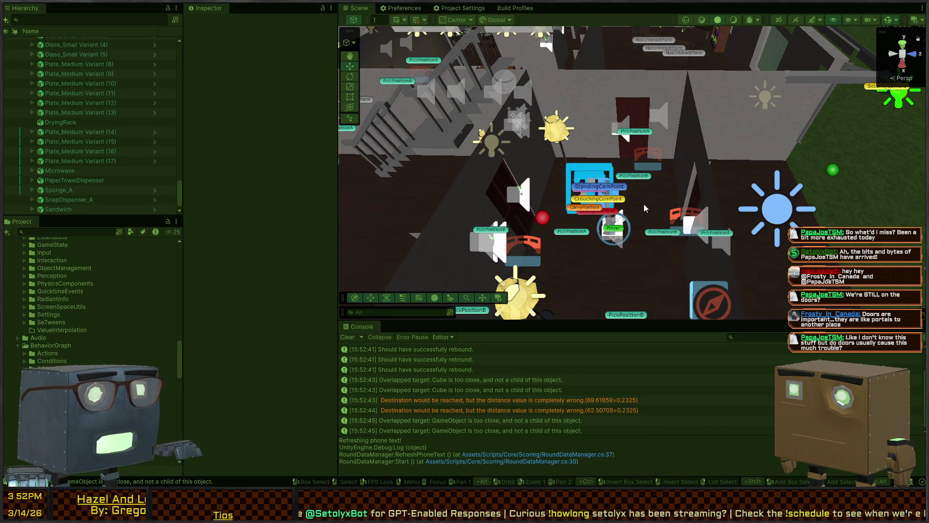
mouse_move(718, 225)
mouse_down()
mouse_move(487, 197)
mouse_move(632, 201)
mouse_move(740, 219)
mouse_up()
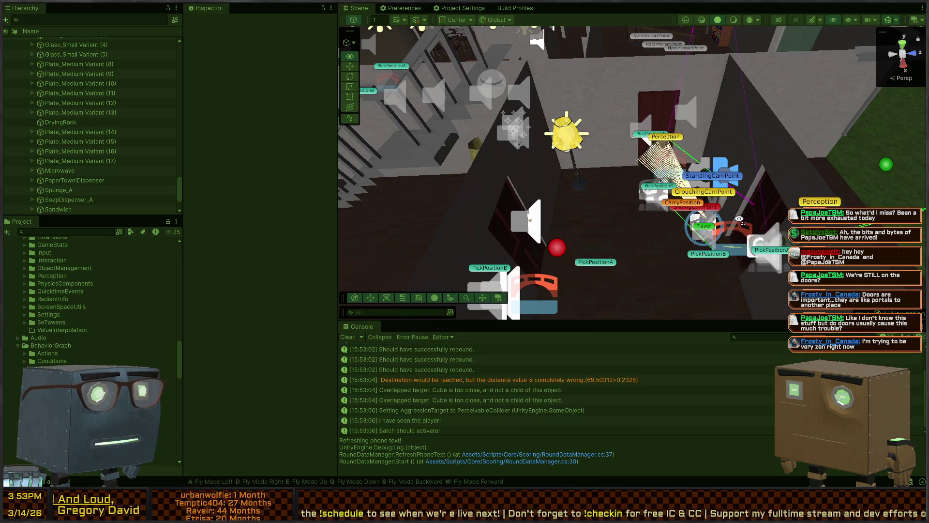
drag(739, 219, 602, 201)
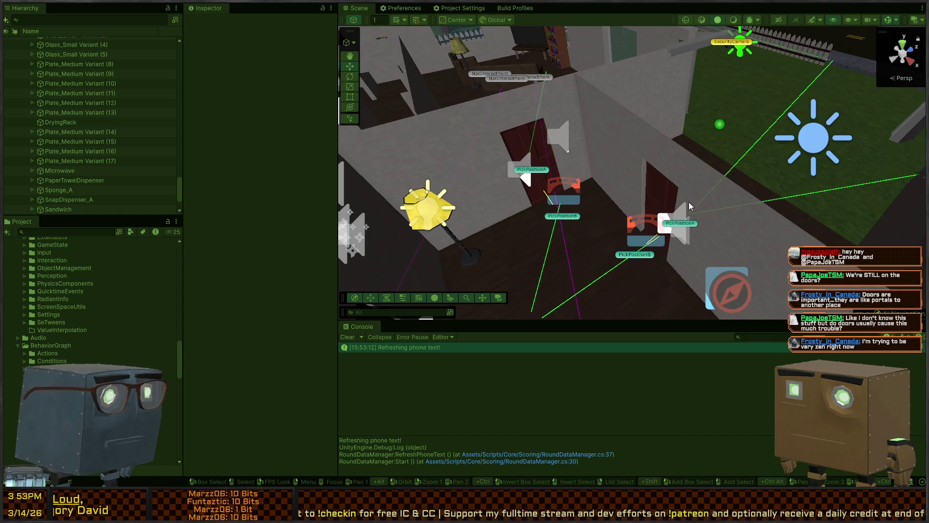
mouse_move(689, 202)
mouse_down()
mouse_move(561, 238)
mouse_move(438, 205)
mouse_move(608, 201)
mouse_up()
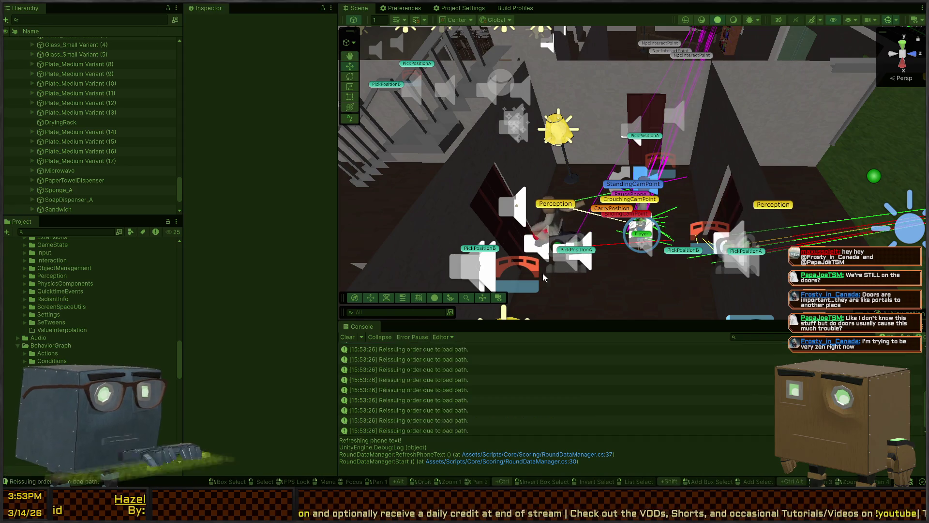
Select the NPC by the doorway and view the 'Setting AggressionTarget to PerceivableCollider' stack trace
click(550, 228)
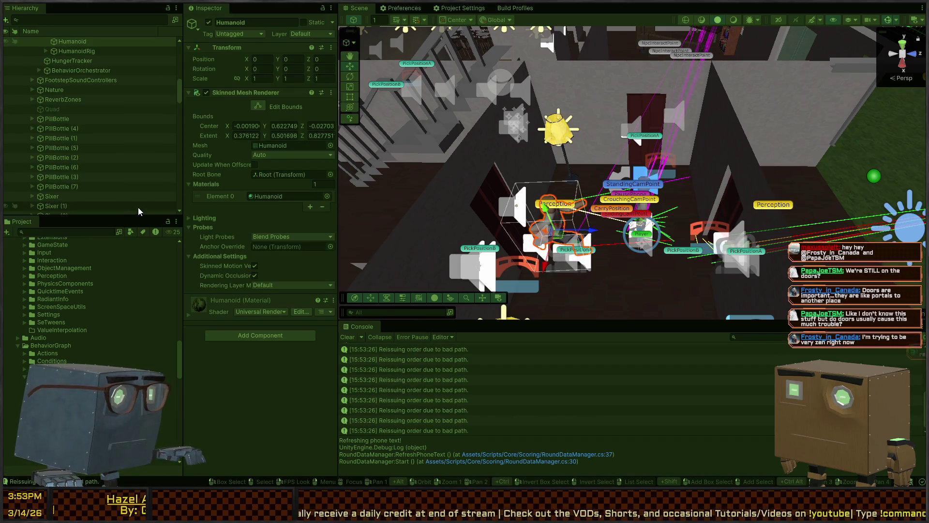
click(422, 371)
scroll(443, 361, up, 3)
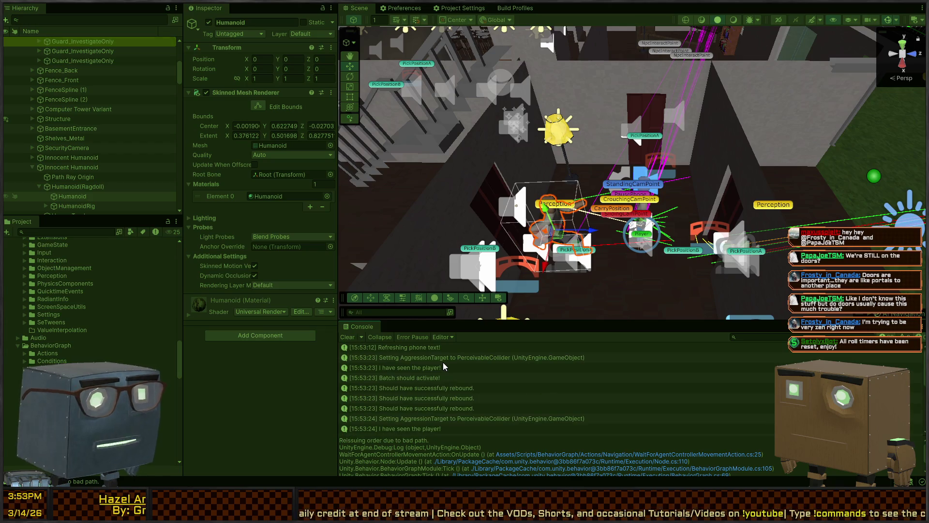
scroll(431, 374, up, 2)
click(452, 359)
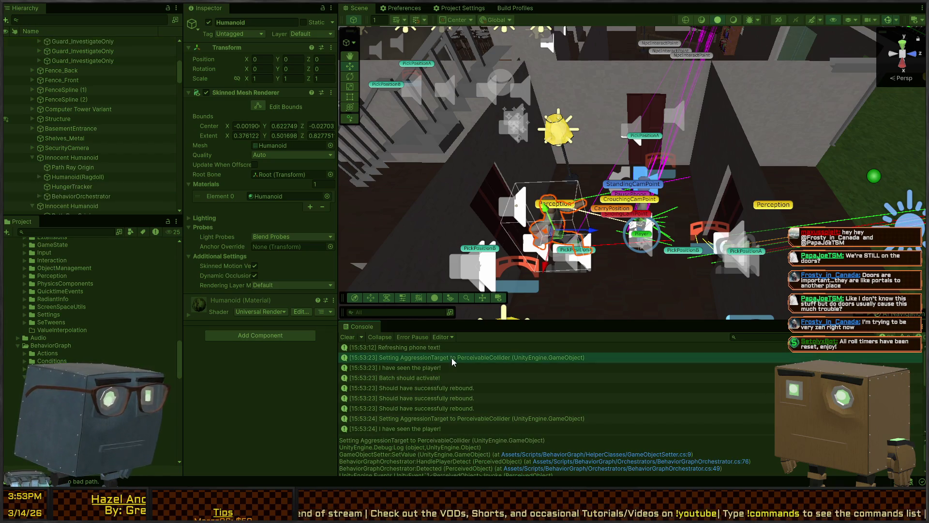
Comment out the 'Setting' Debug.Log in GameObjectSetter.cs
double_click(401, 357)
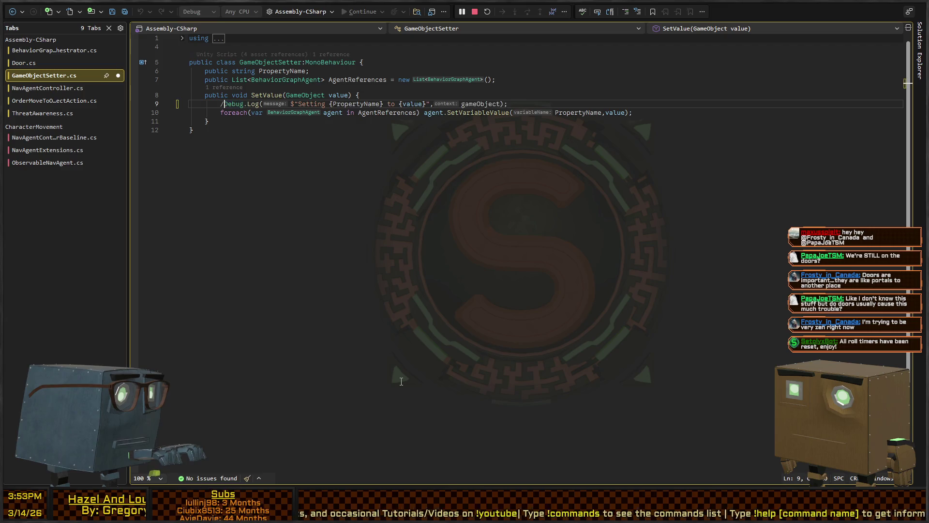
text(/)
key(alt+Tab)
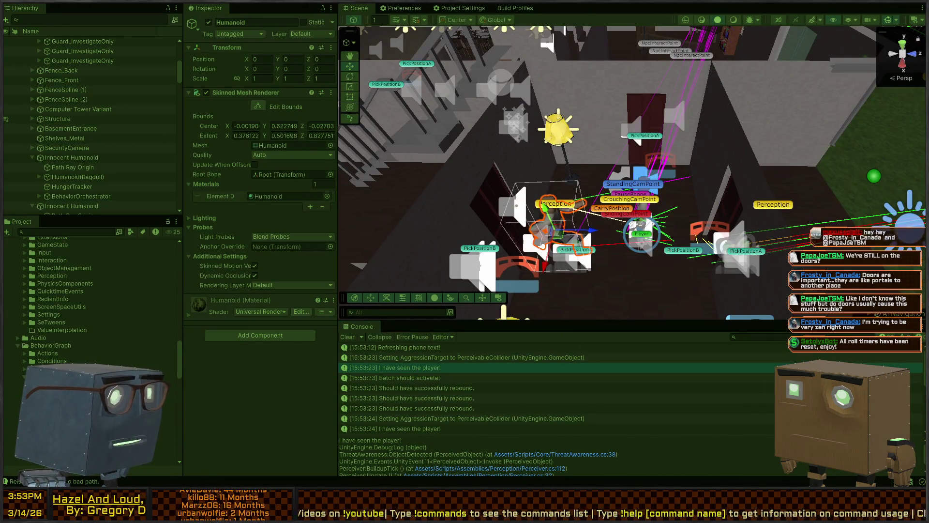
Comment out the 'I have seen the player!', peeking and 'Watching for movement' logs in ThreatAwareness.cs
double_click(392, 368)
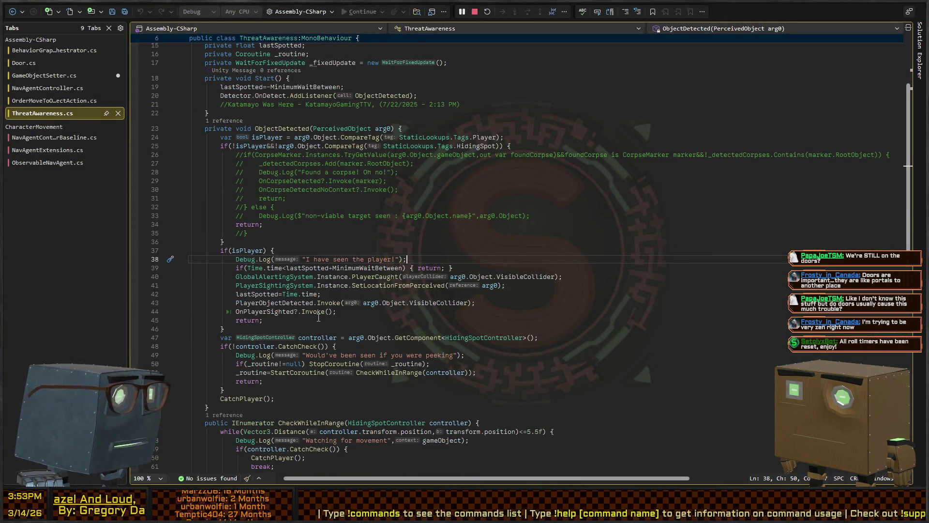
text(//)
key(Down)
key(Down)
key(Down)
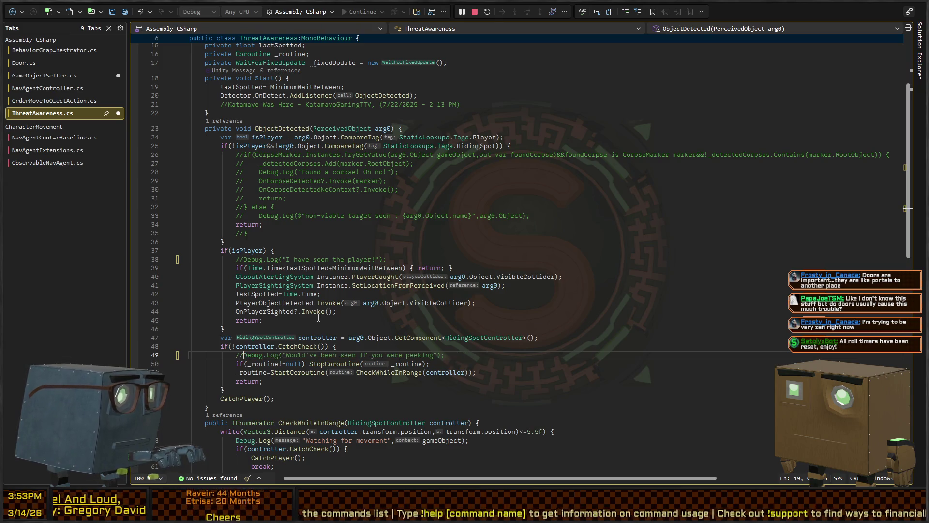
scroll(320, 315, down, 10)
key(Down)
key(Down)
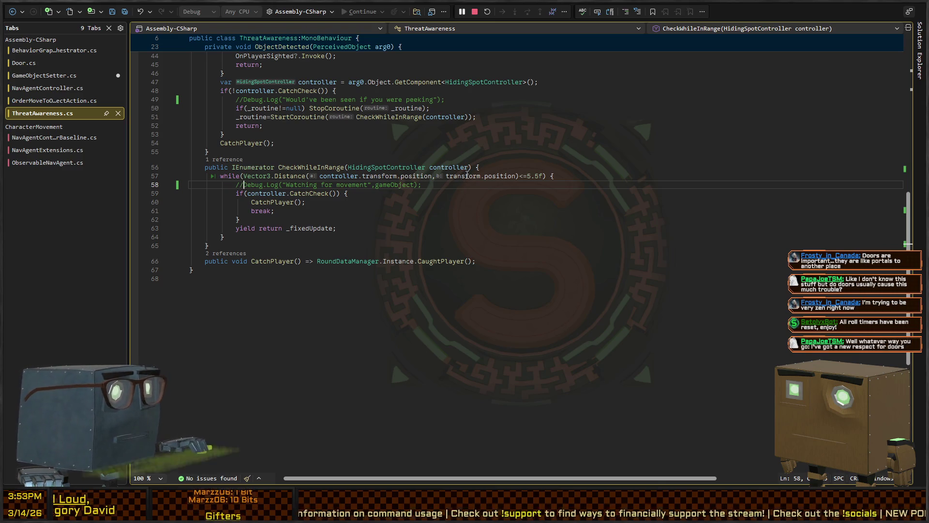
key(alt+Tab)
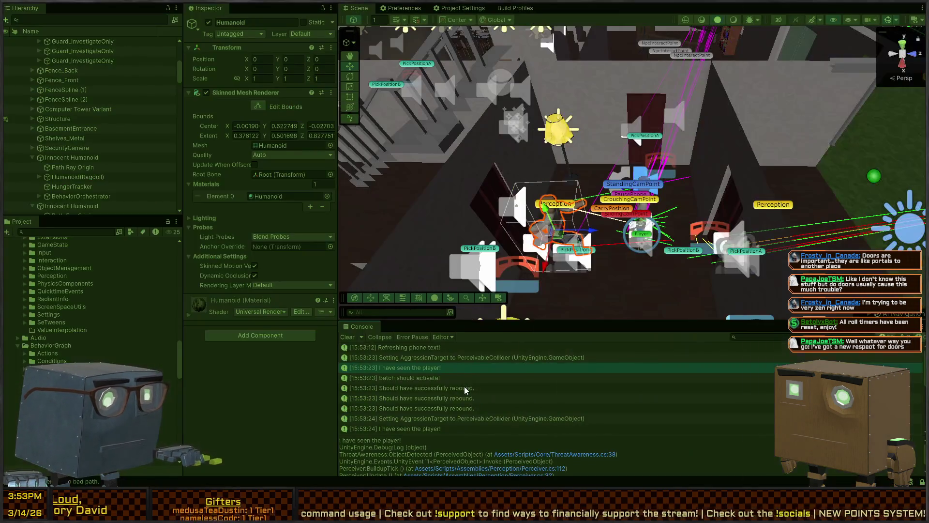
Trace the 'Should have successfully rebound.' log to DirectorObjectReferenceSetter.cs and save the reformatted script
click(438, 361)
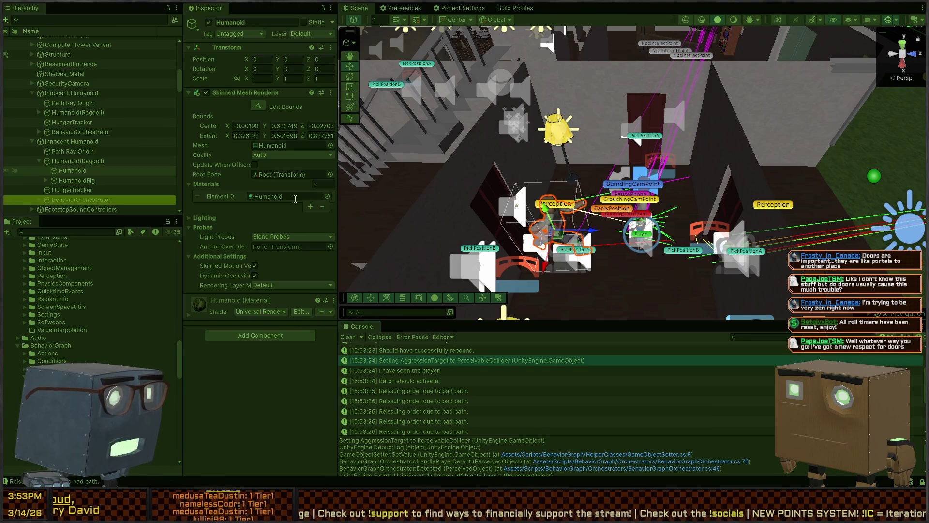
key(alt+Tab)
key(alt+Tab)
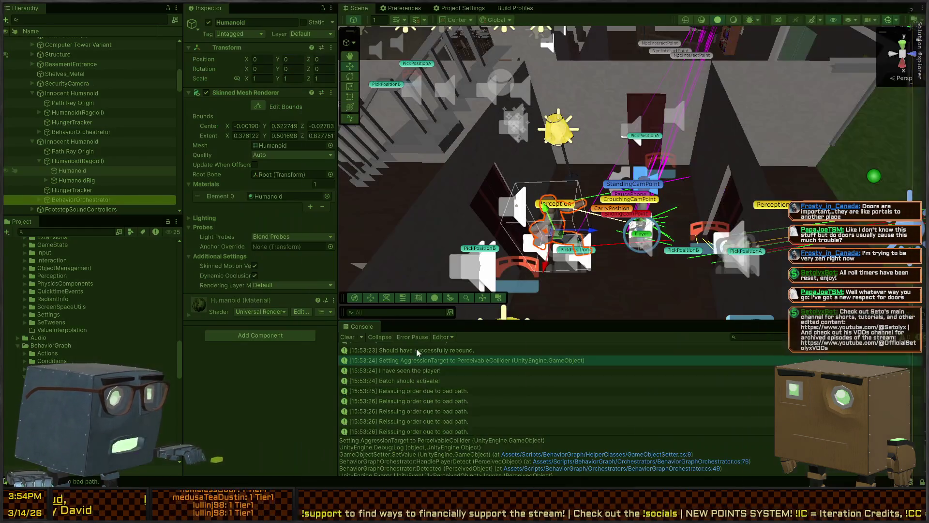
scroll(417, 352, up, 1)
click(420, 368)
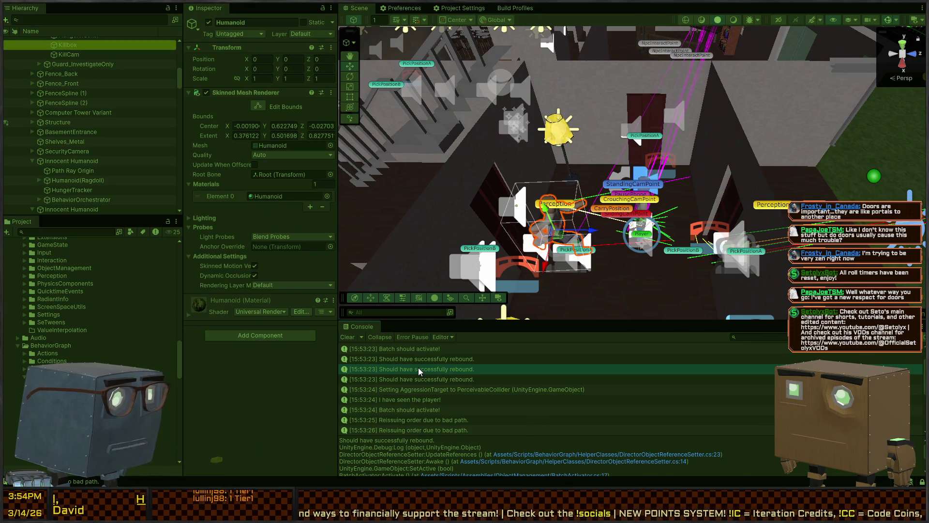
double_click(418, 368)
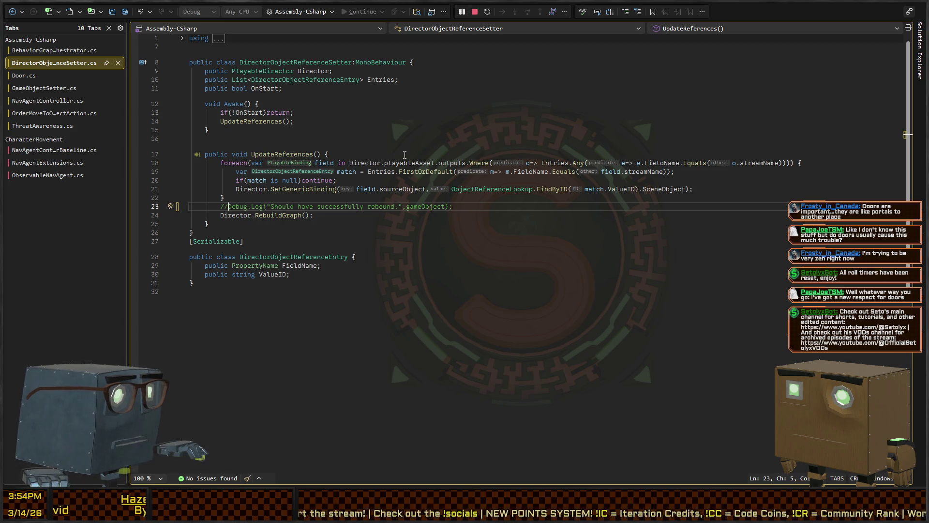
key(ctrl+s)
key(alt+Tab)
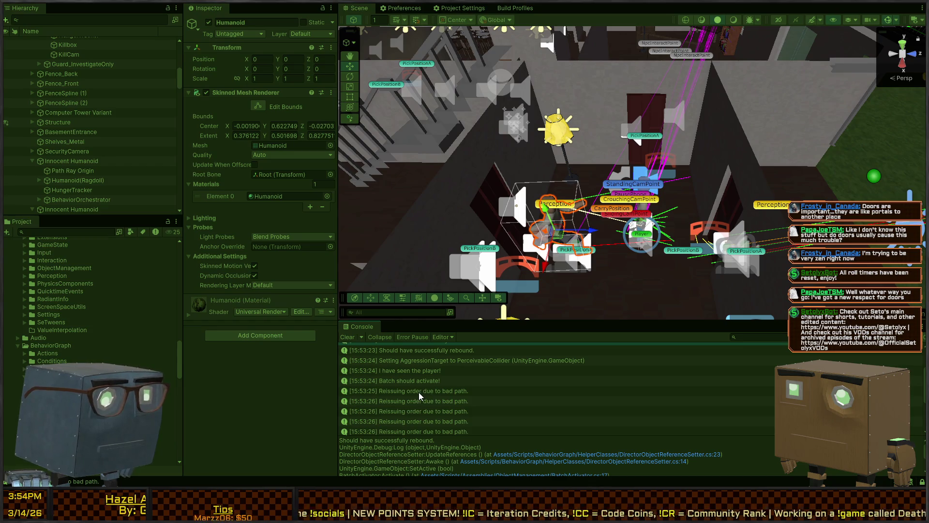
Step through the 'Reissuing order due to bad path' Console entries to see which guard issued each
click(419, 392)
click(409, 401)
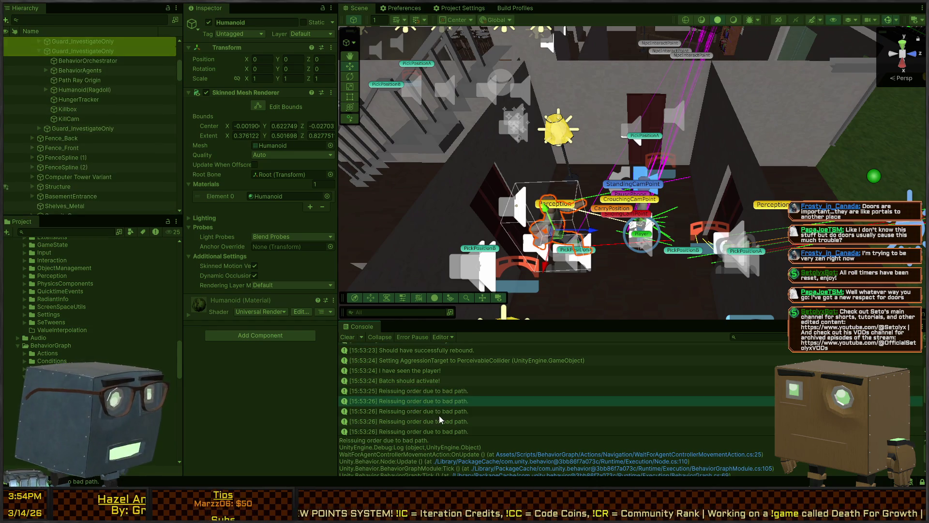
click(439, 411)
click(434, 421)
click(429, 430)
scroll(443, 412, down, 3)
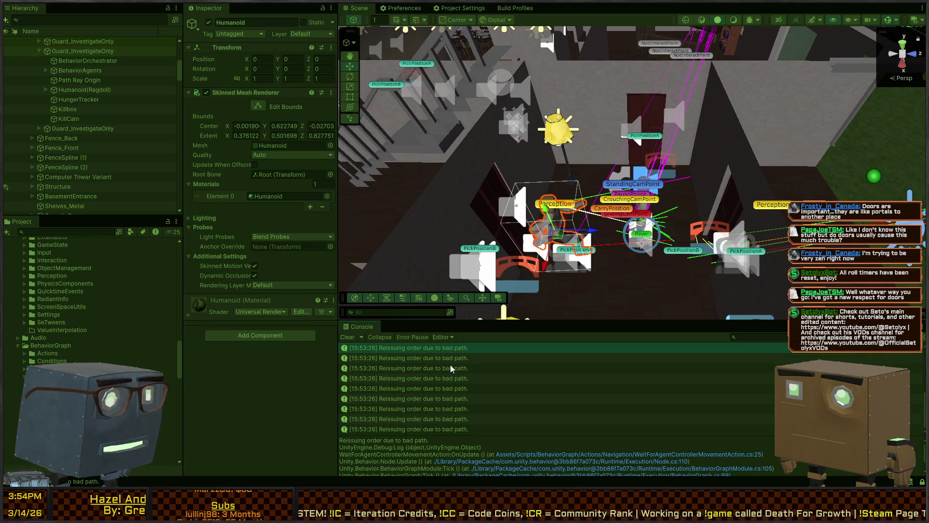
click(450, 370)
click(444, 381)
click(441, 390)
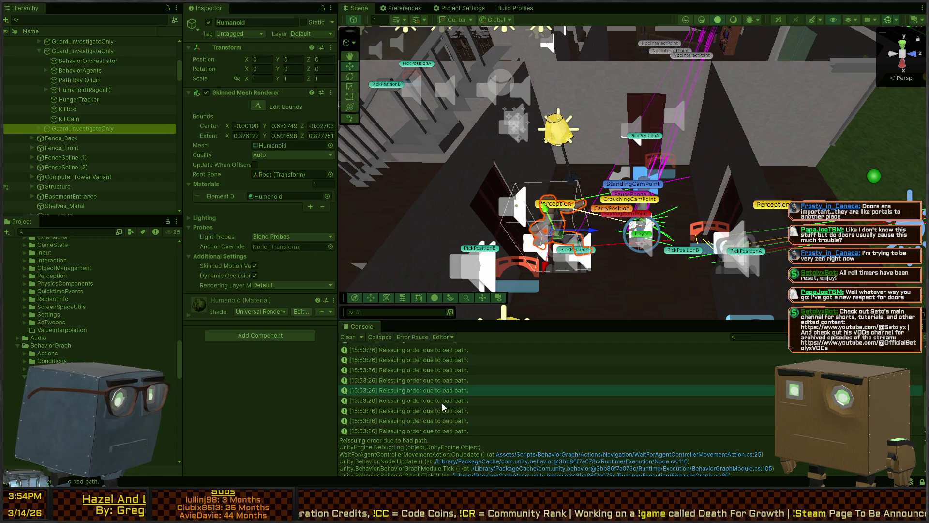
click(440, 399)
click(437, 410)
click(433, 420)
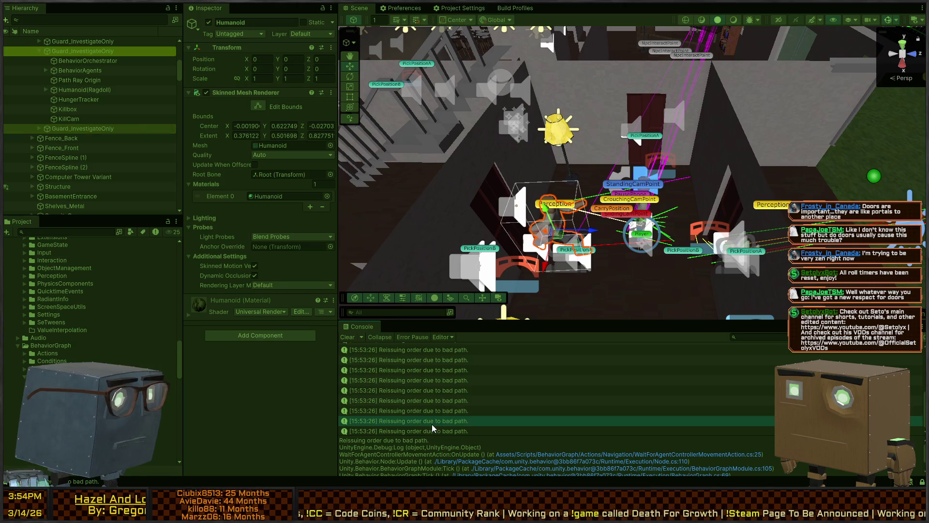
click(431, 430)
Inspect the 'Batch should activate!' and 'Should have successfully rebound.' entries, then stop Play mode
scroll(432, 377, up, 3)
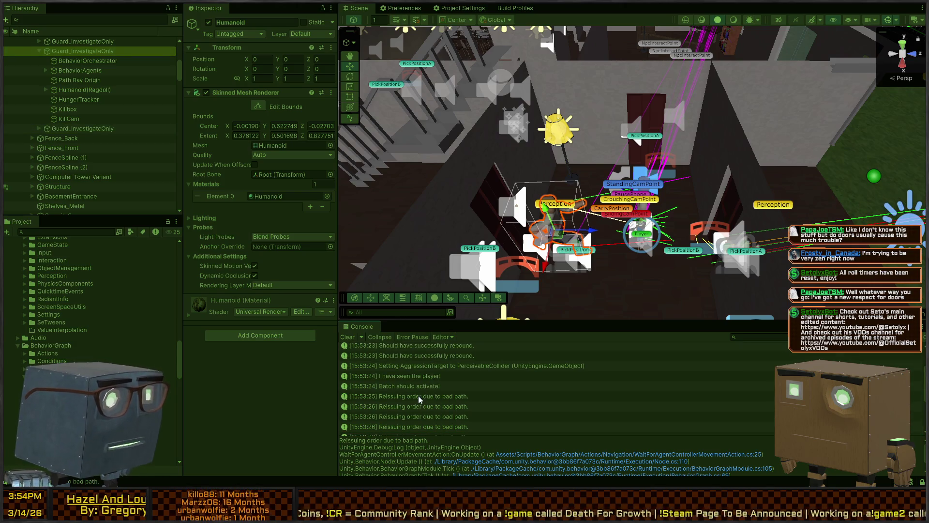
click(426, 385)
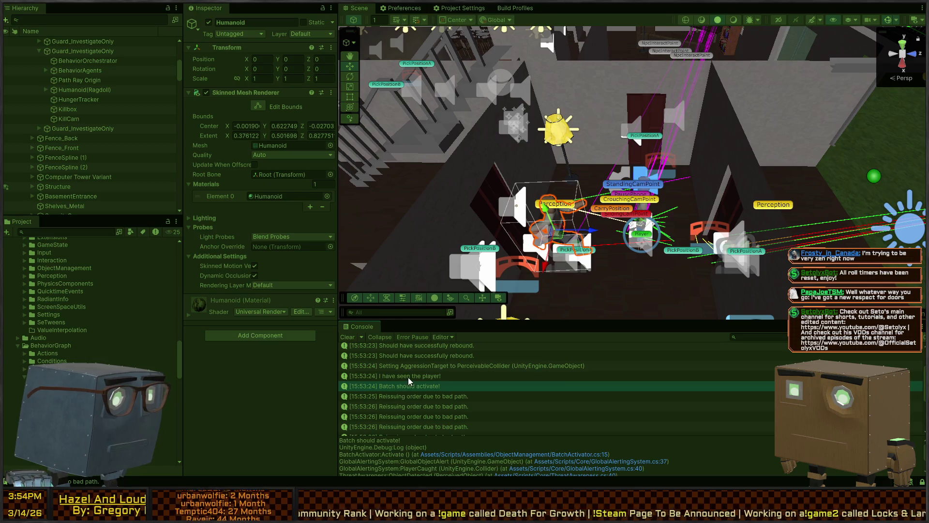
click(408, 377)
click(457, 365)
click(414, 354)
click(420, 365)
click(428, 353)
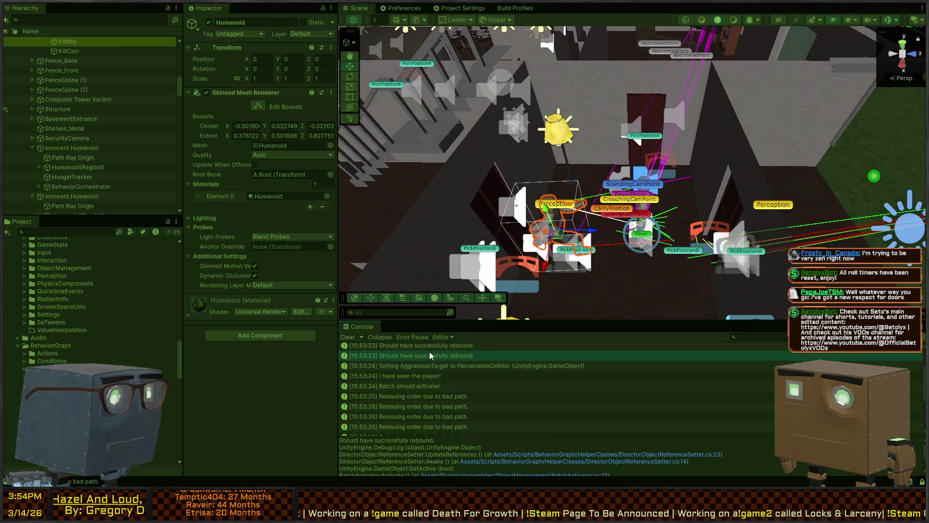
key(ctrl+p)
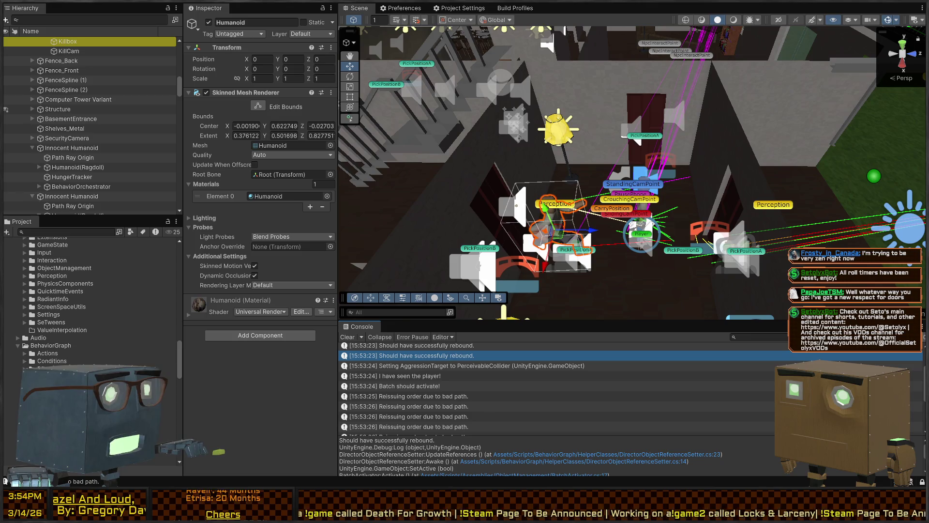
key(alt+Tab)
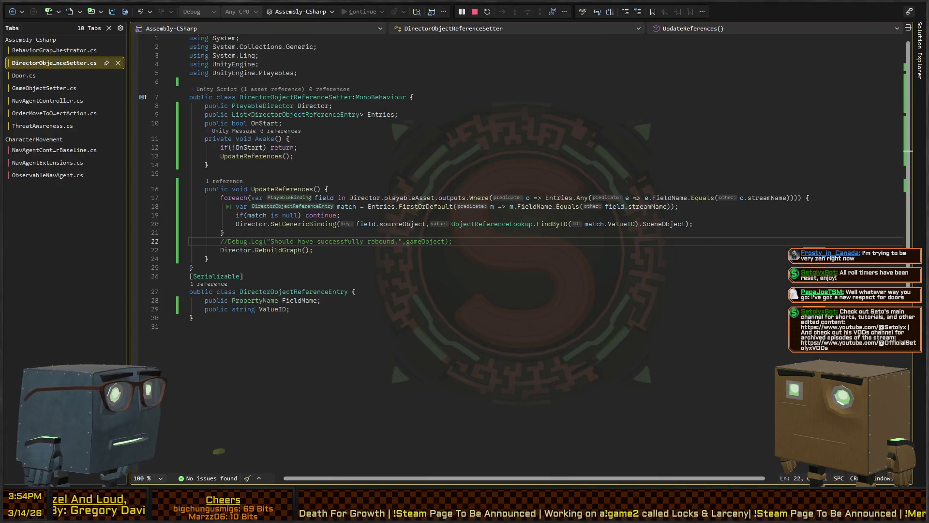
Return from Visual Studio to the Unity Editor's house scene
key(alt+Tab)
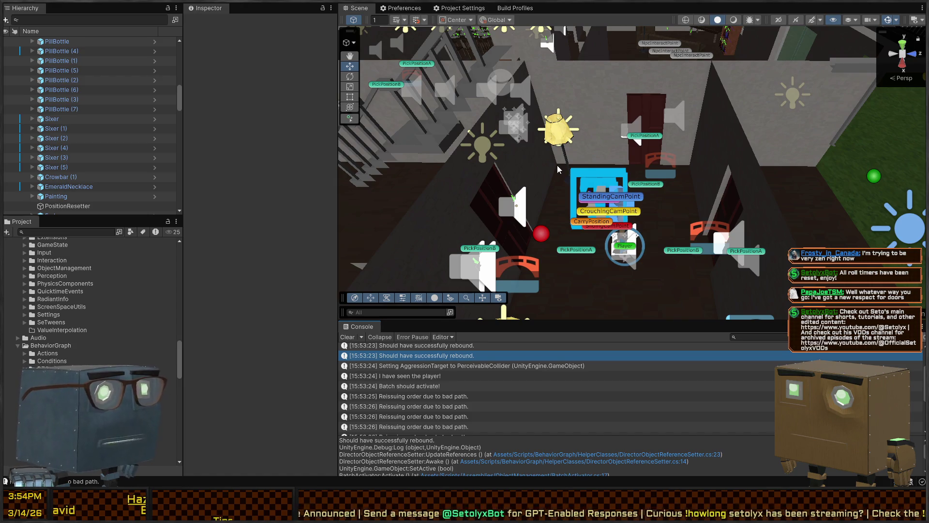
Fly the Scene camera out for a wide view over the house, yard and road
mouse_move(582, 191)
mouse_down()
mouse_move(582, 157)
mouse_move(605, 370)
mouse_up()
scroll(654, 218, up, 5)
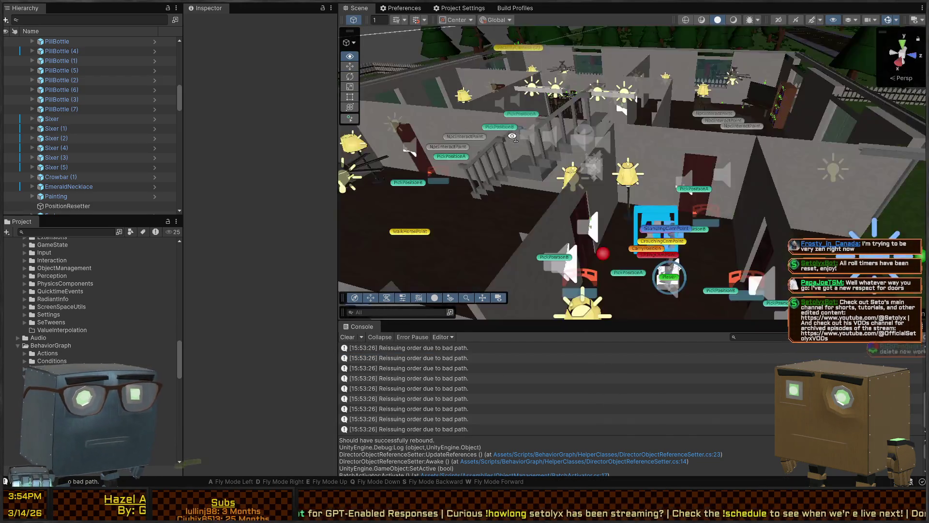
scroll(677, 145, down, 5)
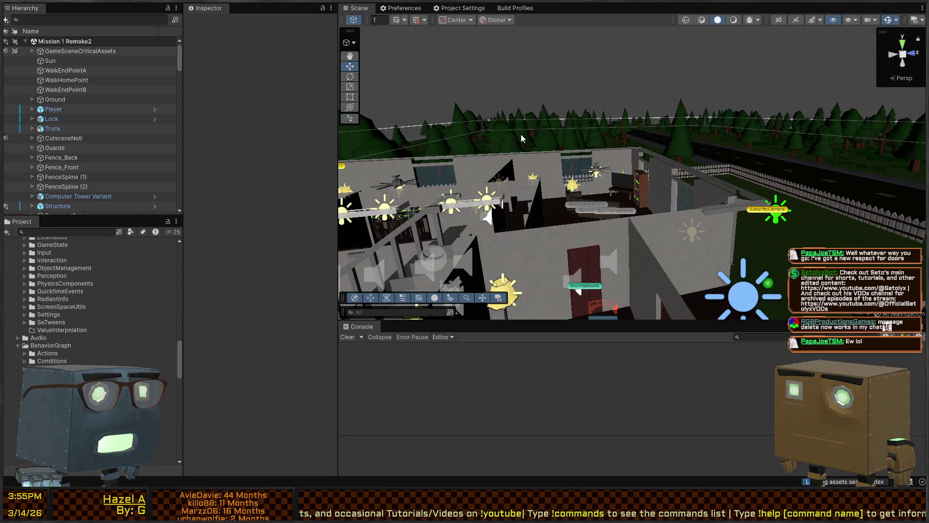
Fly out toward the road, enter Play mode, then bring the camera back over the house interior
mouse_move(588, 129)
mouse_down()
mouse_move(643, 169)
mouse_move(514, 216)
mouse_move(358, 151)
mouse_move(371, 125)
mouse_move(316, 108)
mouse_move(269, 117)
mouse_move(271, 132)
mouse_move(218, 135)
mouse_move(231, 118)
mouse_move(487, 220)
mouse_move(455, 239)
mouse_move(487, 402)
mouse_up()
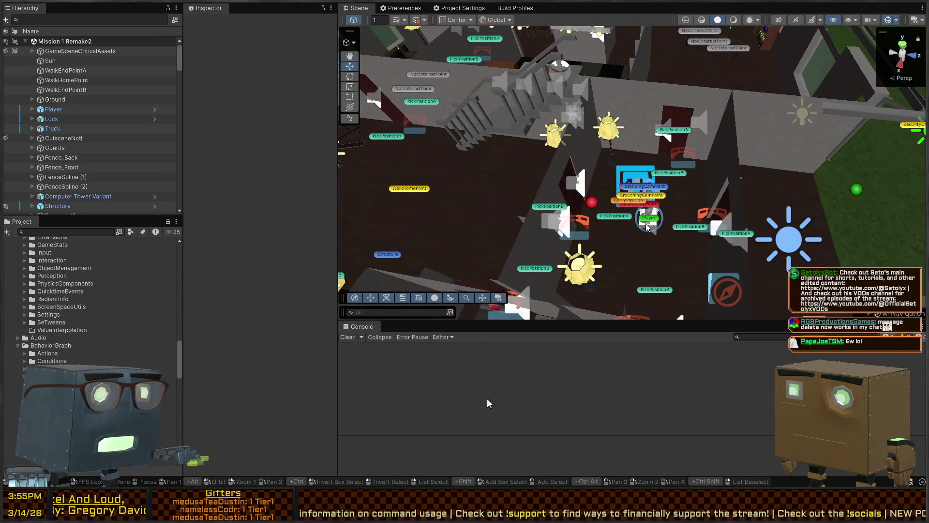
key(ctrl+p)
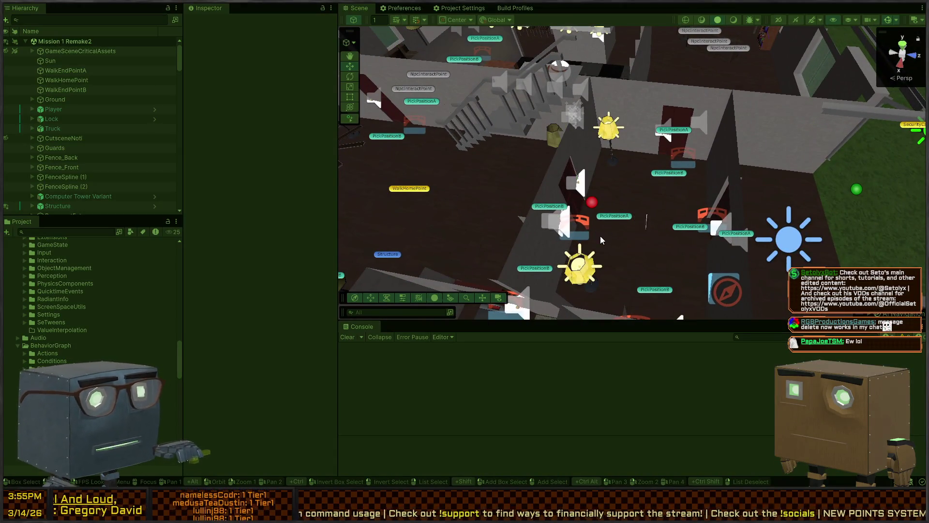
mouse_move(565, 190)
mouse_down()
mouse_move(476, 158)
mouse_move(570, 157)
mouse_move(681, 173)
mouse_move(703, 218)
mouse_up()
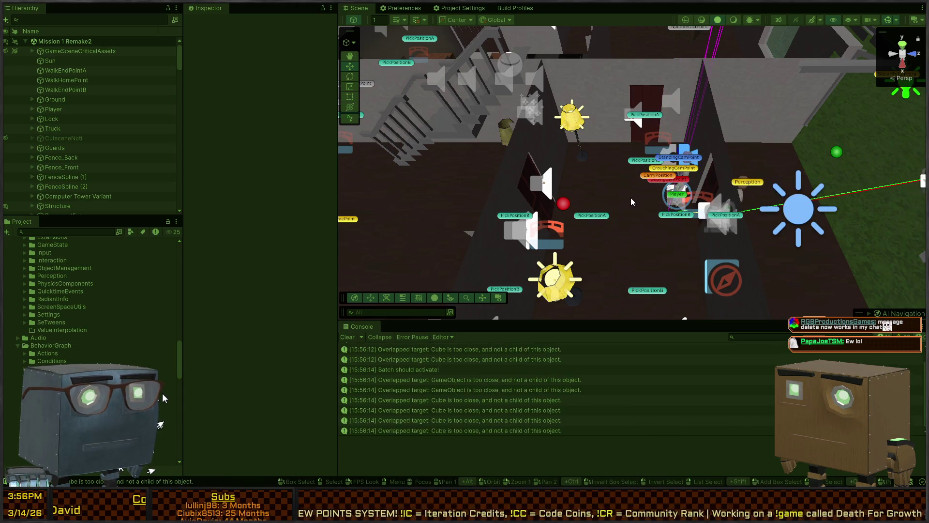
Move the Player to about X -1.21, Z -1.79 and restart Play mode
click(676, 183)
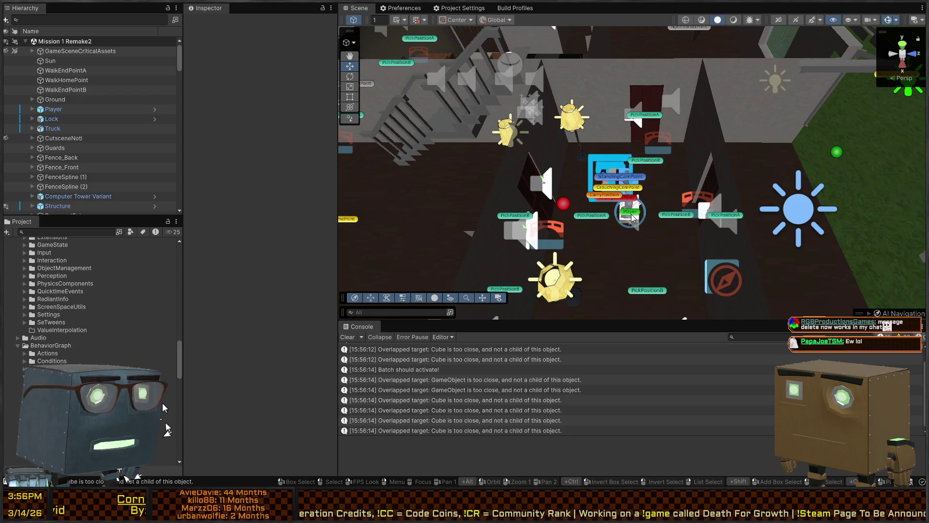
drag(638, 205, 645, 222)
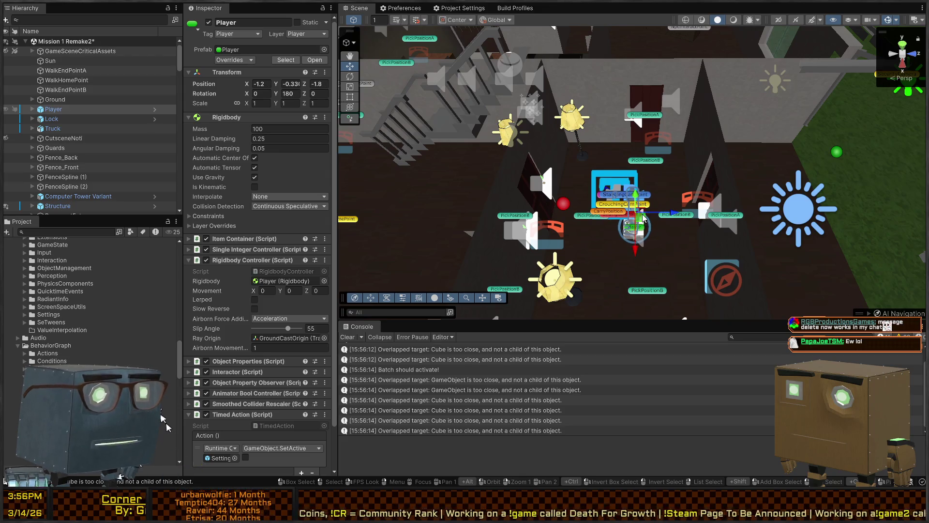
key(ctrl+p)
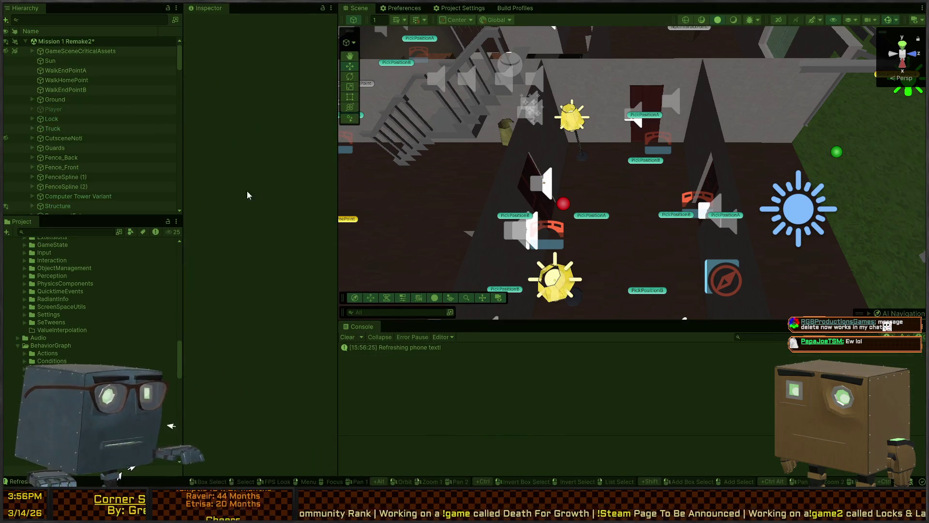
mouse_move(691, 244)
mouse_down()
mouse_move(479, 216)
mouse_move(675, 250)
mouse_up()
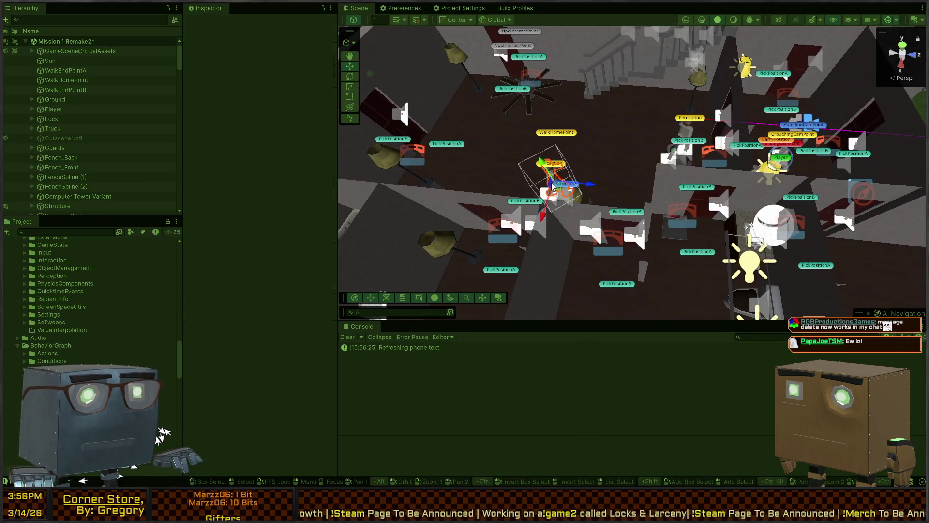
Frame the Innocent Humanoid, tick Logging on its Nav Agent Controller, then fly over the house
click(525, 192)
key(f)
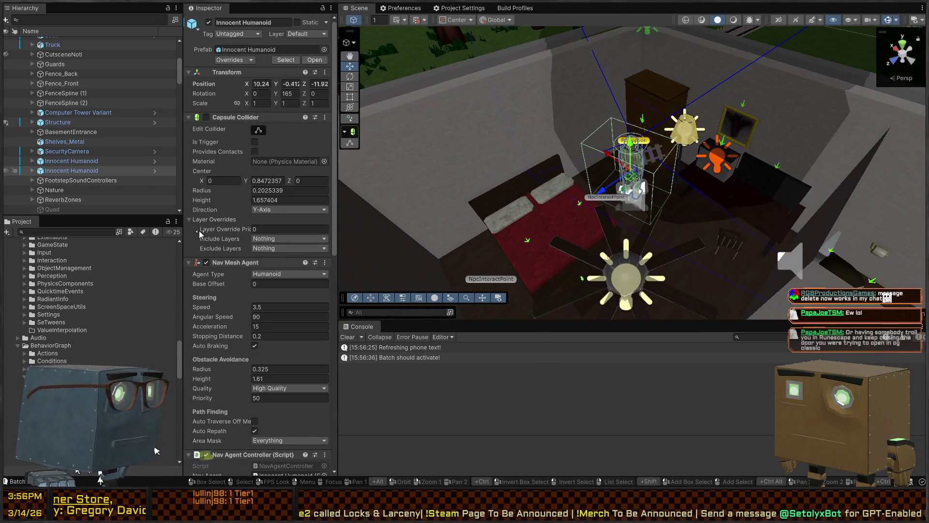
scroll(199, 231, down, 15)
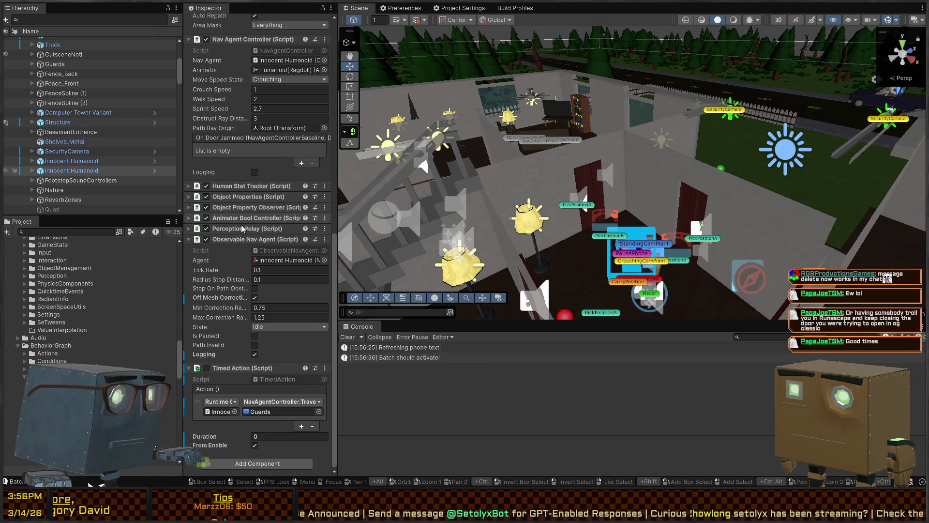
click(258, 173)
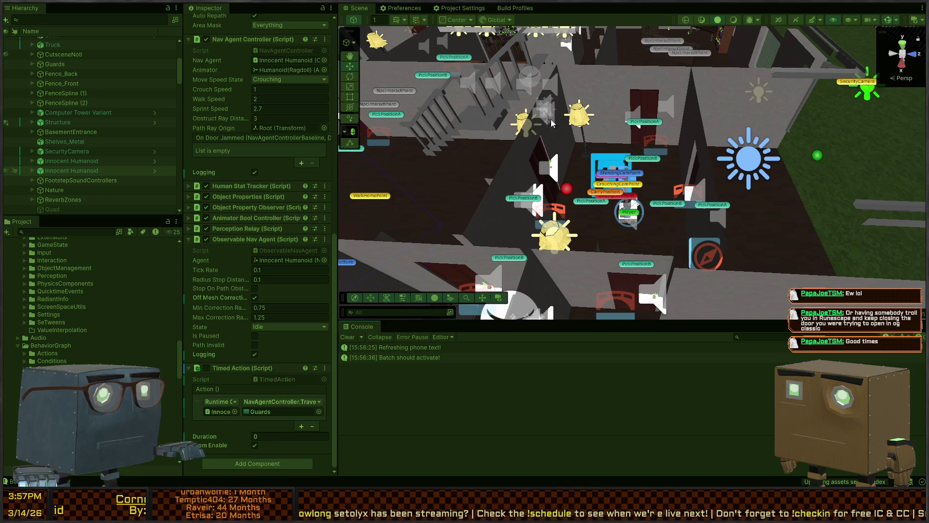
click(594, 145)
mouse_move(595, 155)
mouse_down()
mouse_move(441, 154)
mouse_move(656, 158)
mouse_move(628, 198)
mouse_up()
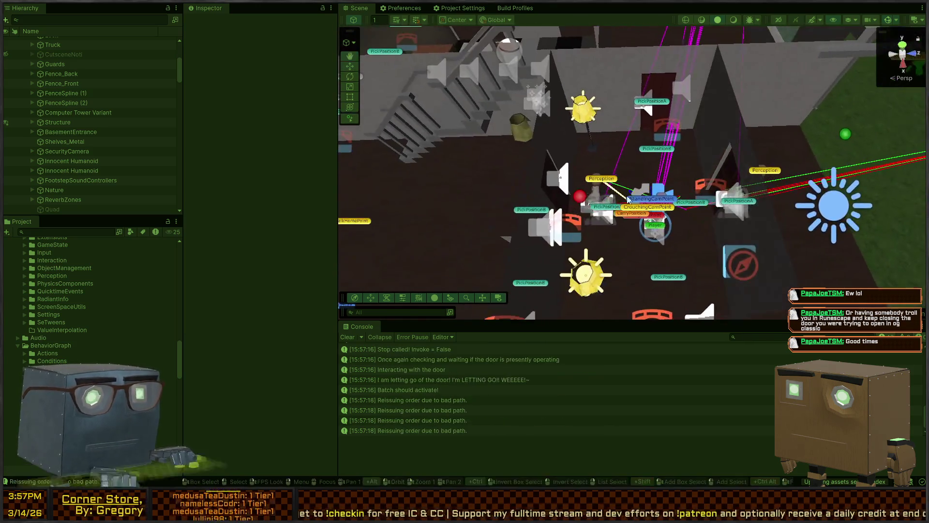
Check which objects logged the Path Interrupted console entries
click(429, 399)
click(431, 378)
scroll(437, 371, up, 3)
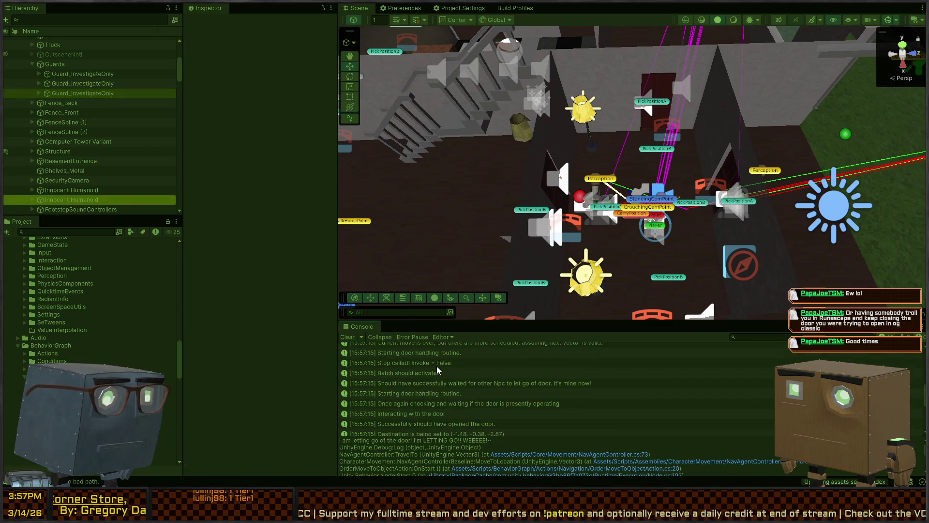
scroll(437, 370, down, 3)
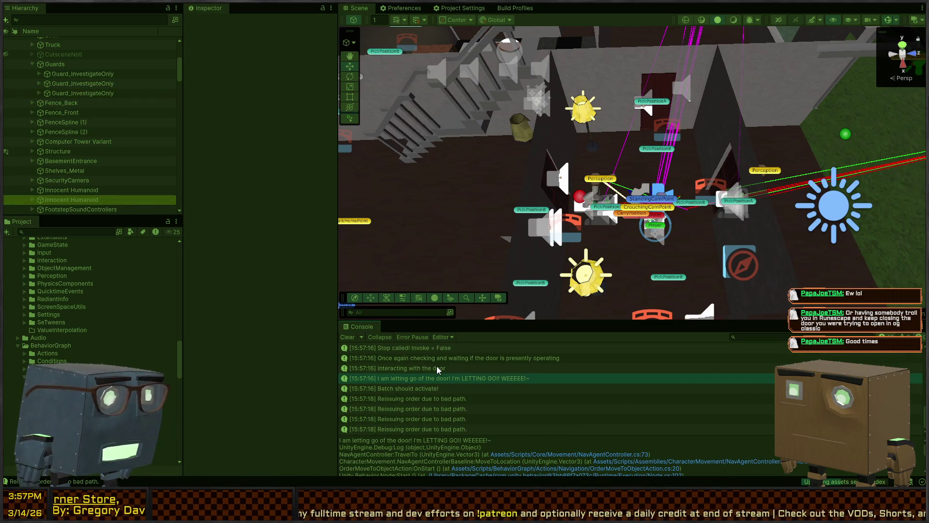
scroll(443, 372, up, 2)
click(435, 375)
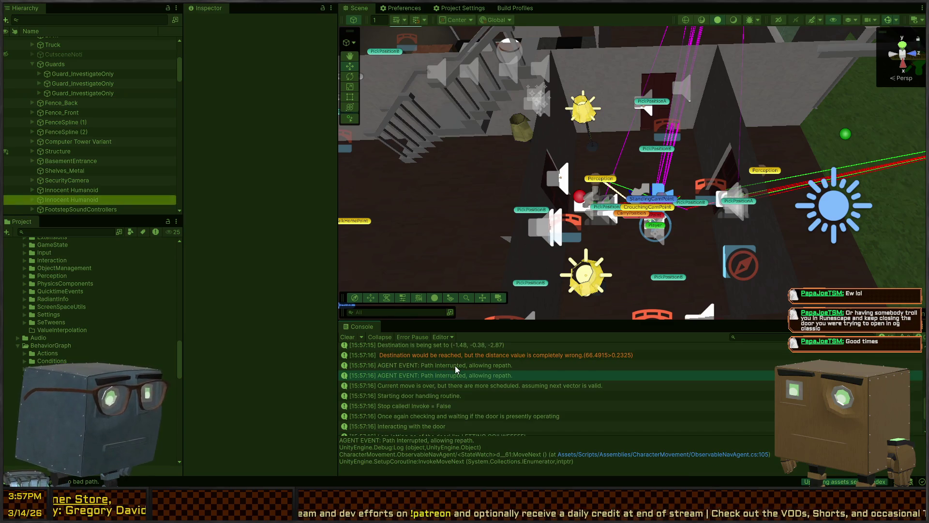
click(456, 366)
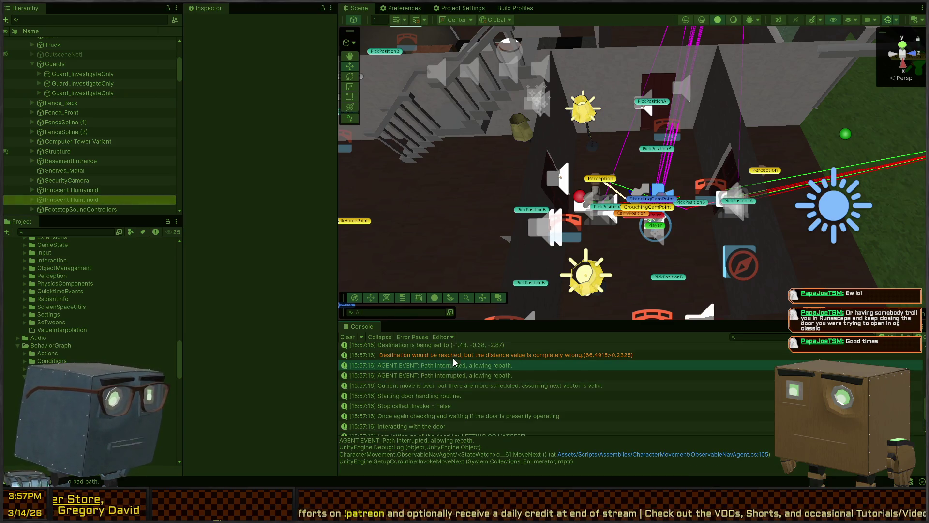
Inspect the wrong destination-distance and destination-set logs, then stop Play mode
click(439, 356)
click(451, 347)
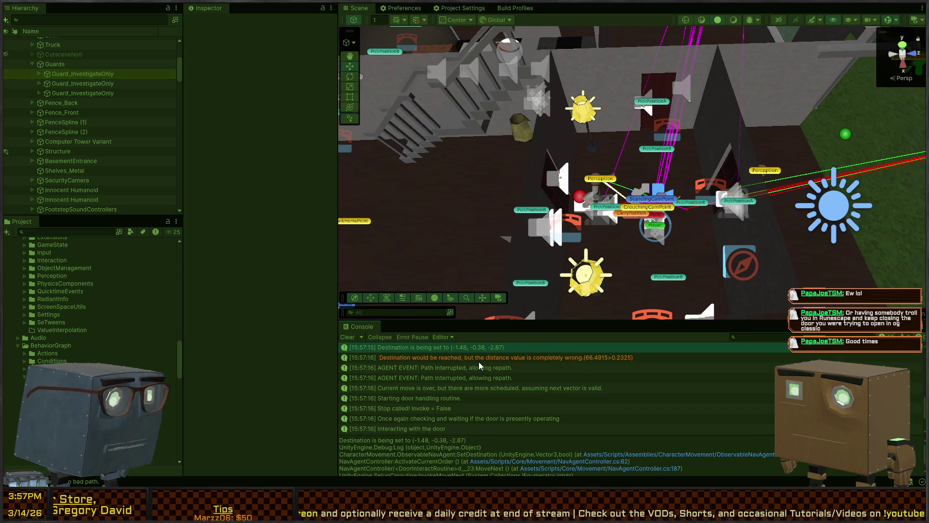
key(ctrl+p)
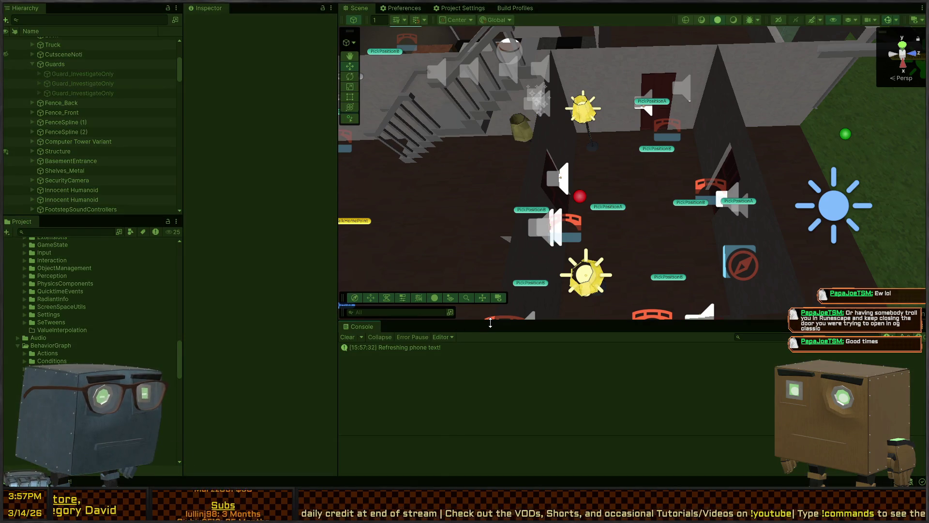
mouse_move(491, 321)
mouse_down()
mouse_move(499, 158)
mouse_move(503, 175)
mouse_up()
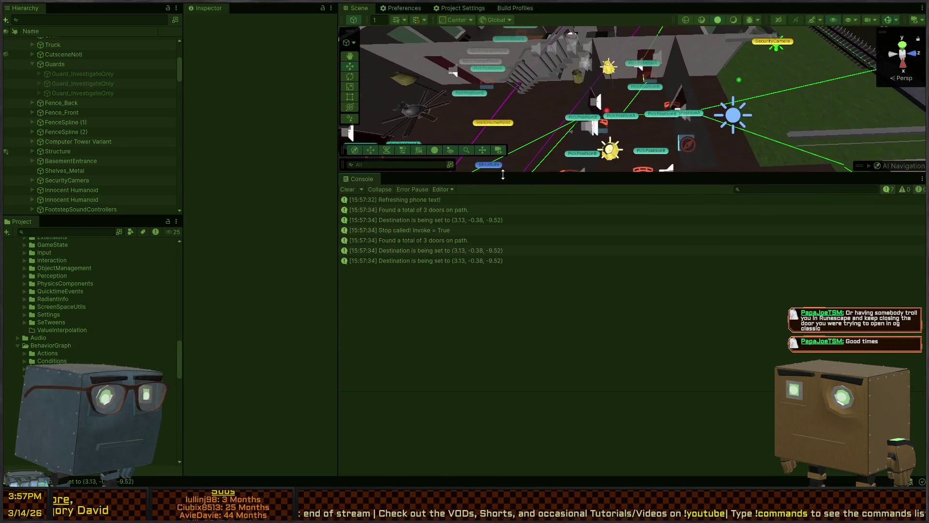
Clear the Console, check the latest destination message's stack trace, and clear it again
scroll(592, 123, up, 3)
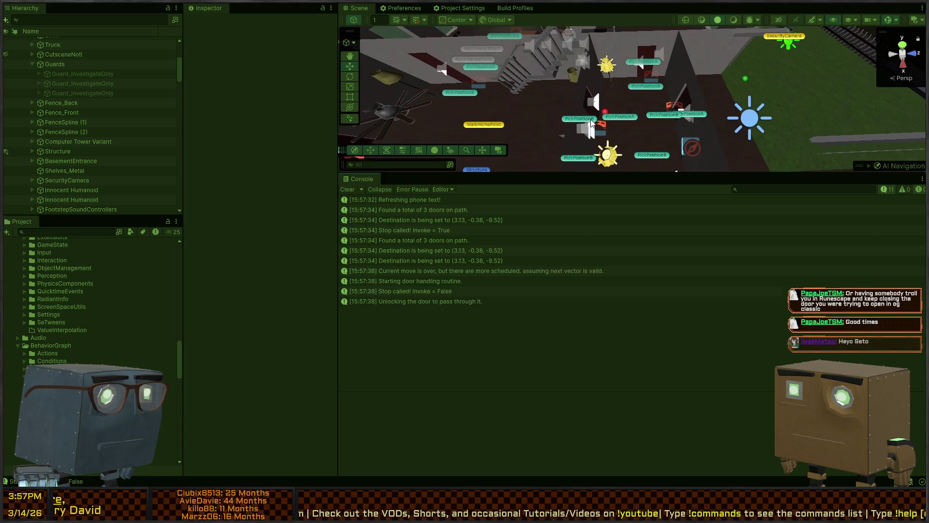
scroll(592, 124, up, 3)
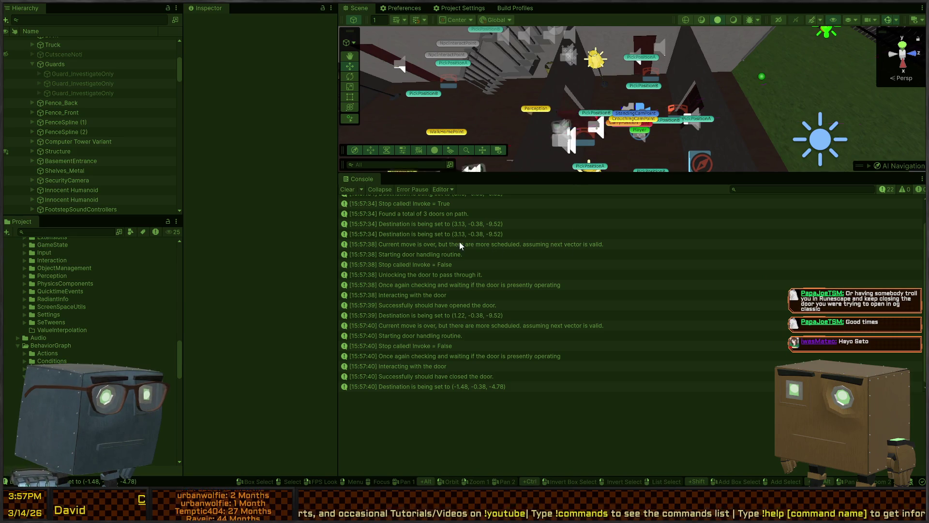
click(345, 189)
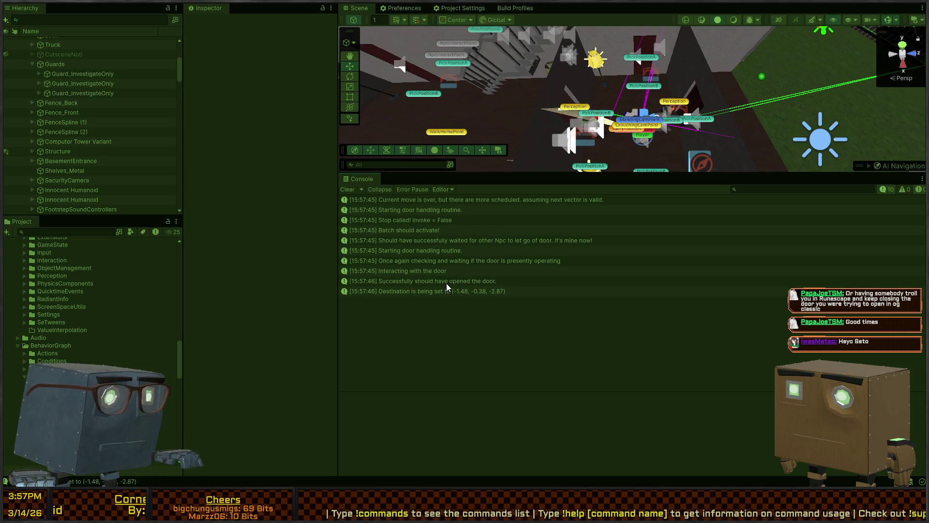
click(426, 292)
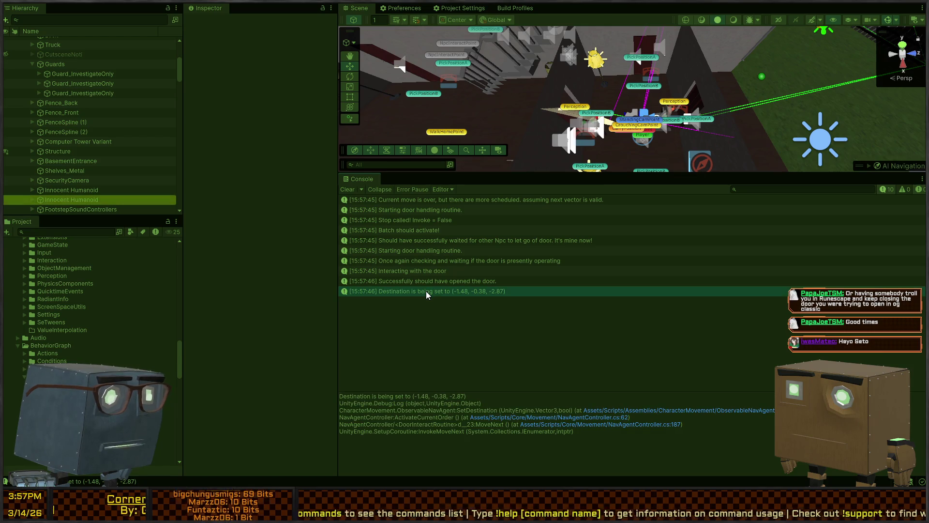
click(347, 190)
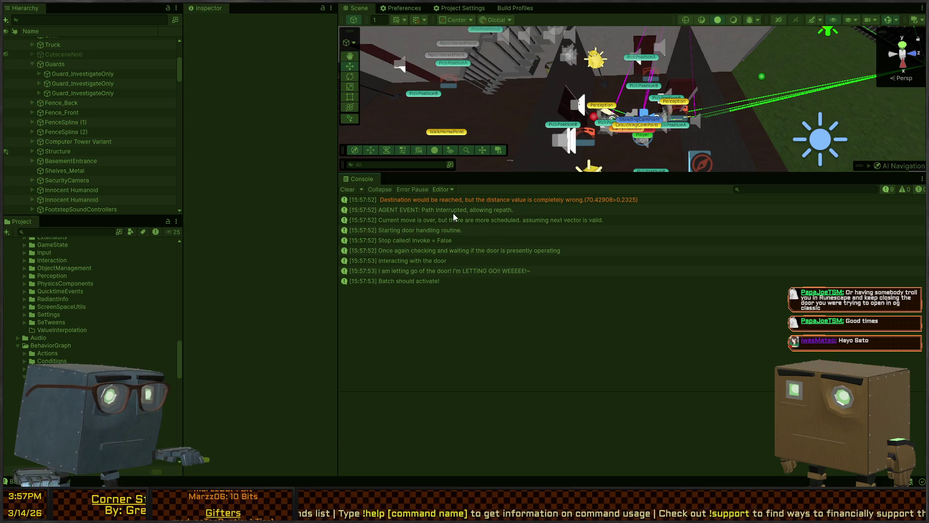
Trace the Path Interrupted, Current move is over, door-handling, Stop called and door-release logs
click(457, 210)
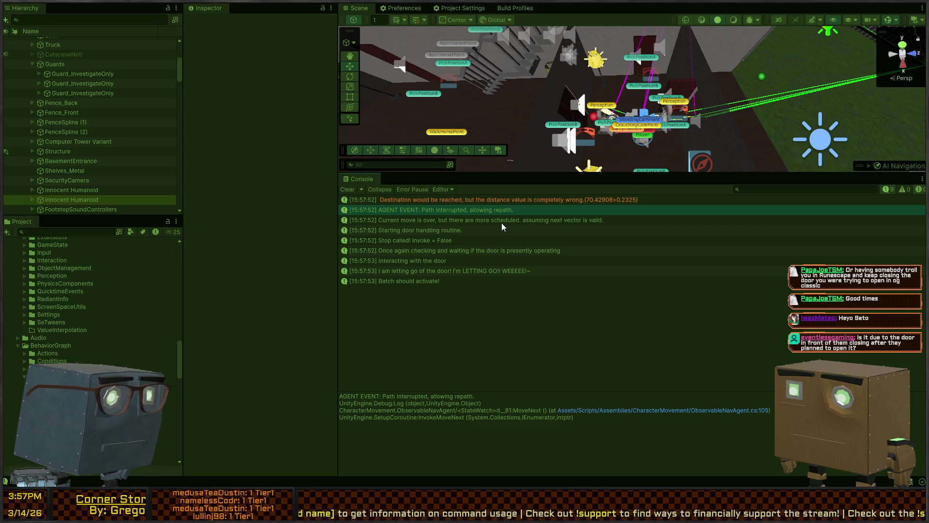
click(457, 221)
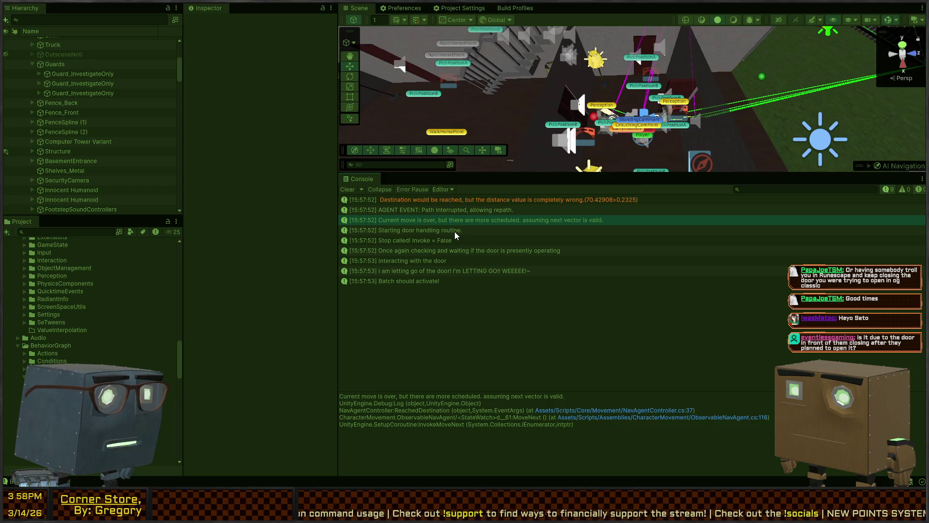
click(437, 232)
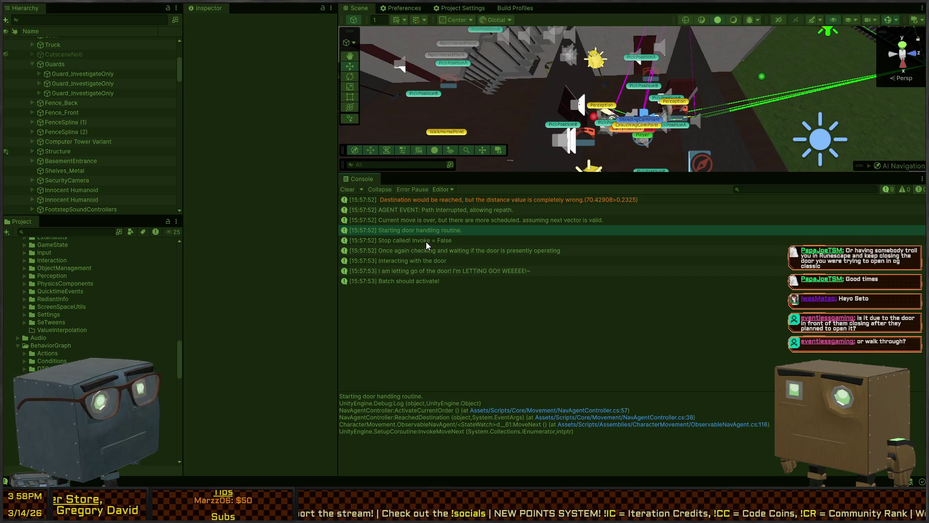
click(426, 242)
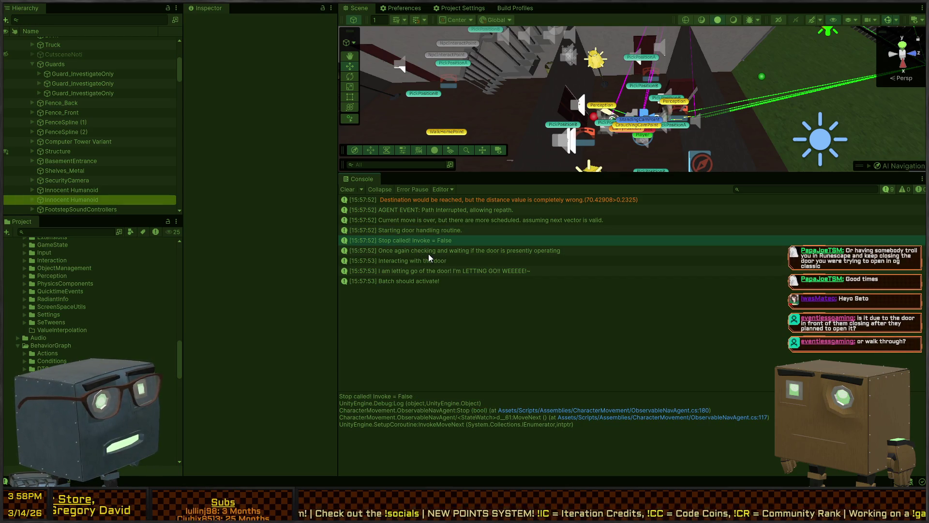
click(429, 254)
click(422, 261)
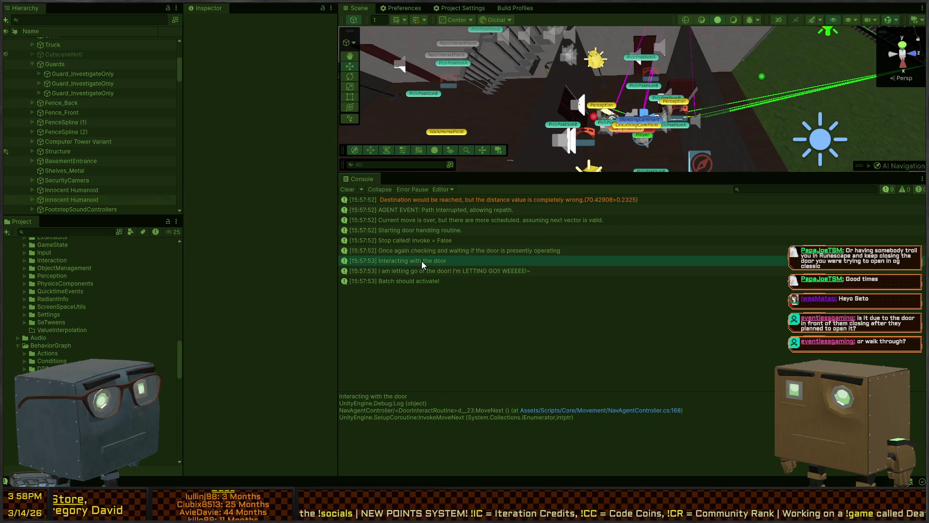
click(432, 272)
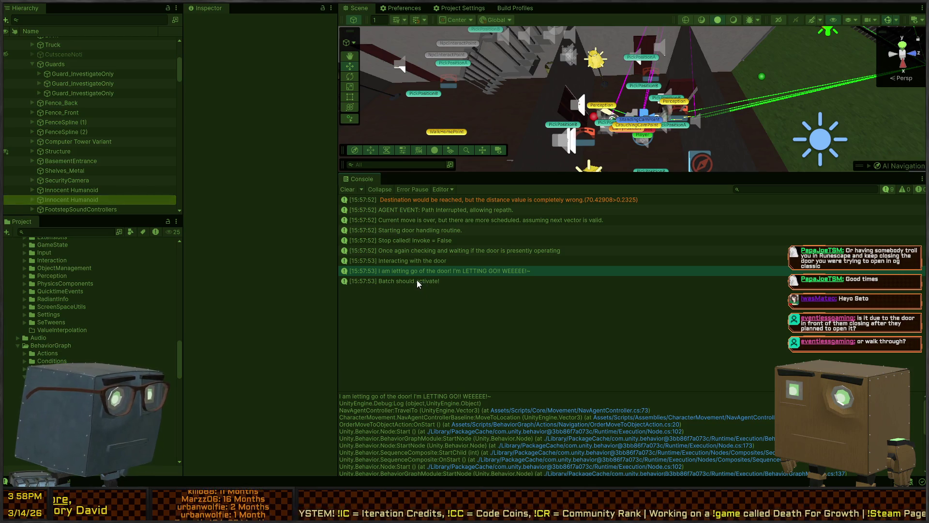
Recheck the door log traces and open the 'Current move is over' source line
click(415, 259)
click(434, 249)
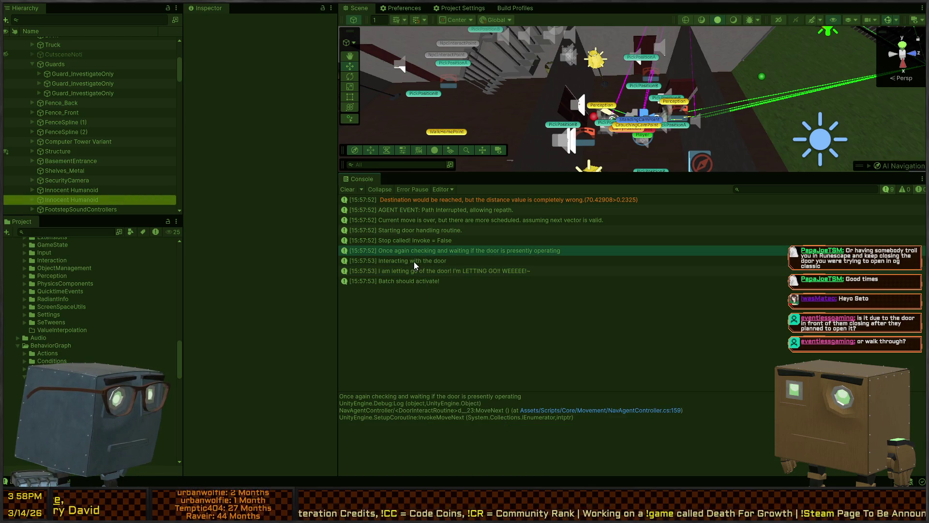
click(414, 261)
click(414, 270)
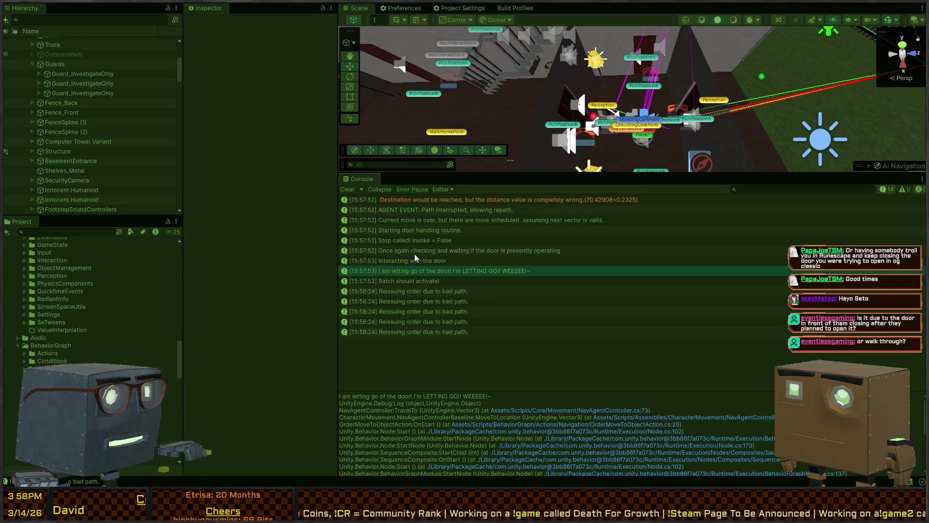
click(410, 259)
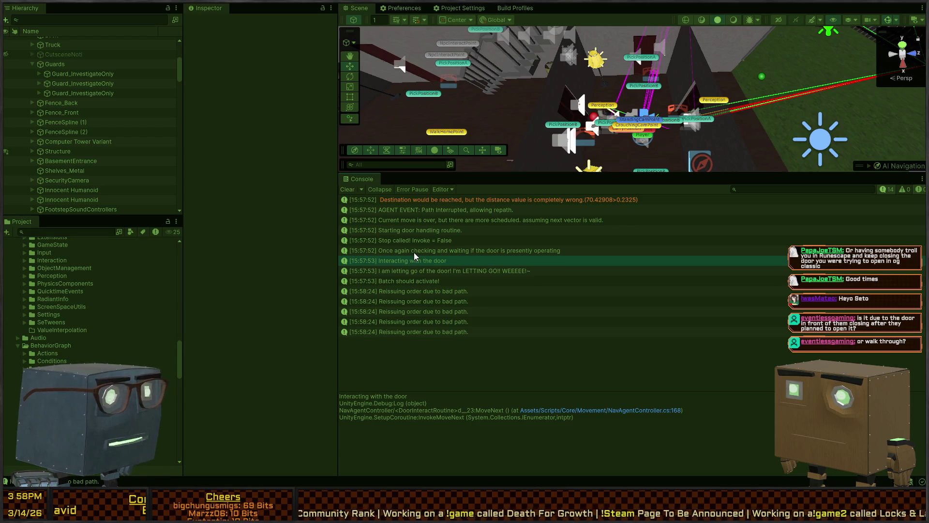
click(414, 252)
click(423, 241)
click(444, 229)
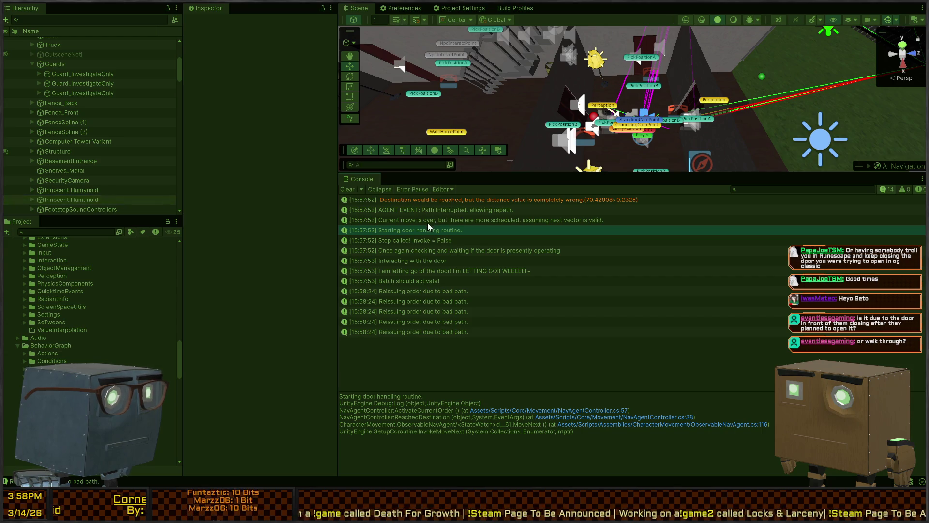
click(447, 220)
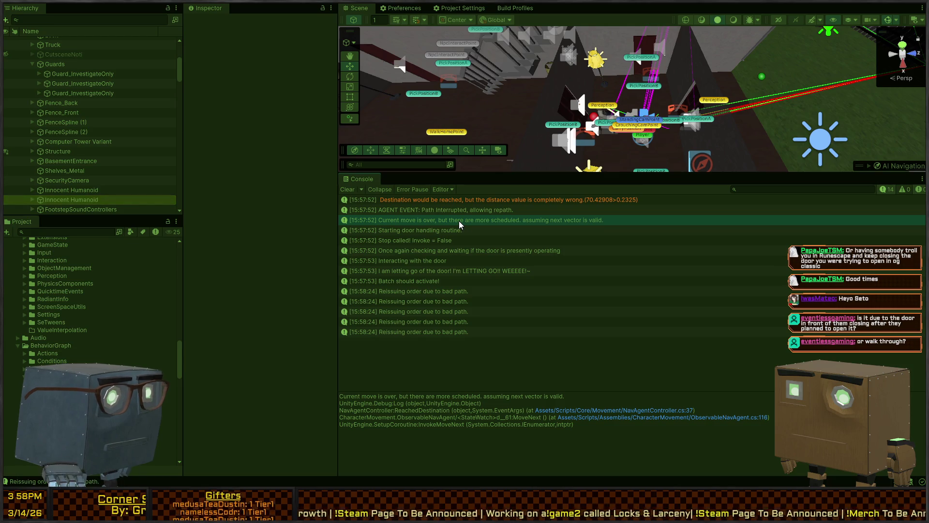
double_click(459, 221)
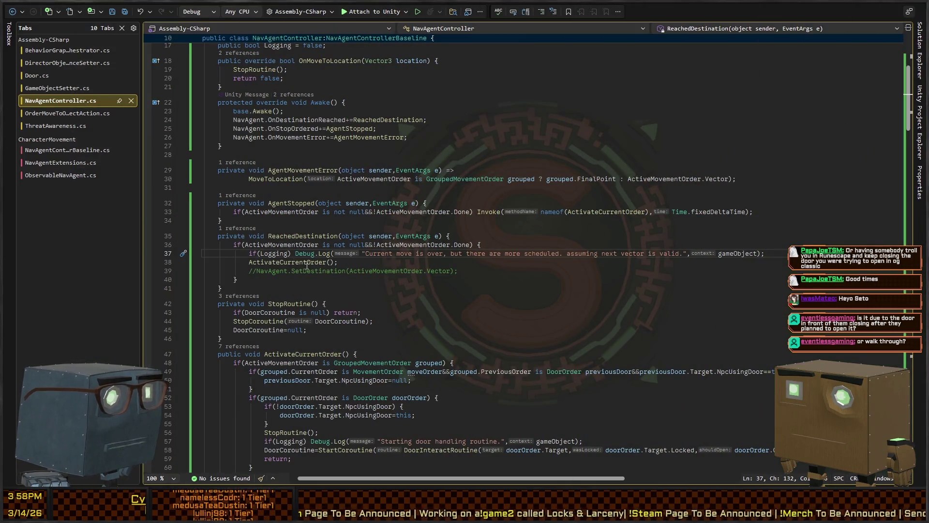
Review lines 36–38 of ReachedDestination in NavAgentController.cs, then return to Unity
click(289, 245)
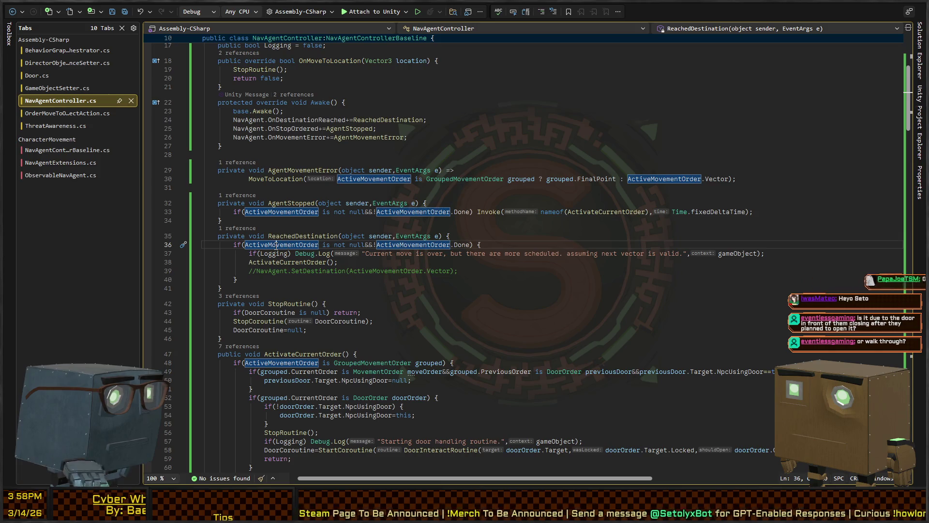
click(479, 254)
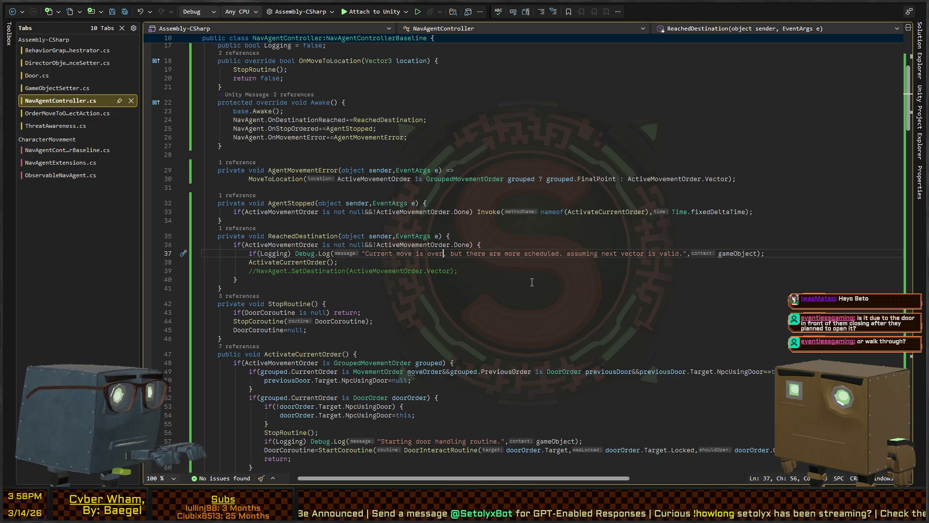
key(Down)
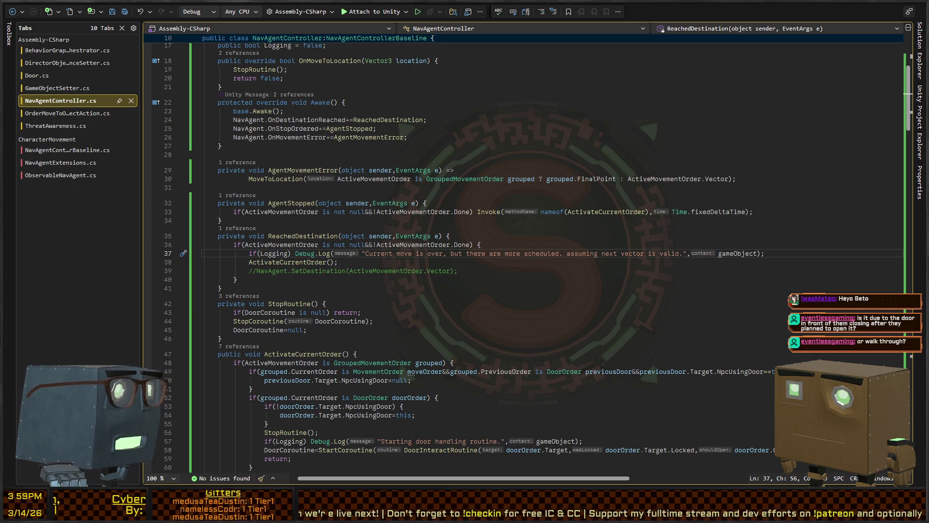
key(alt+Tab)
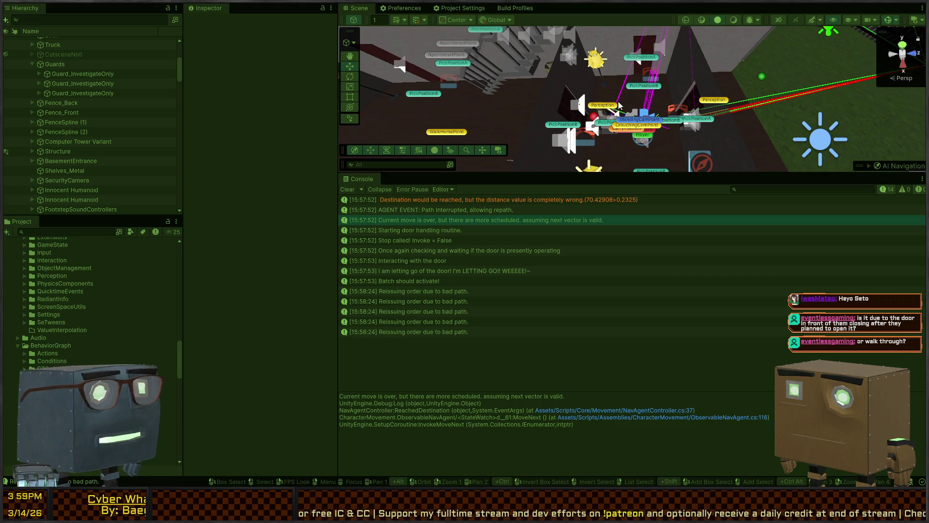
Stop and restart Play mode to rerun the door test, then select the humanoid
mouse_move(643, 149)
mouse_down()
mouse_move(638, 104)
mouse_move(714, 105)
mouse_move(691, 87)
mouse_move(657, 112)
mouse_move(890, 79)
mouse_move(702, 96)
mouse_move(638, 90)
mouse_move(635, 112)
mouse_up()
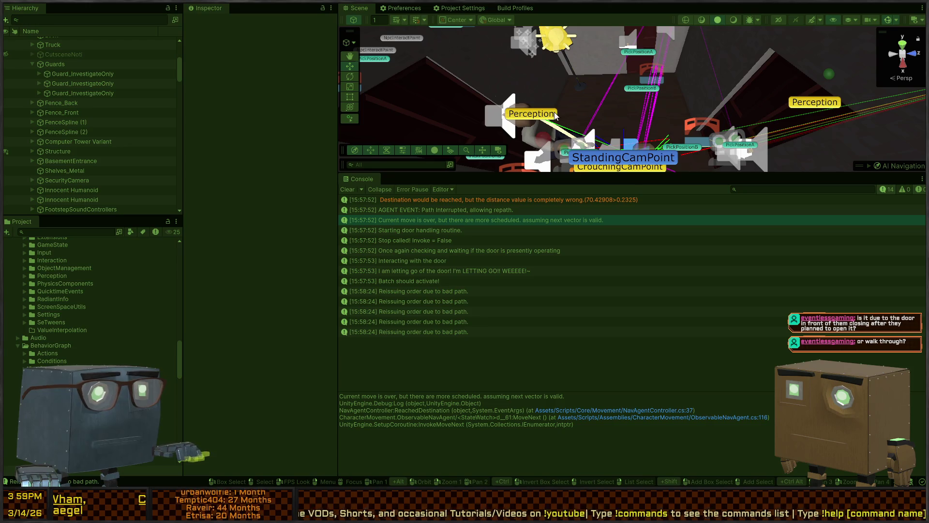
key(ctrl+p)
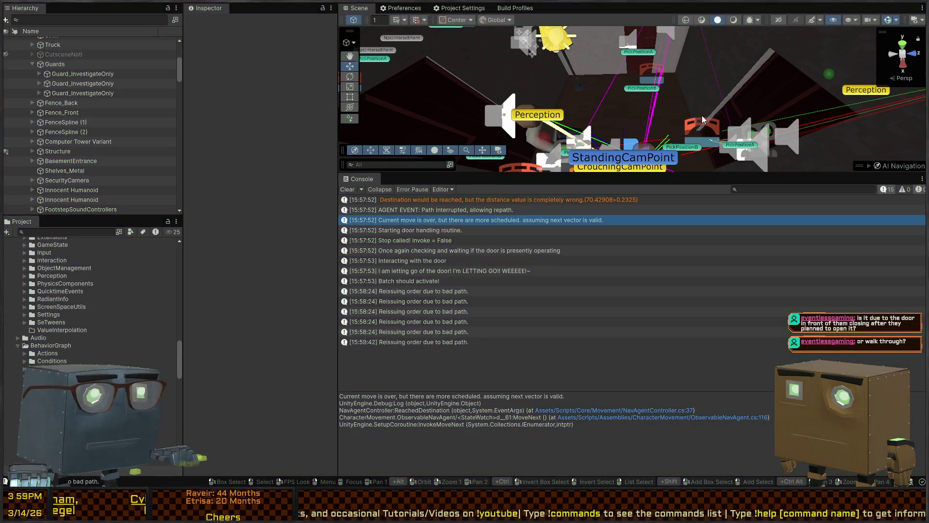
key(ctrl+p)
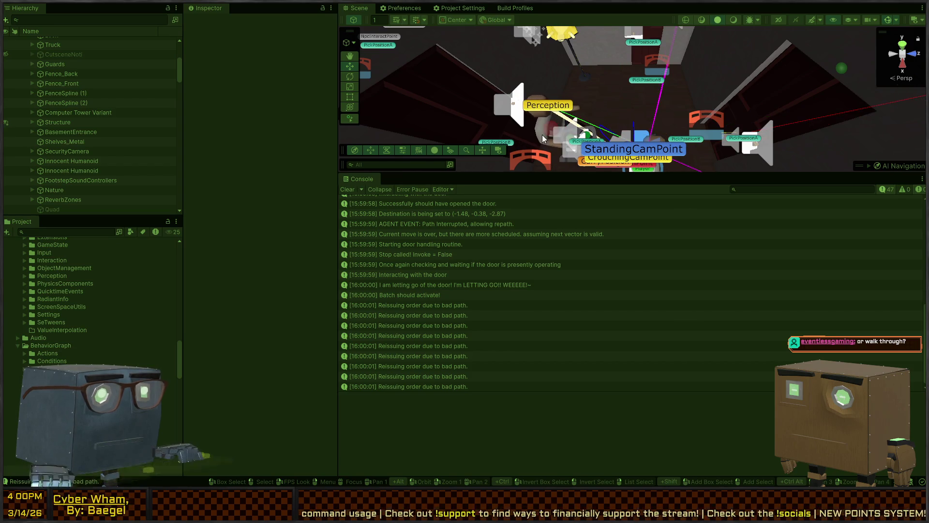
mouse_move(612, 129)
mouse_down()
mouse_move(553, 106)
mouse_move(597, 131)
mouse_move(624, 97)
mouse_up()
click(637, 97)
Frame the character and select Innocent Humanoid to look over its components
key(f)
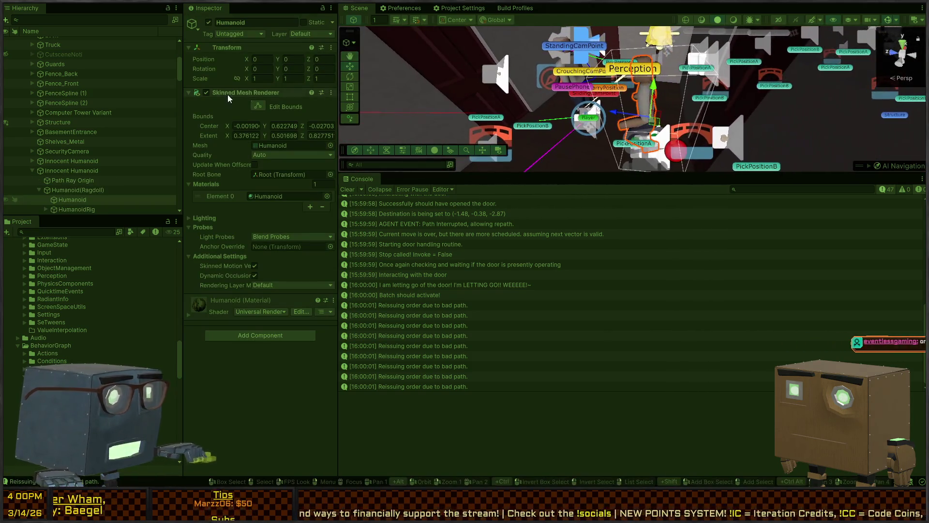
click(77, 190)
click(71, 171)
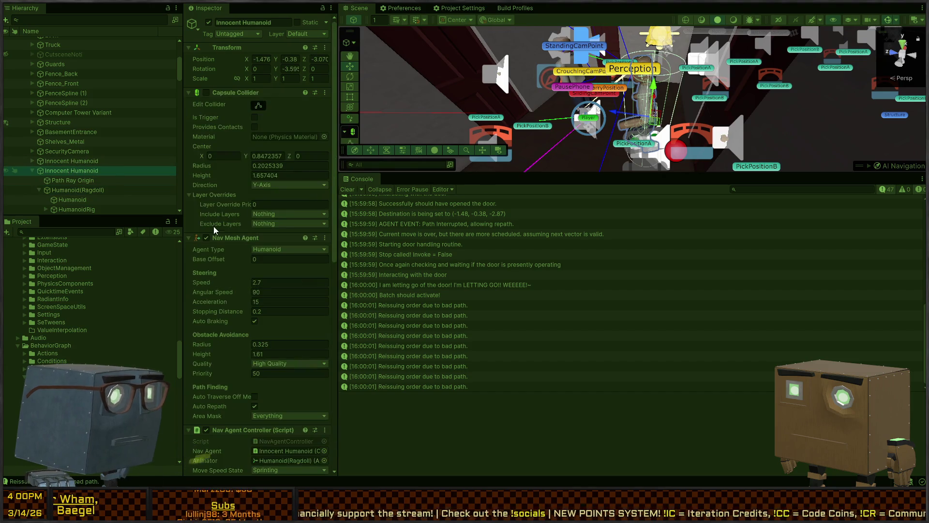
scroll(218, 225, down, 10)
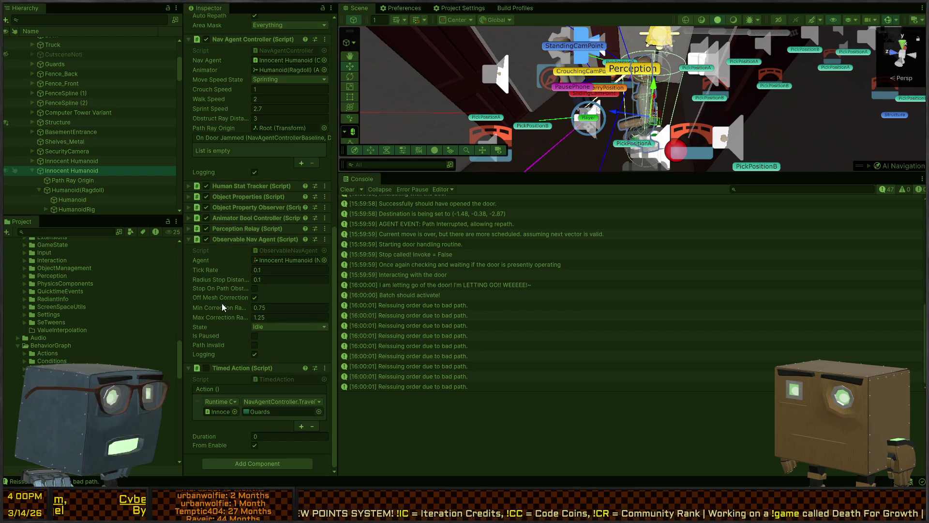
scroll(231, 334, up, 5)
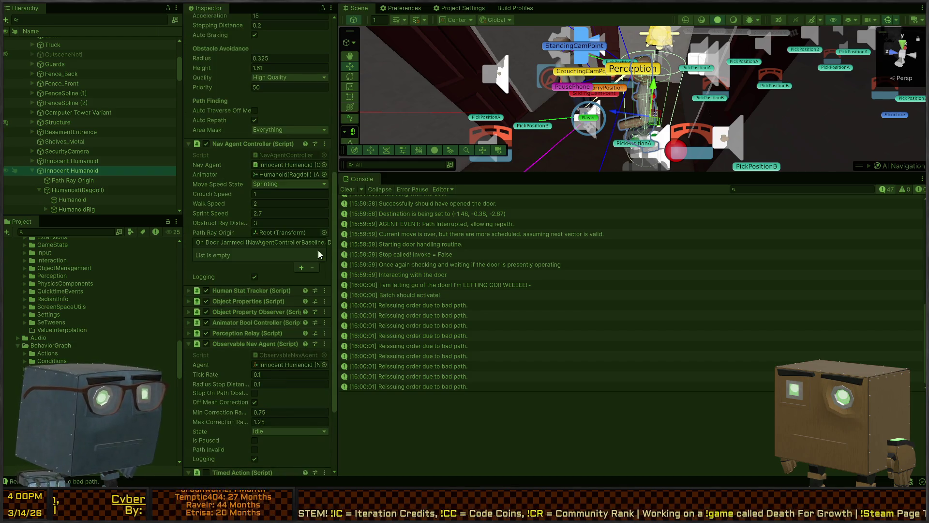
Trace the Reissuing order, letting go, Once again checking and Interacting with door logs
click(434, 306)
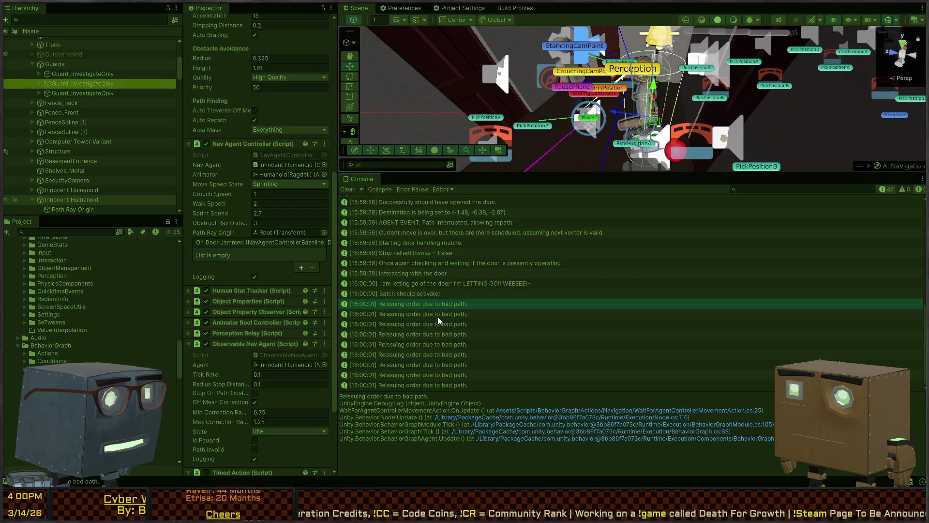
click(440, 321)
click(427, 305)
click(422, 288)
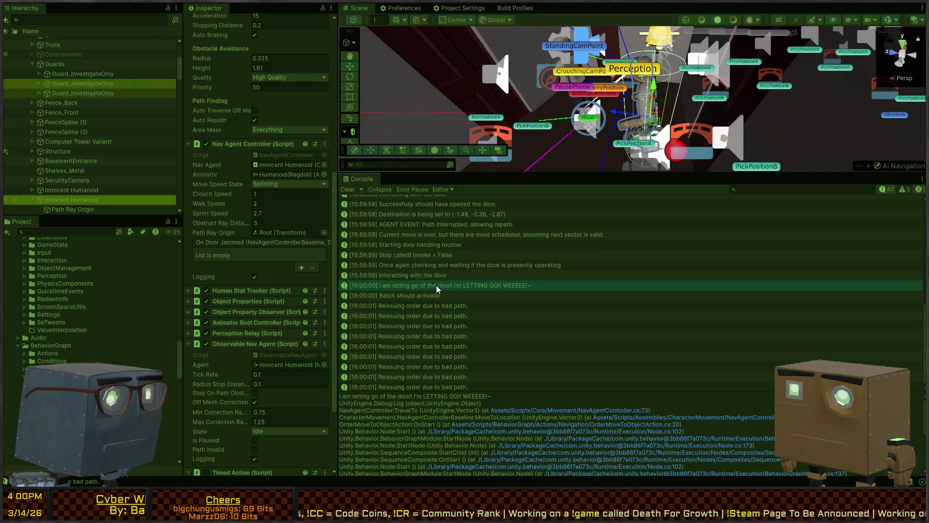
click(429, 277)
click(443, 269)
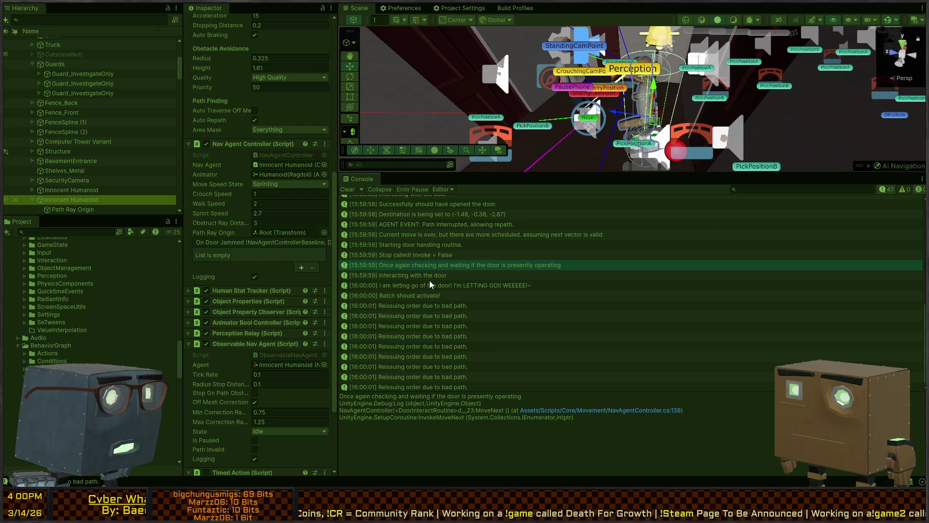
click(430, 277)
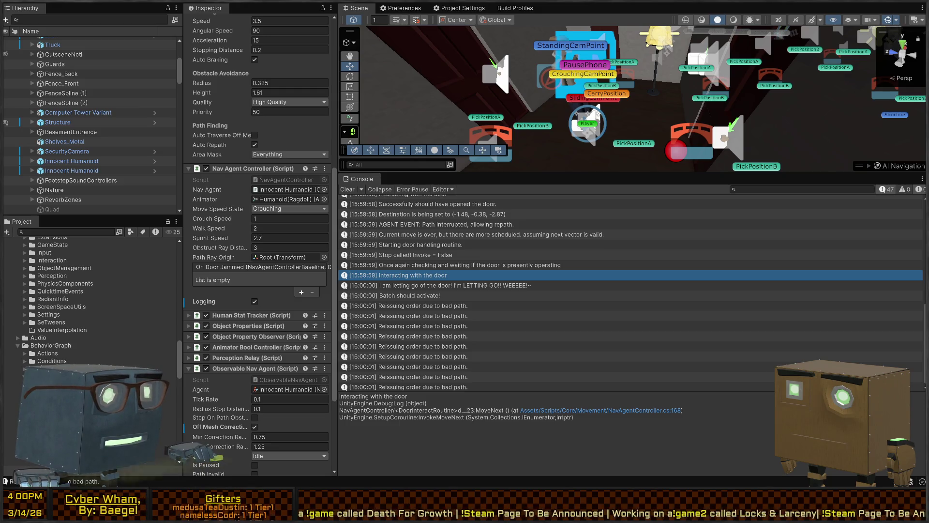
Deselect the humanoid and orbit out to a wide view of the level
click(544, 95)
mouse_move(545, 95)
mouse_down()
mouse_move(596, 100)
mouse_move(484, 32)
mouse_up()
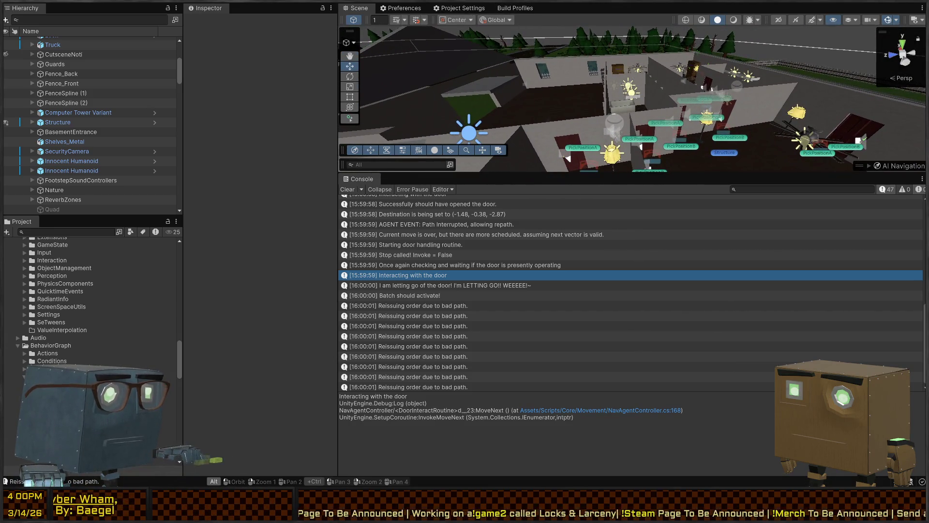
key(alt+Tab)
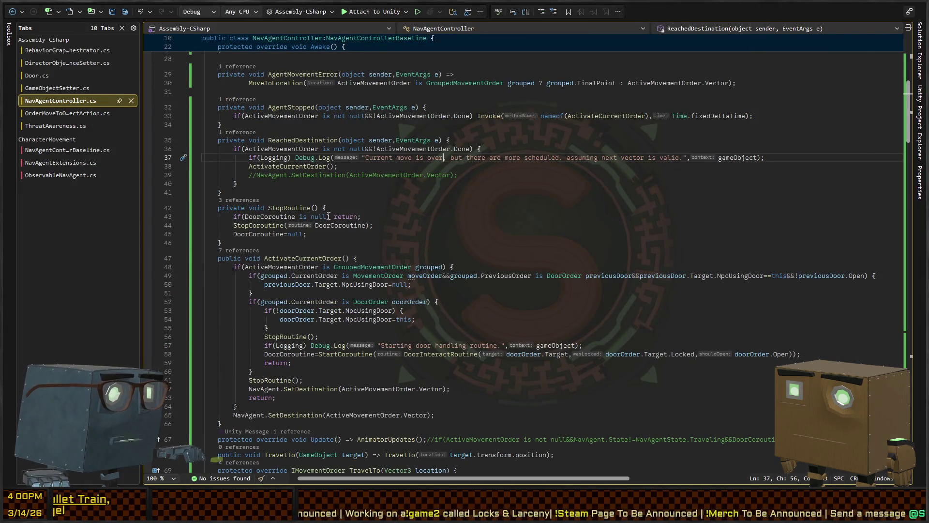
Scroll NavAgentController.cs past ActivateCurrentOrder down to TravelTo(Vector3), then return to Unity
scroll(287, 205, down, 4)
scroll(256, 146, down, 4)
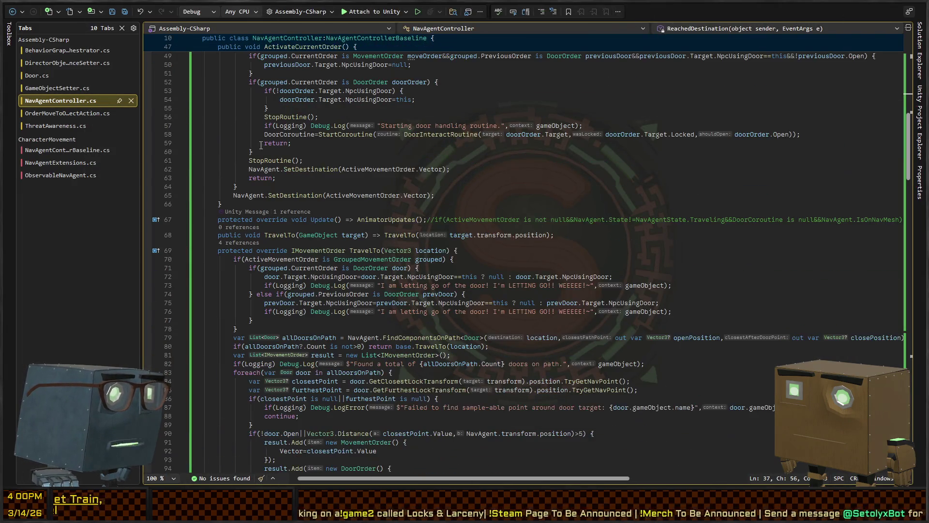
scroll(336, 207, down, 2)
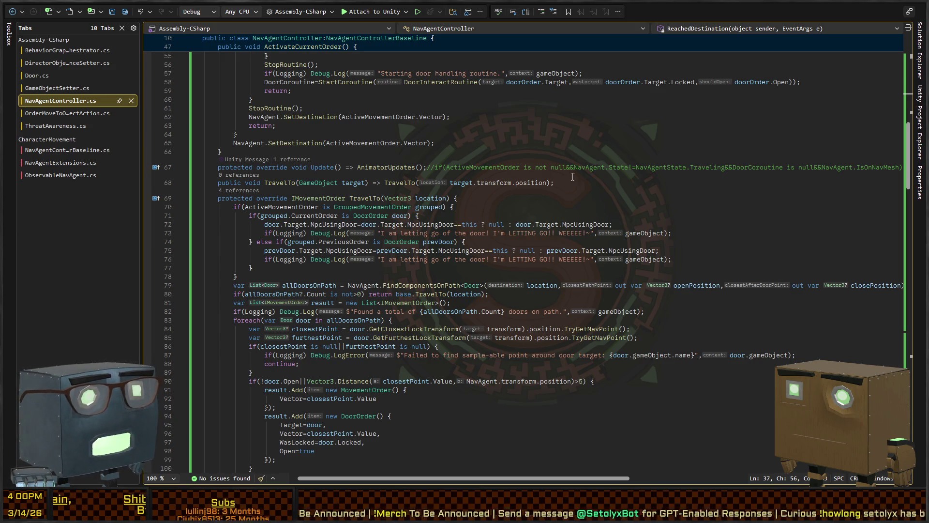
key(alt+Tab)
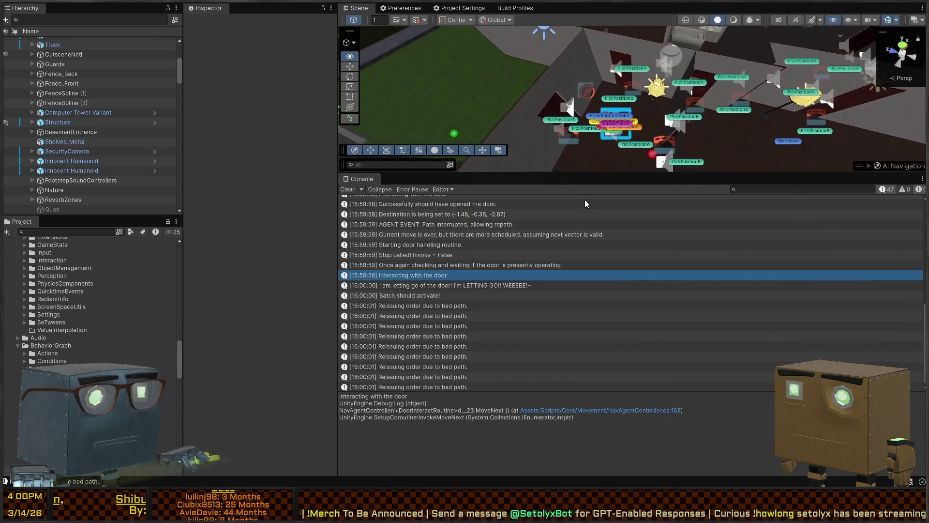
Enter Play mode and orbit, zoom and pan around the Player to watch the NPC at the door
key(ctrl+p)
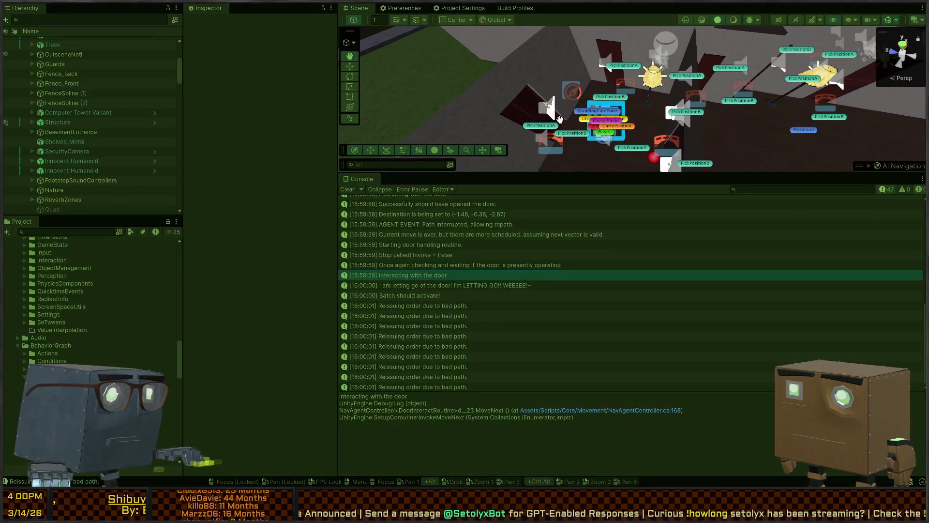
mouse_move(529, 77)
mouse_down()
mouse_move(636, 117)
mouse_move(642, 94)
mouse_move(724, 102)
mouse_up()
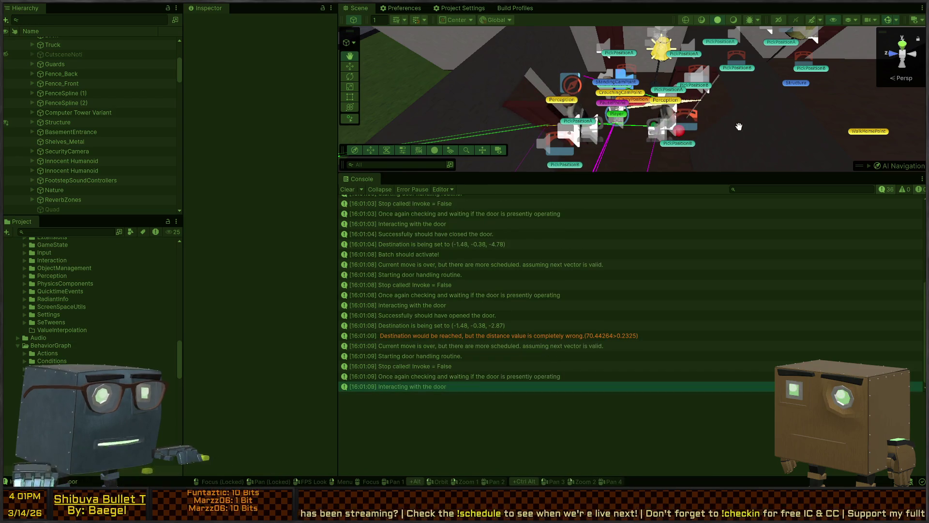
scroll(598, 97, up, 3)
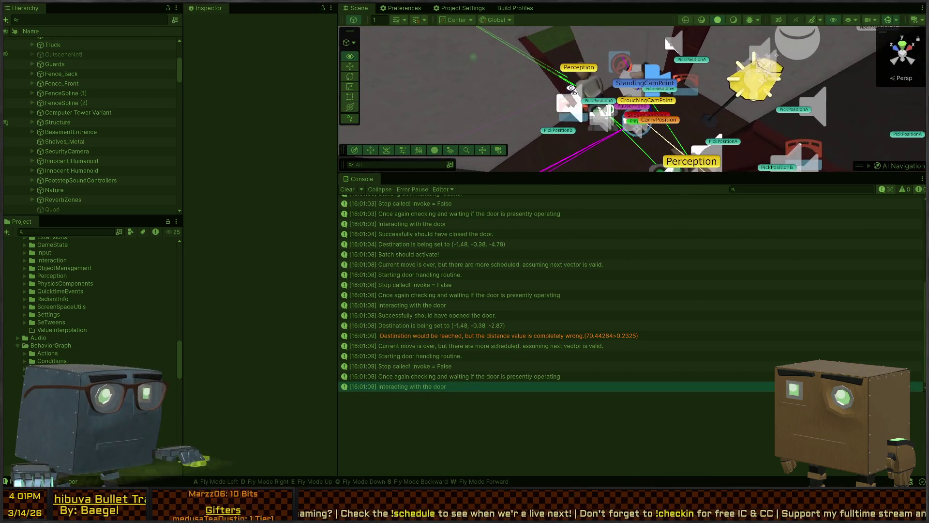
mouse_move(609, 142)
mouse_down()
mouse_move(338, 124)
mouse_move(329, 143)
mouse_move(344, 130)
mouse_up()
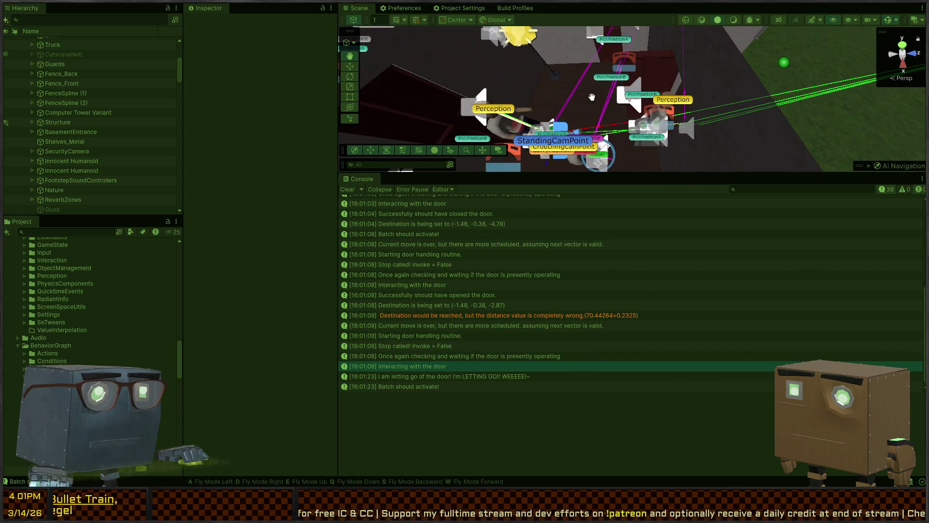
mouse_move(592, 96)
mouse_down()
mouse_move(755, 38)
mouse_move(678, 54)
mouse_move(672, 102)
mouse_move(598, 118)
mouse_move(664, 89)
mouse_move(733, 83)
mouse_move(689, 104)
mouse_up()
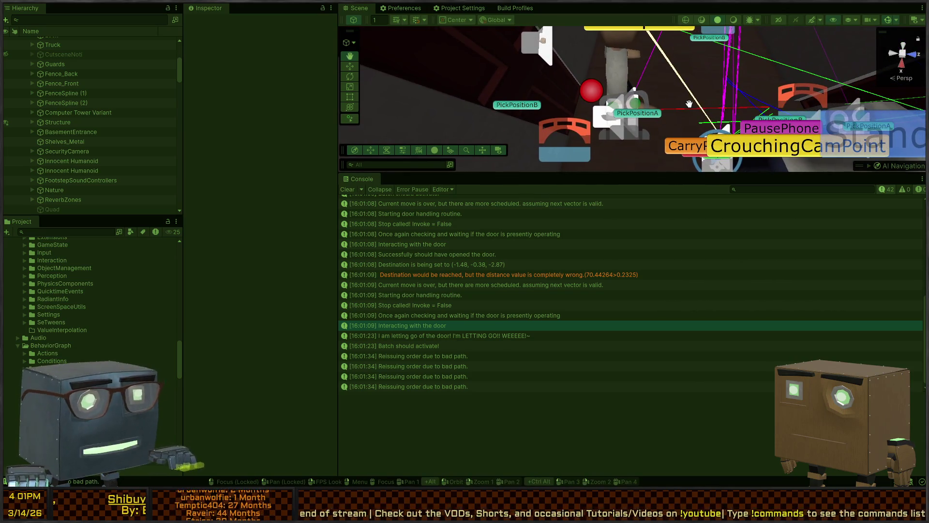
scroll(630, 92, down, 5)
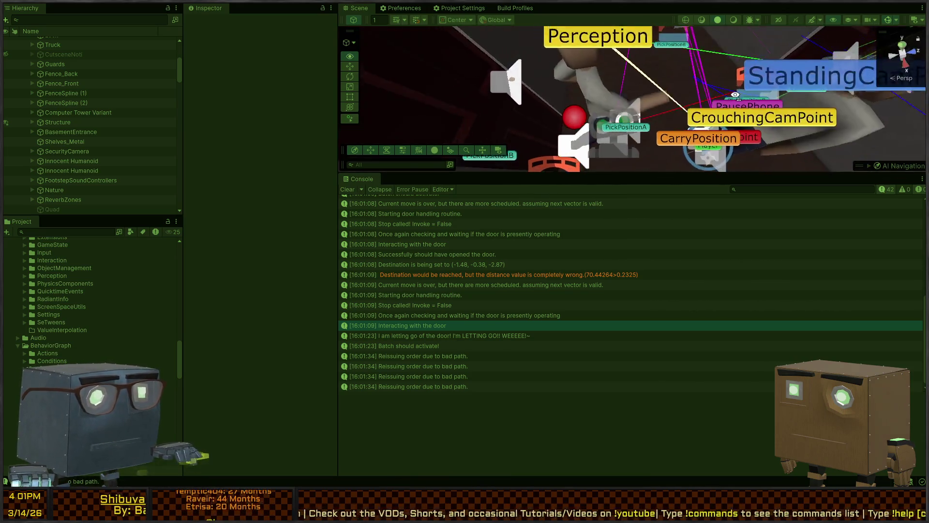
drag(610, 98, 658, 105)
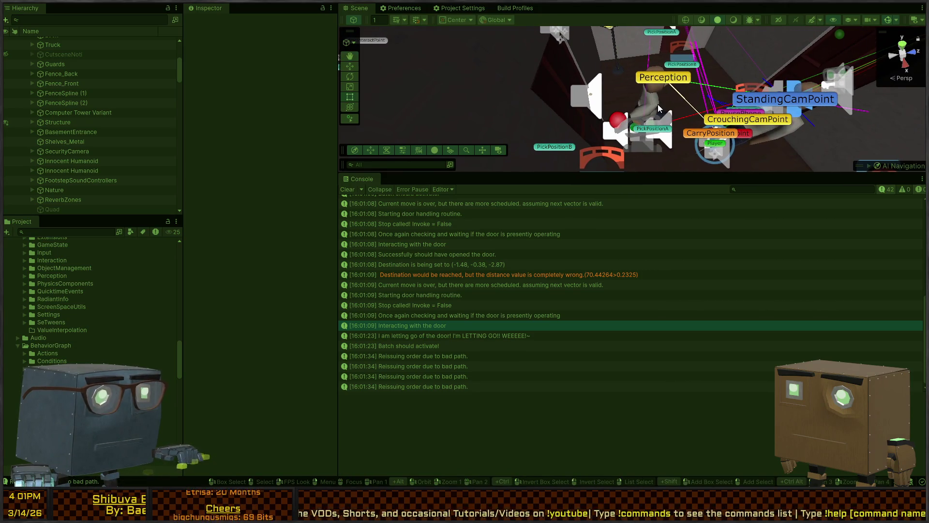
Select the NPC humanoid and scroll its Inspector to Observable Nav Agent
click(658, 107)
click(85, 167)
scroll(231, 254, down, 1)
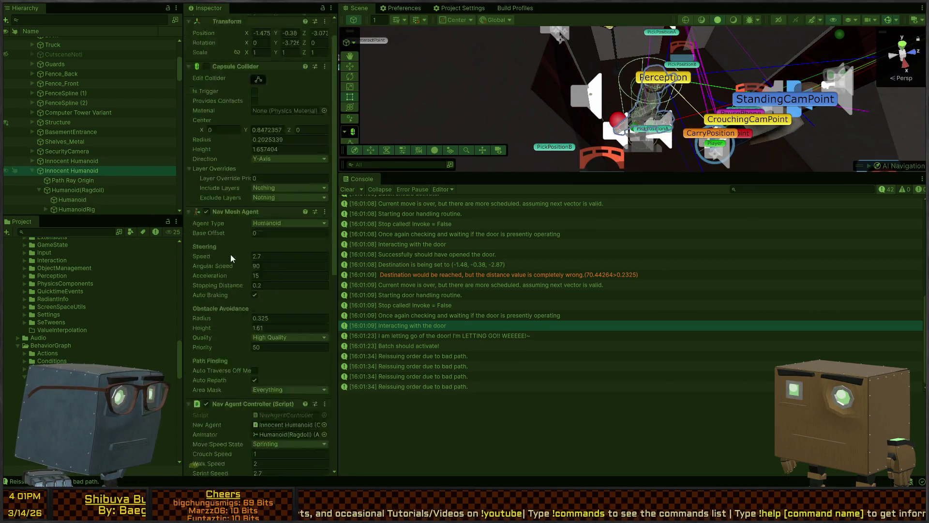
scroll(233, 252, down, 8)
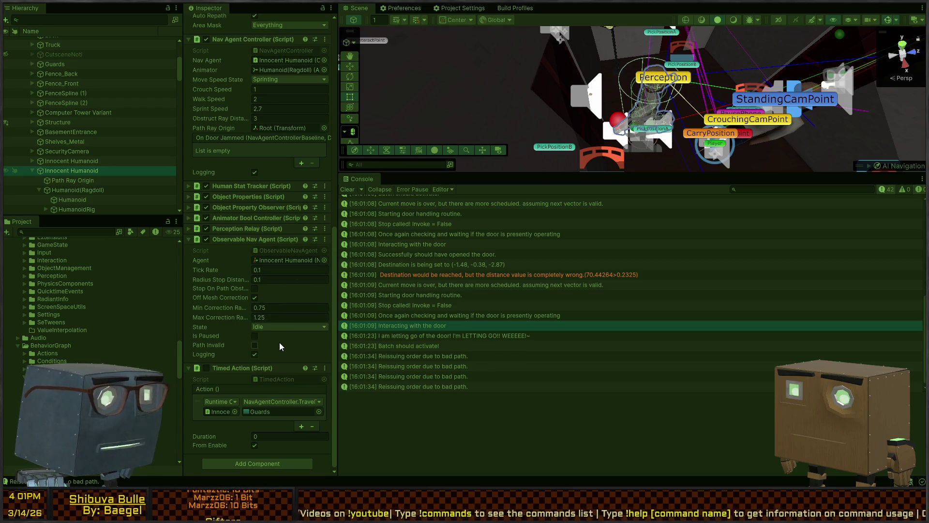
Read traces of the distance warning, door checks, 'Batch should activate!' and bad-path reissue, then stop Play
click(441, 334)
click(460, 275)
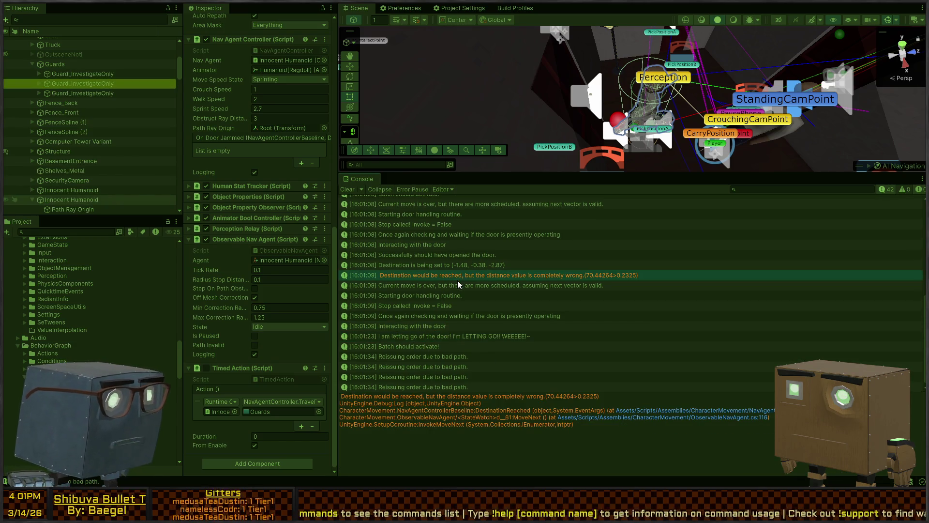
click(479, 315)
click(432, 329)
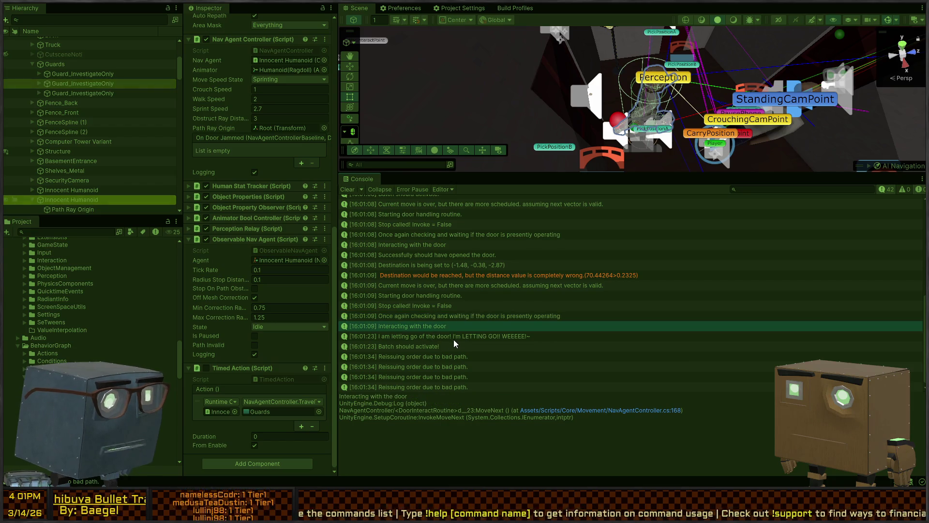
click(454, 339)
click(444, 348)
click(526, 376)
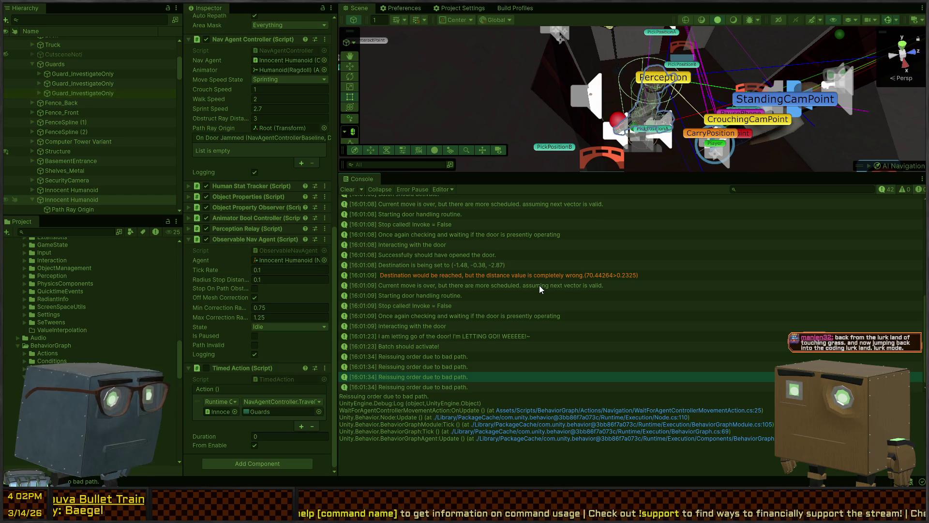
key(ctrl+p)
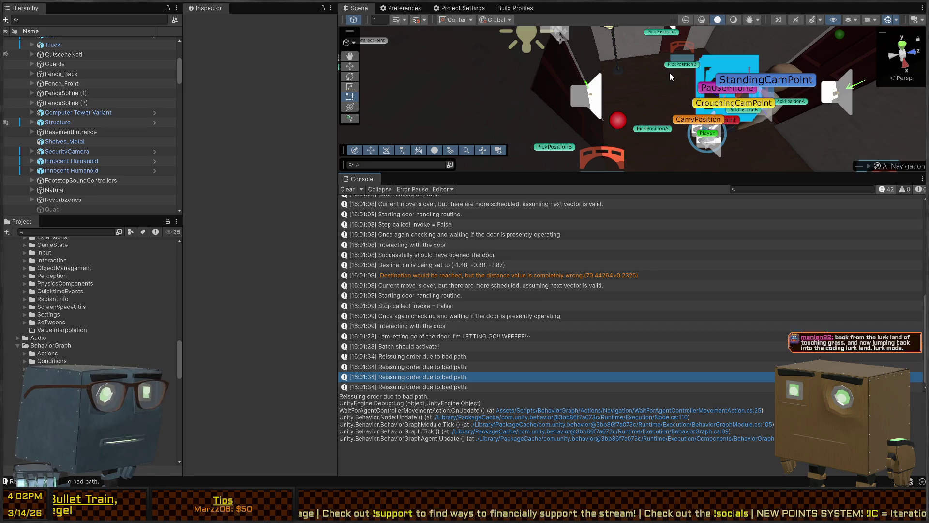
Open the OrderMoveToObjectAction.cs script in Visual Studio
key(alt+Tab)
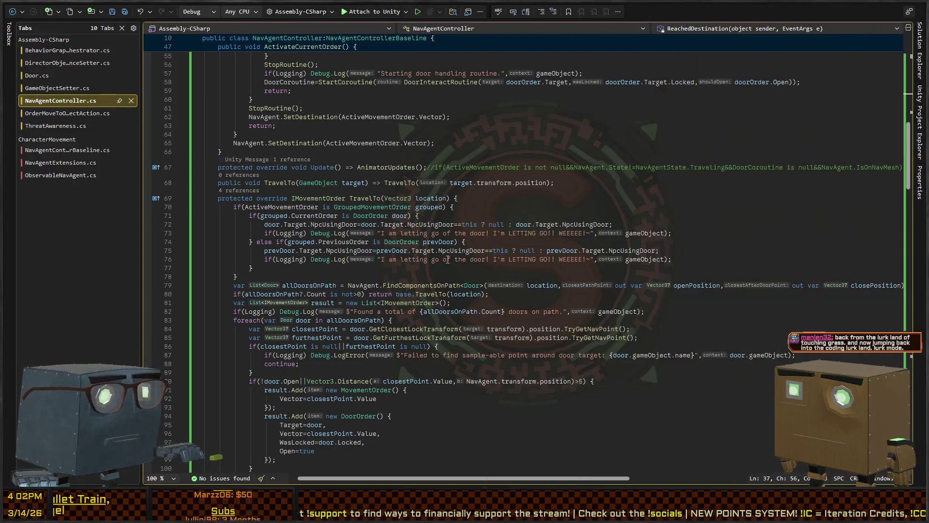
click(353, 267)
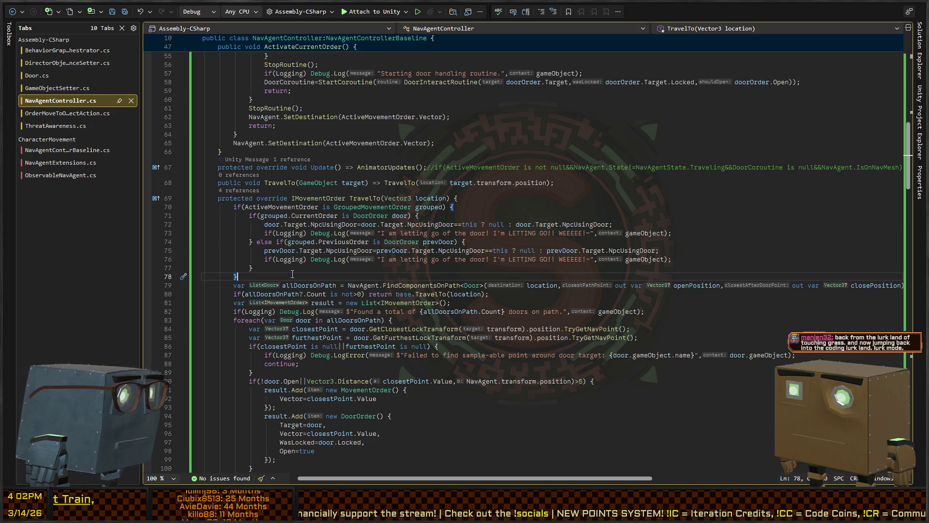
click(94, 114)
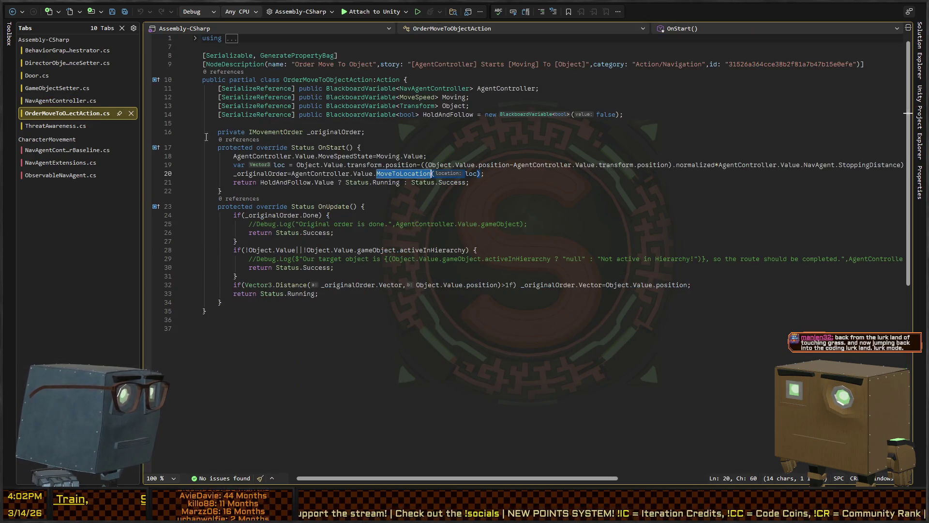
click(410, 174)
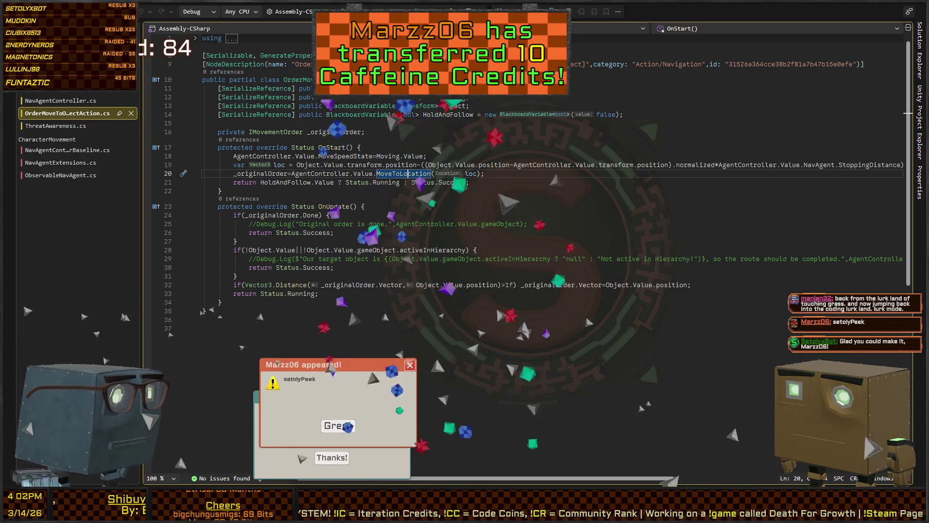
Review lines 18–20 of OnStart and start a new line at its top
click(333, 465)
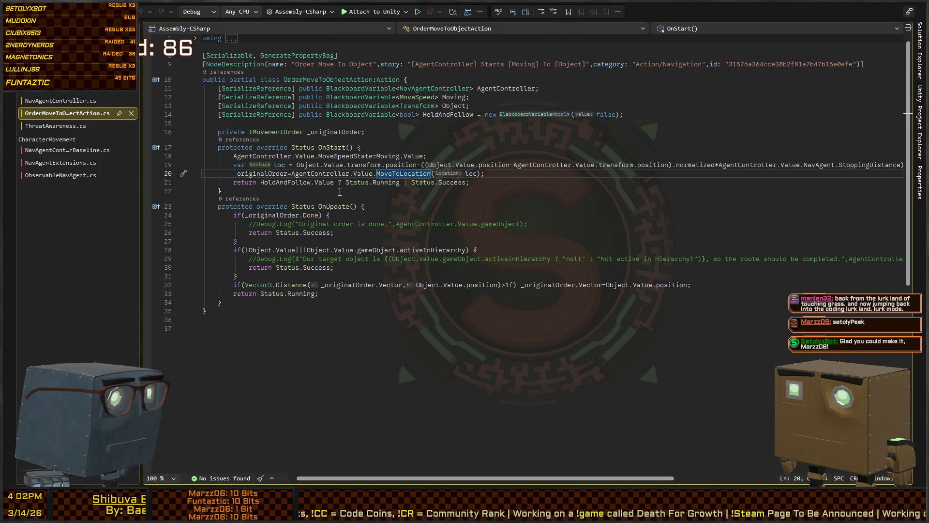
click(293, 165)
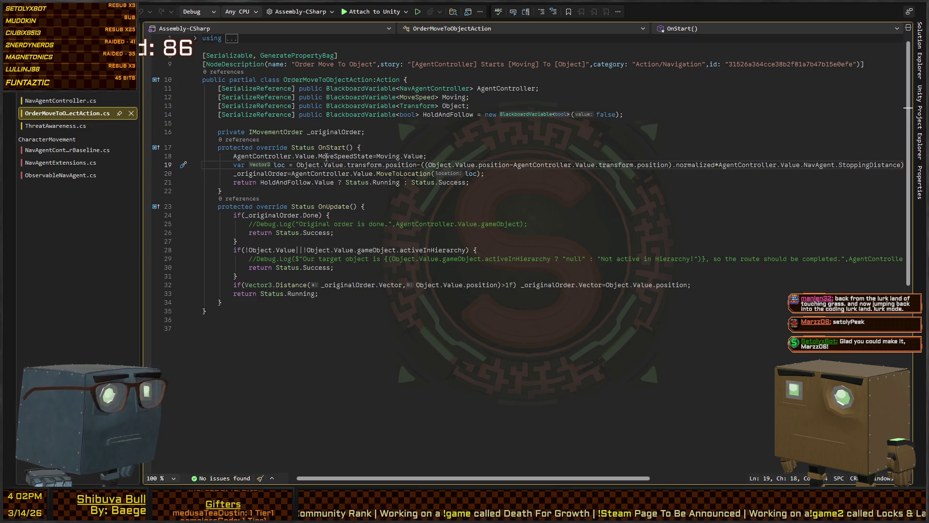
click(305, 156)
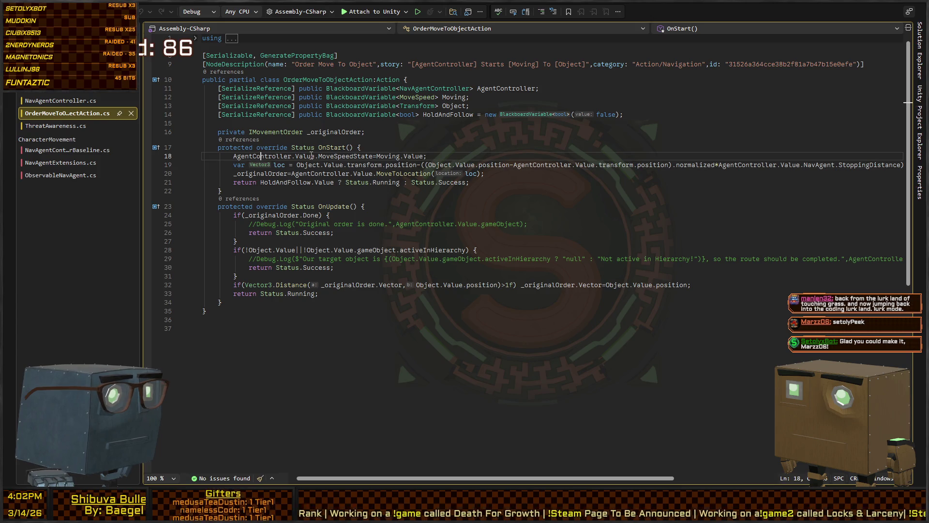
double_click(341, 156)
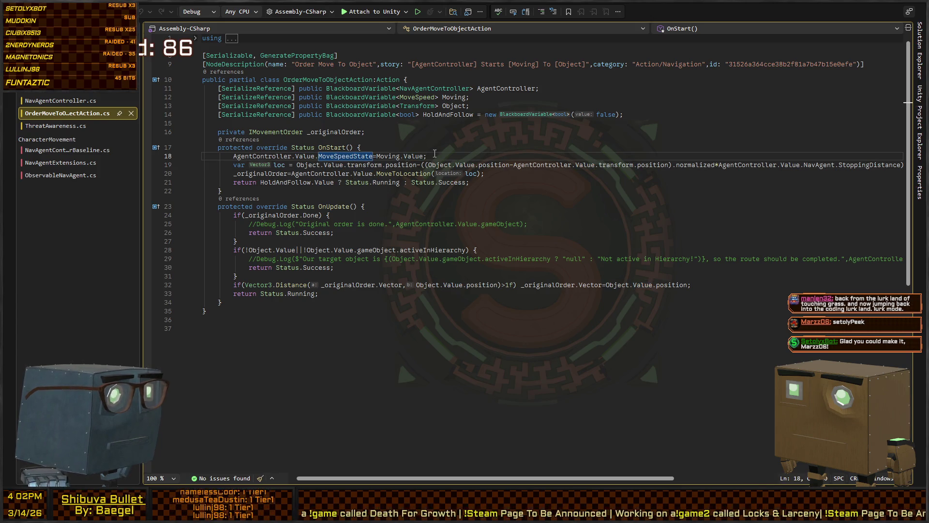
click(376, 146)
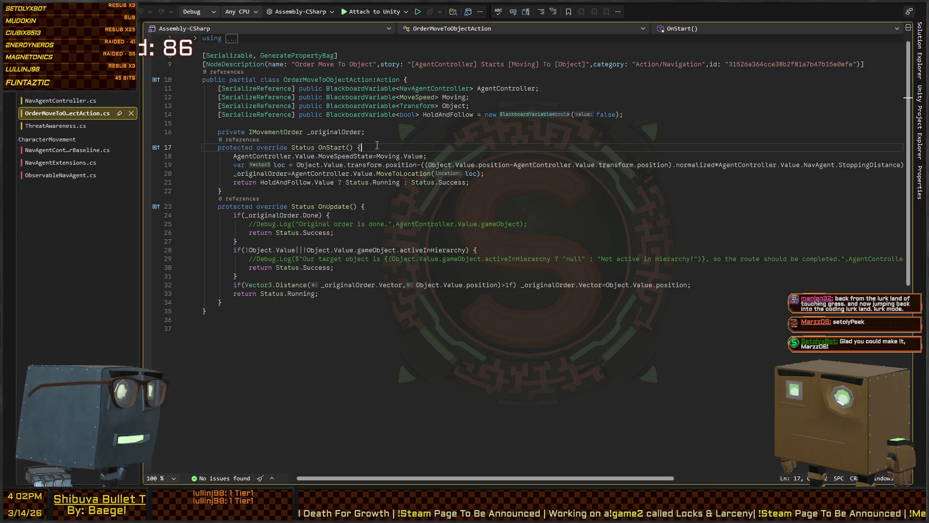
key(Return)
text(AgentController)
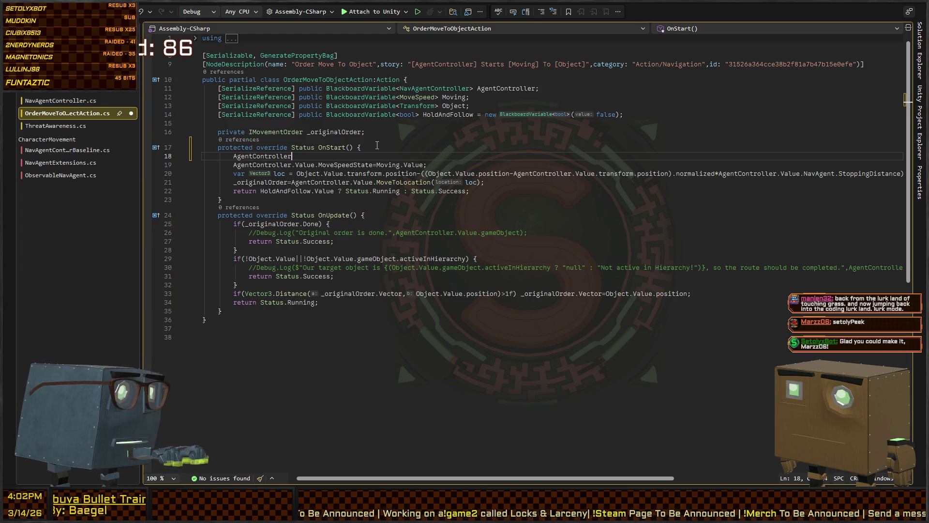
Add AgentController.Value.NavAgent.Stop(false); at the start of OnStart, then return to Unity
text(.Value.Sto)
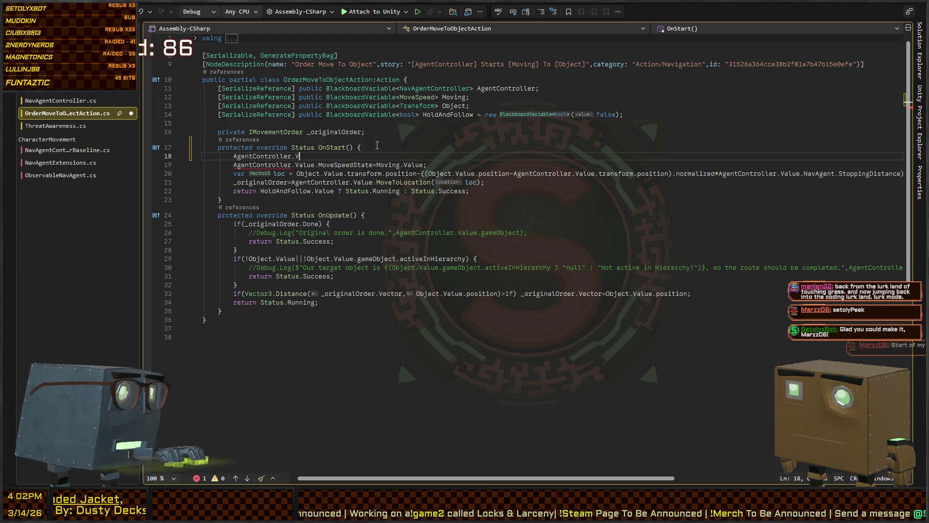
text(p()
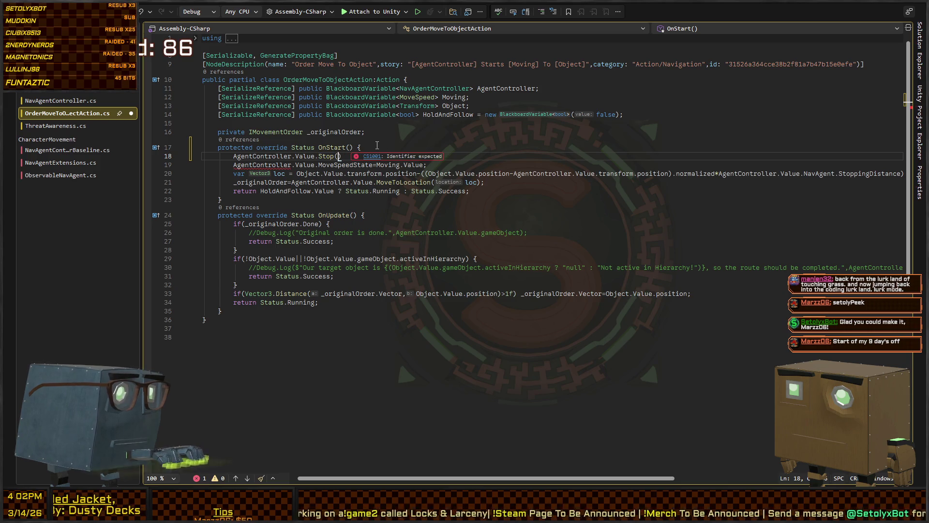
text(false);)
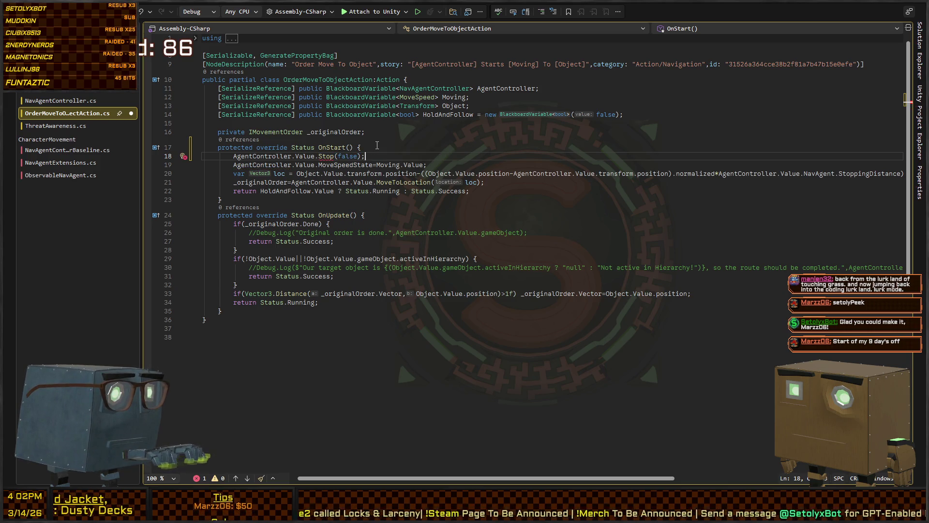
key(BackSpace)
key(BackSpace)
key(BackSpace)
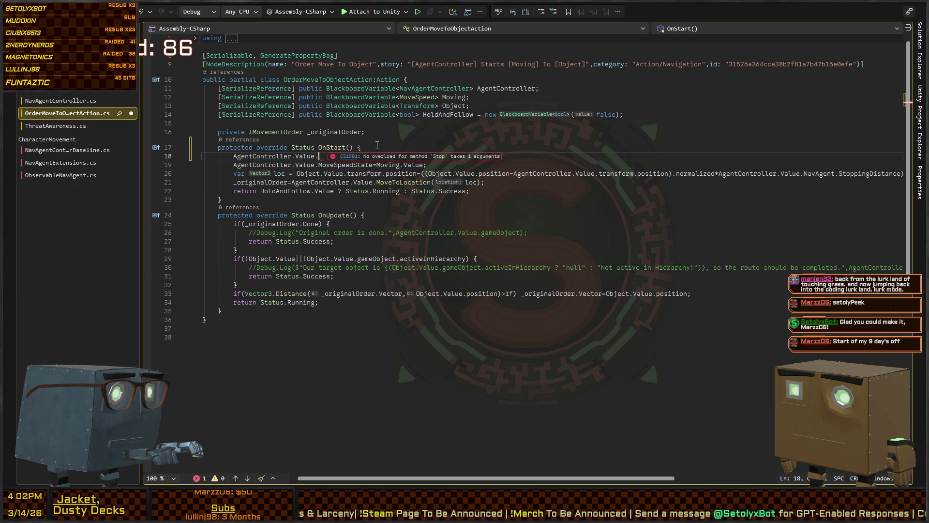
text(NavAgent.Stop)
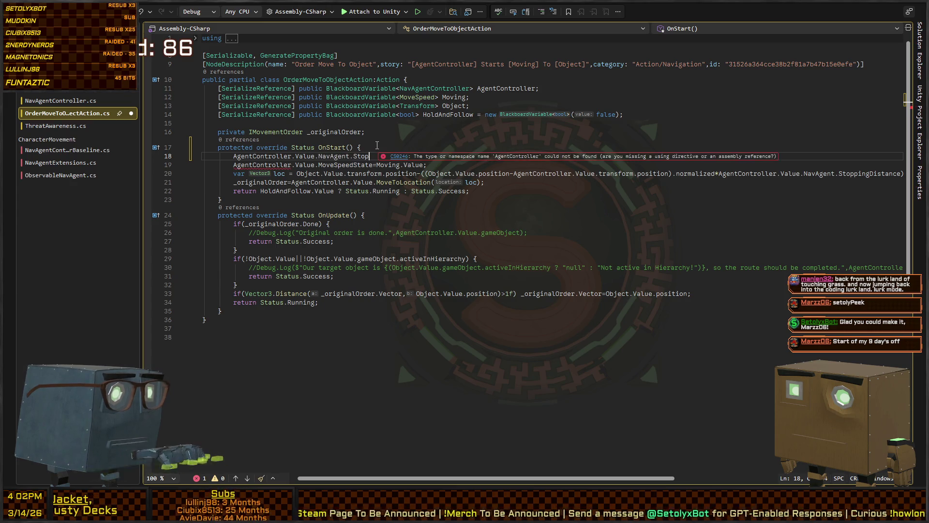
text((false);)
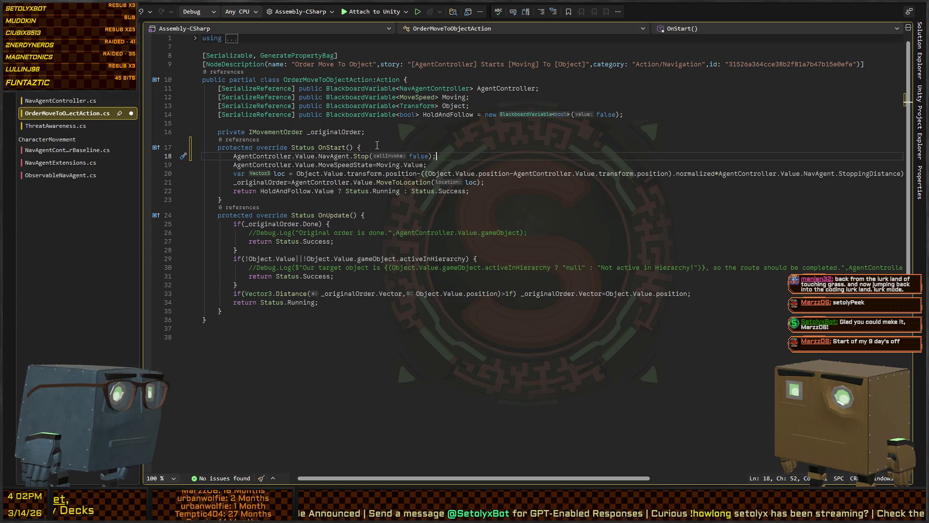
key(Down)
key(Down)
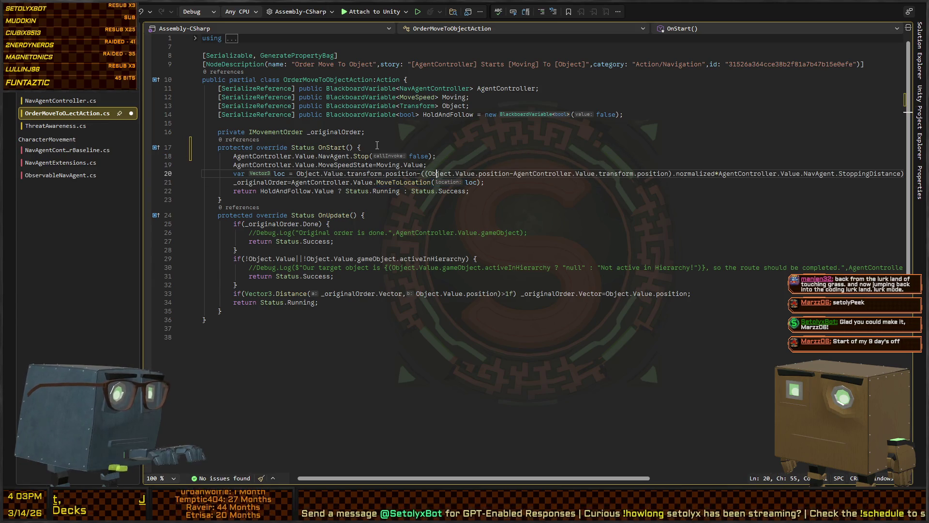
key(Down)
key(Down)
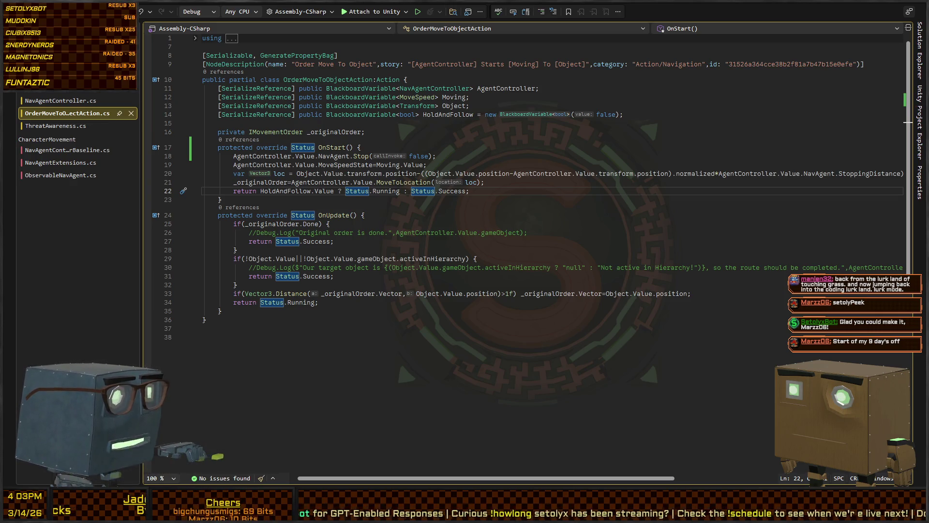
key(alt+Tab)
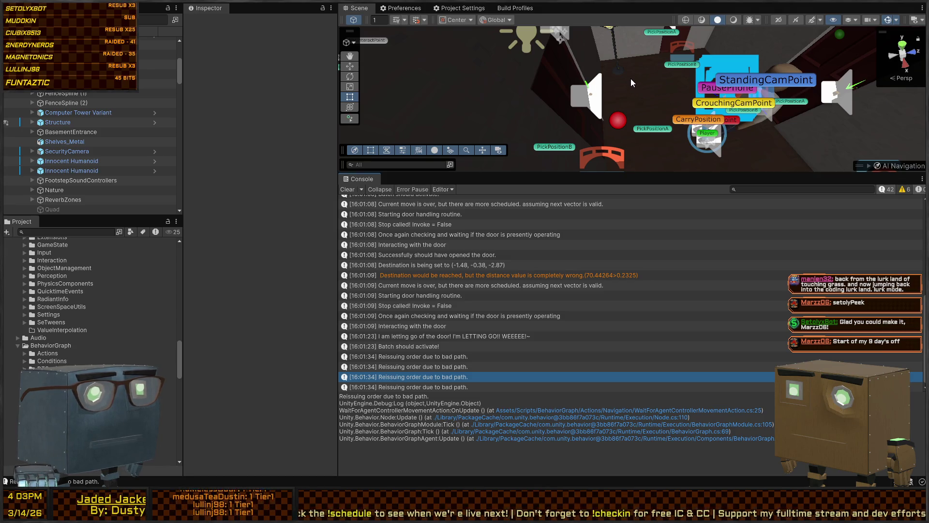
Orbit and zoom the Scene view to see more of the level
mouse_move(629, 96)
mouse_down()
mouse_move(672, 77)
mouse_move(689, 106)
mouse_move(752, 53)
mouse_move(476, 138)
mouse_move(539, 142)
mouse_move(571, 110)
mouse_move(719, 104)
mouse_up()
scroll(719, 104, up, 10)
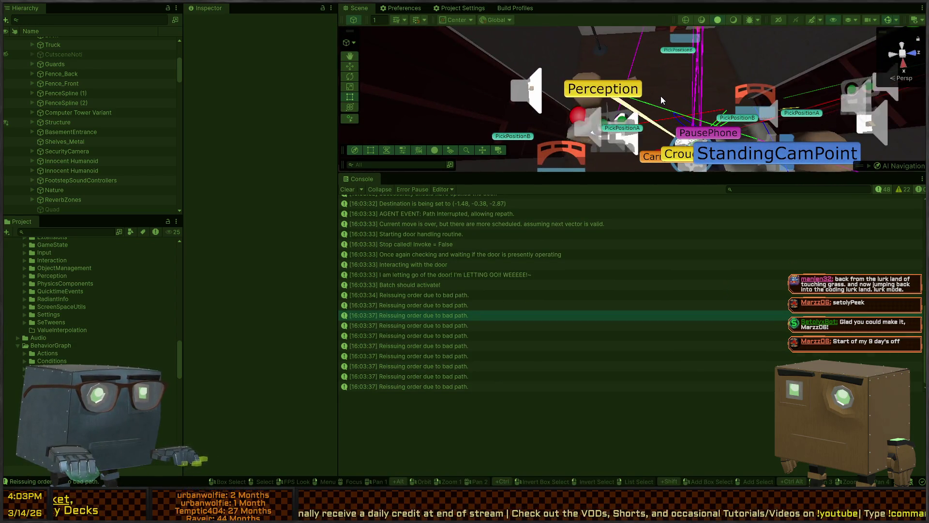
mouse_move(696, 85)
mouse_down()
mouse_move(710, 65)
mouse_move(632, 72)
mouse_move(602, 53)
mouse_move(623, 100)
mouse_move(560, 104)
mouse_up()
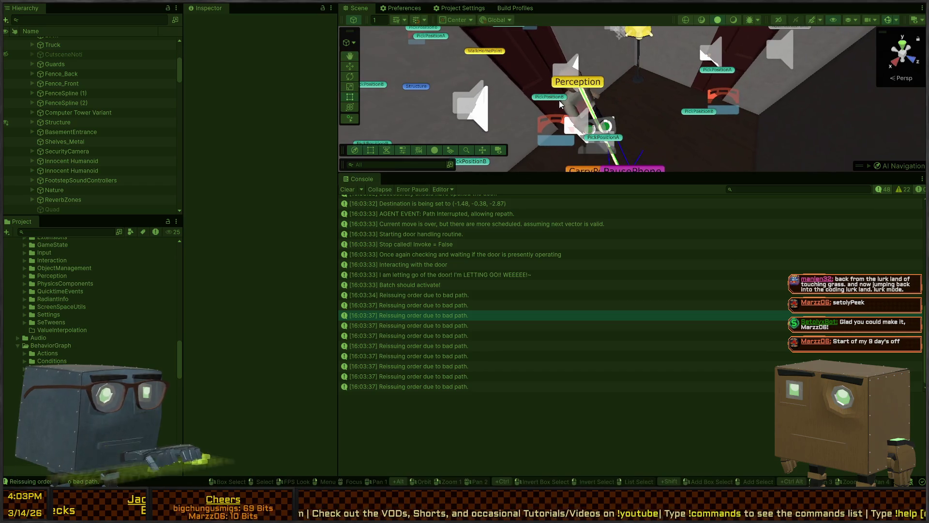
scroll(424, 283, up, 4)
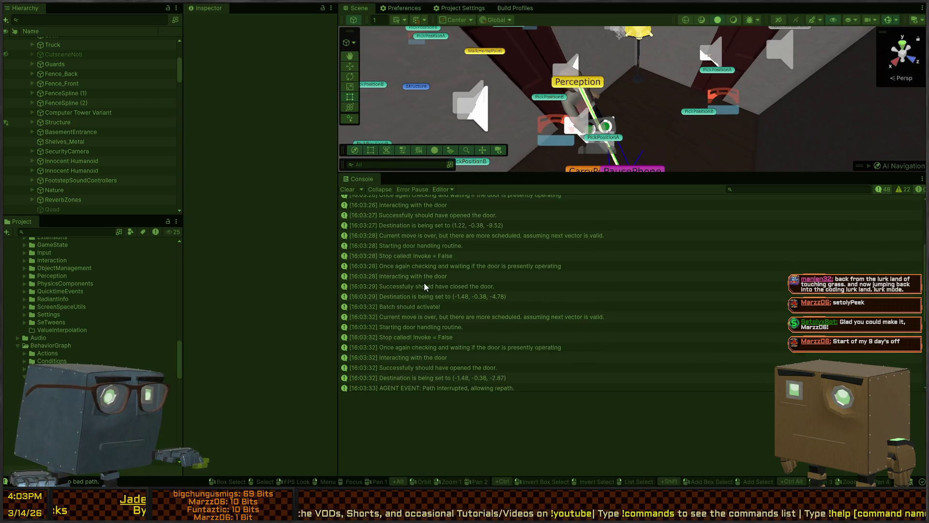
Step through the door-handling Console entries to show the 'I am letting go of the door' stack trace
click(412, 234)
click(459, 236)
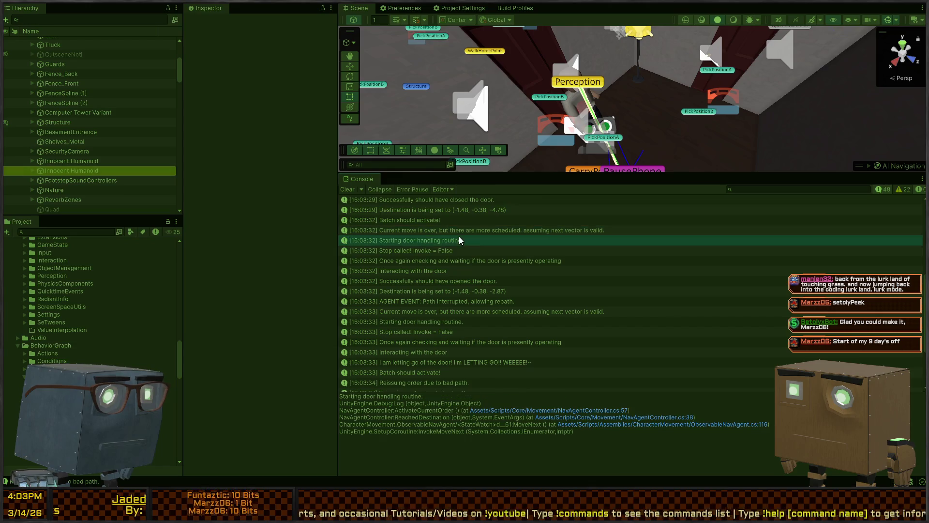
scroll(446, 255, down, 4)
click(413, 251)
click(425, 267)
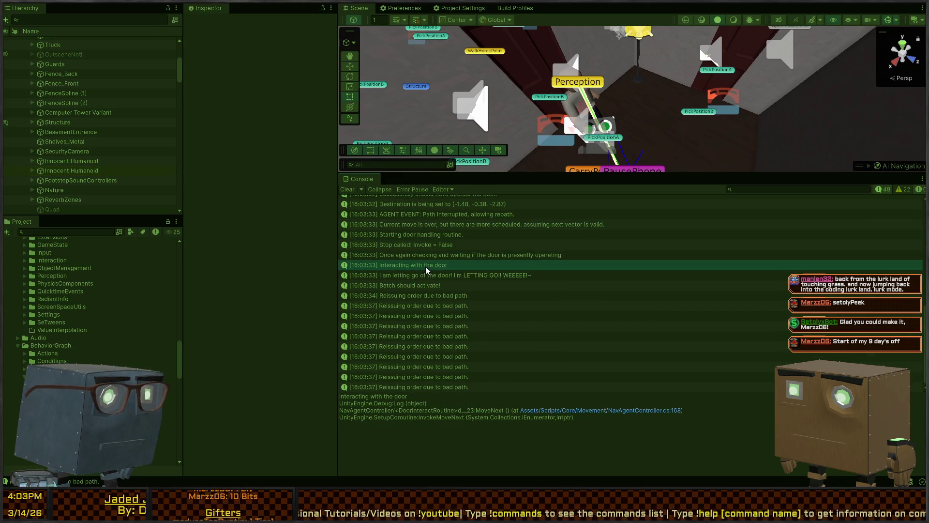
click(443, 256)
click(412, 266)
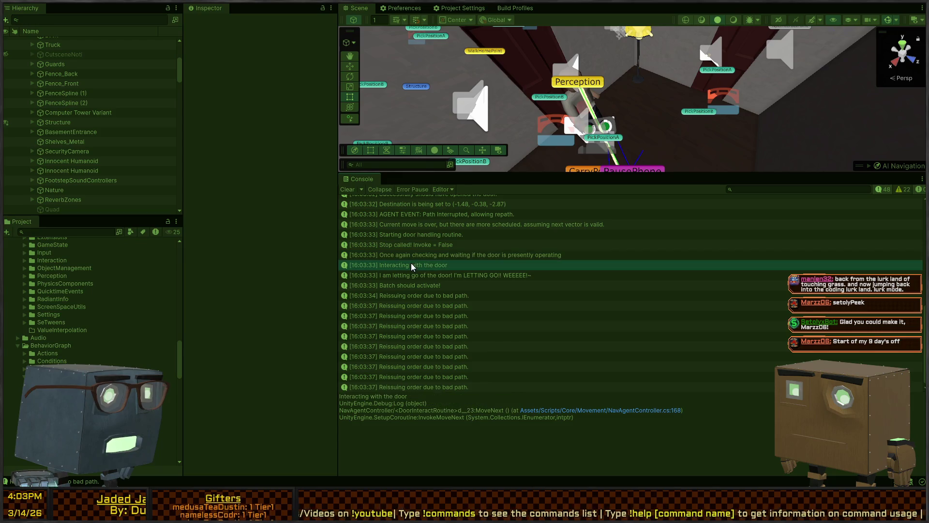
click(438, 275)
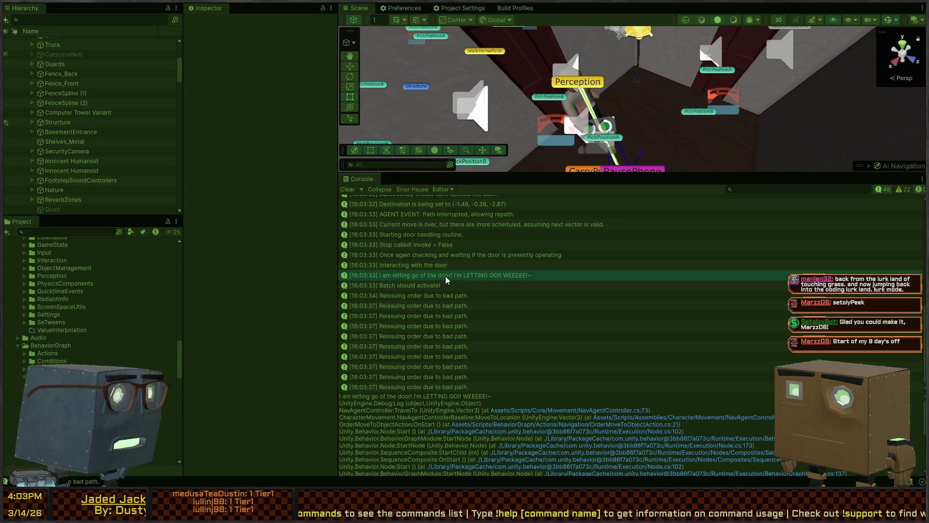
Open the letting-go log line and change line 73's context to door.Target.gameObject
double_click(446, 276)
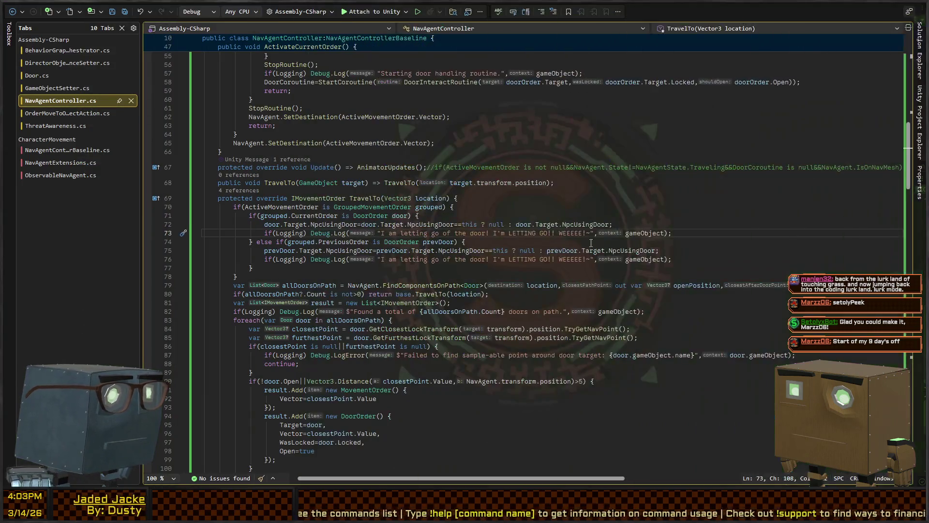
double_click(645, 233)
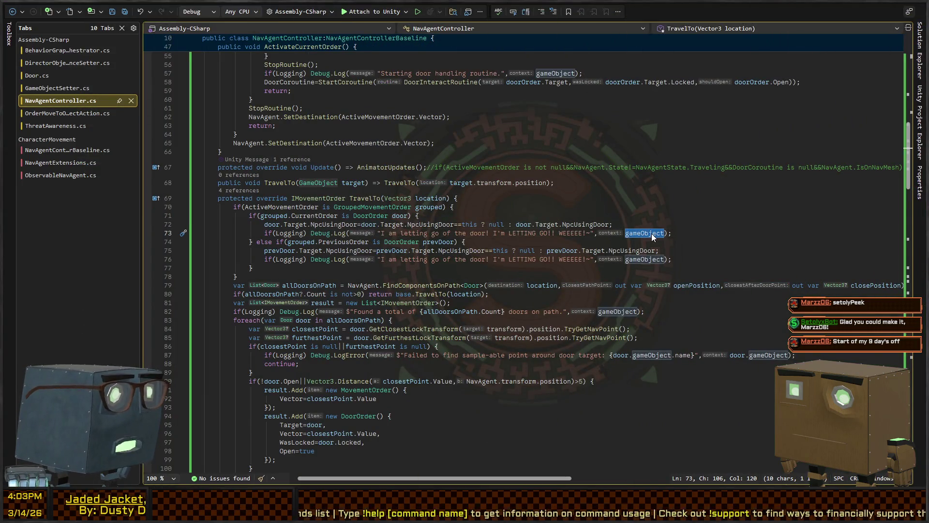
key(shift+alt+period)
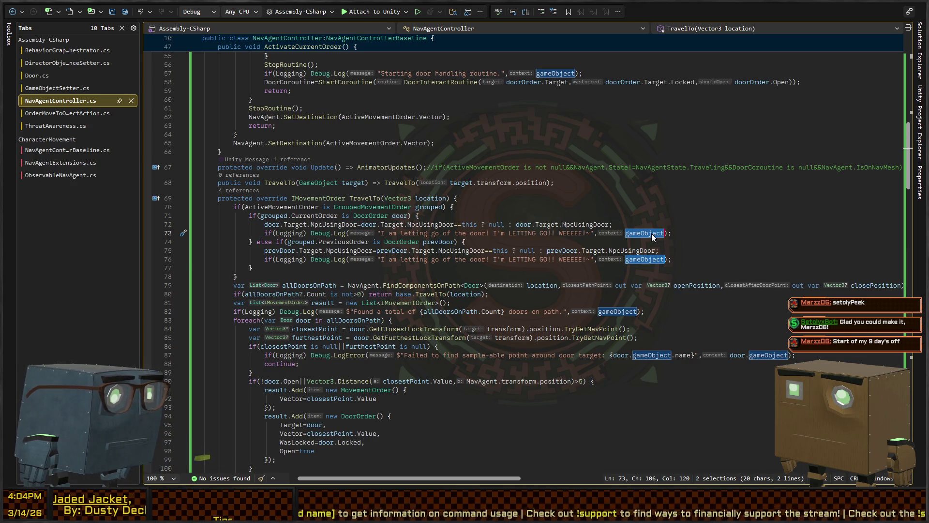
text(door.Target)
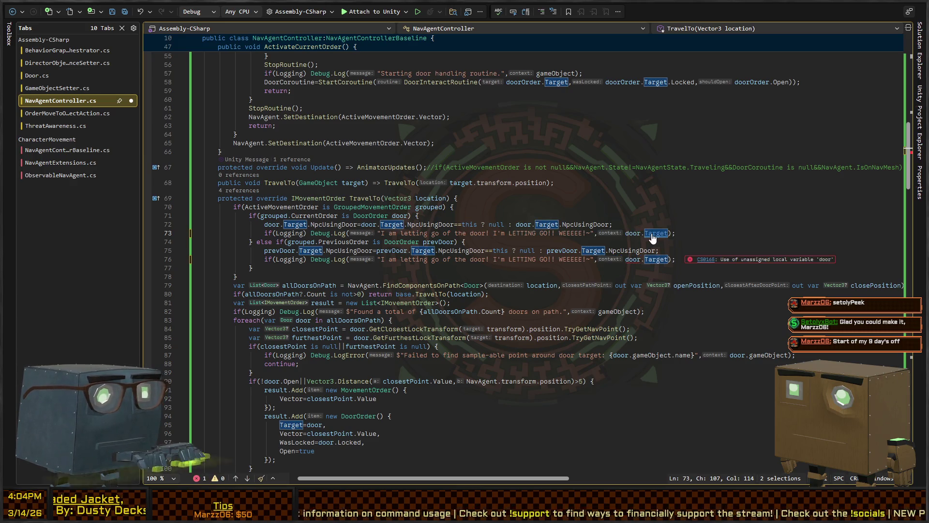
text(.gameObject)
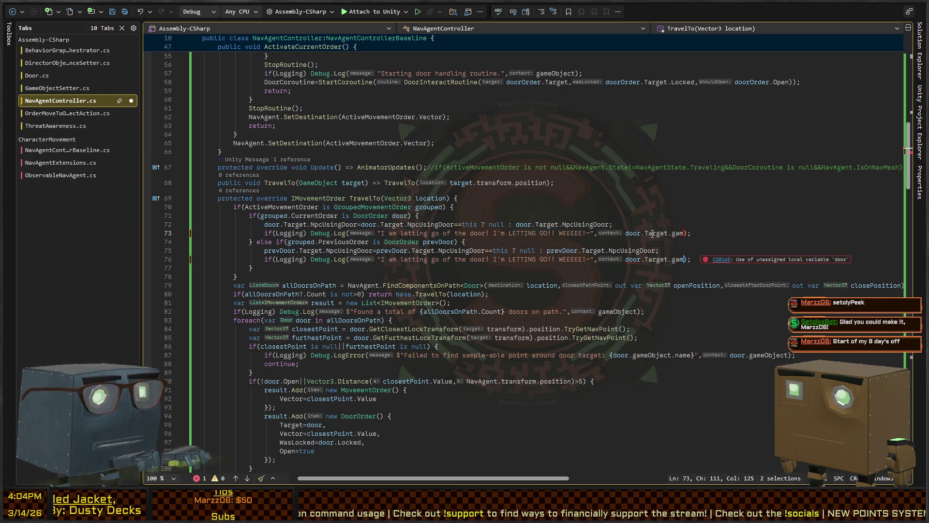
key(Escape)
key(Down)
key(Down)
key(Down)
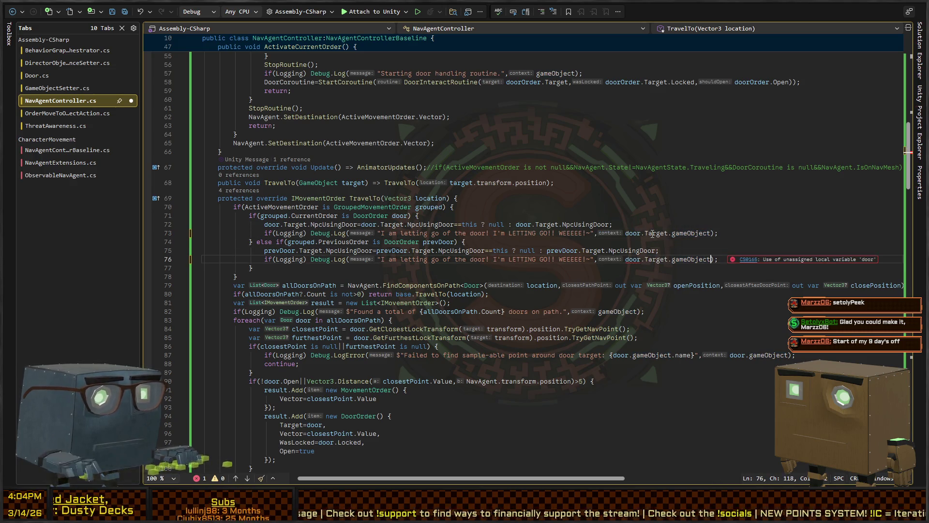
key(End)
key(ctrl+Left)
key(ctrl+Left)
key(BackSpace)
key(BackSpace)
key(BackSpace)
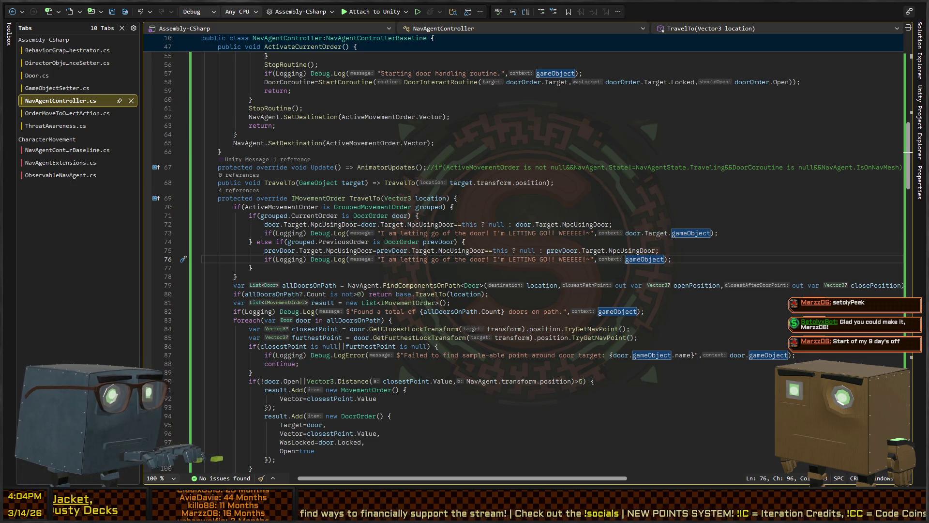
Change line 76's log context to prevDoor.Target.gameObject, then return to Unity to recompile
key(alt+Tab)
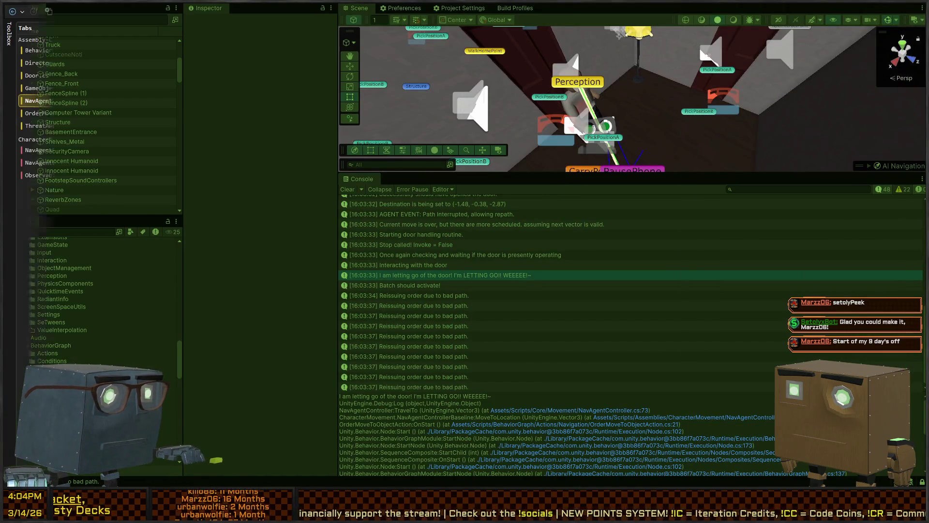
key(alt+Tab)
double_click(644, 259)
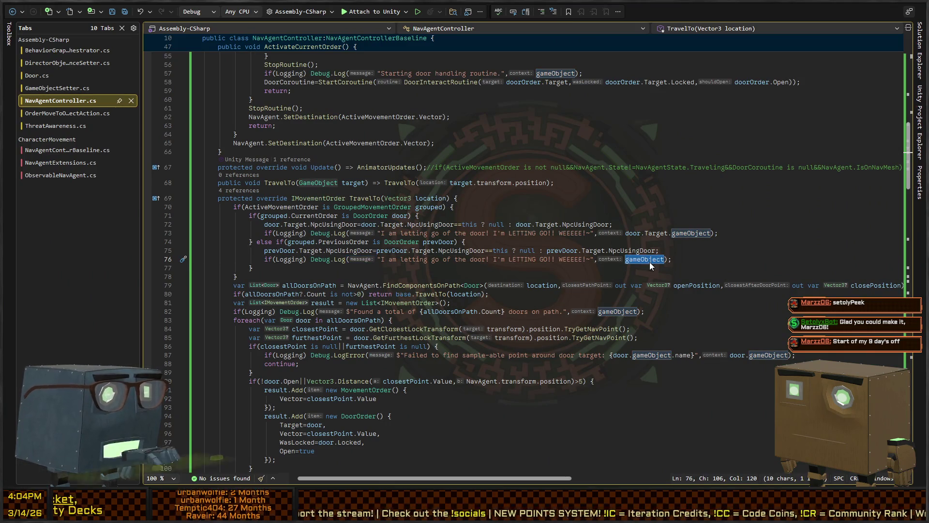
text(prevDoor.T)
text(arget.gameObjecto)
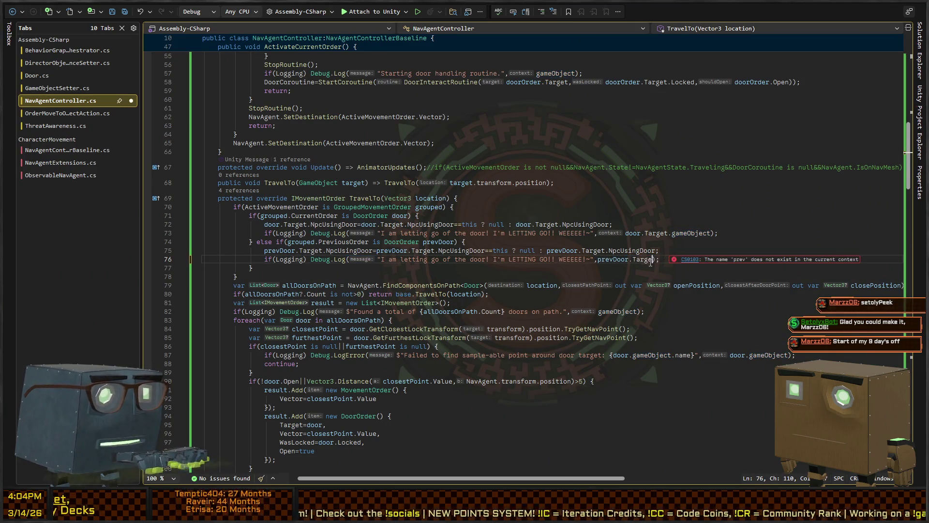
key(BackSpace)
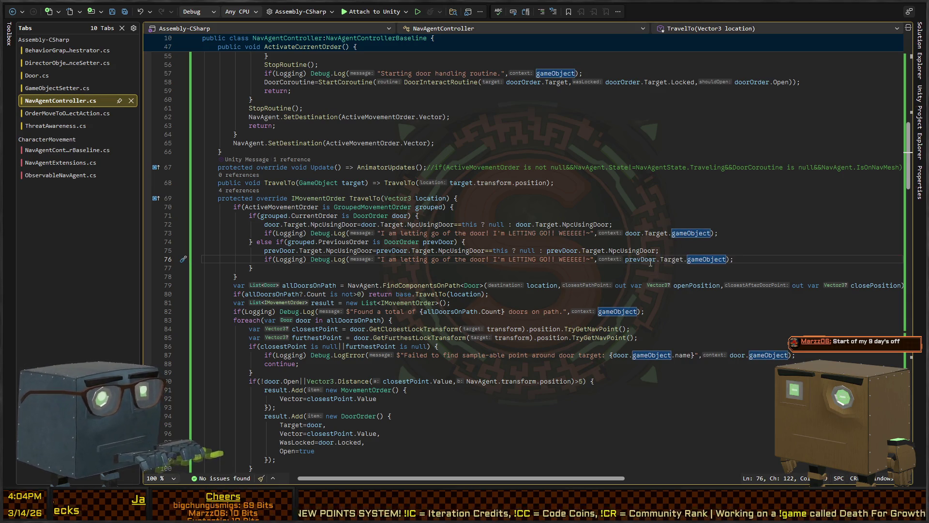
key(alt+Tab)
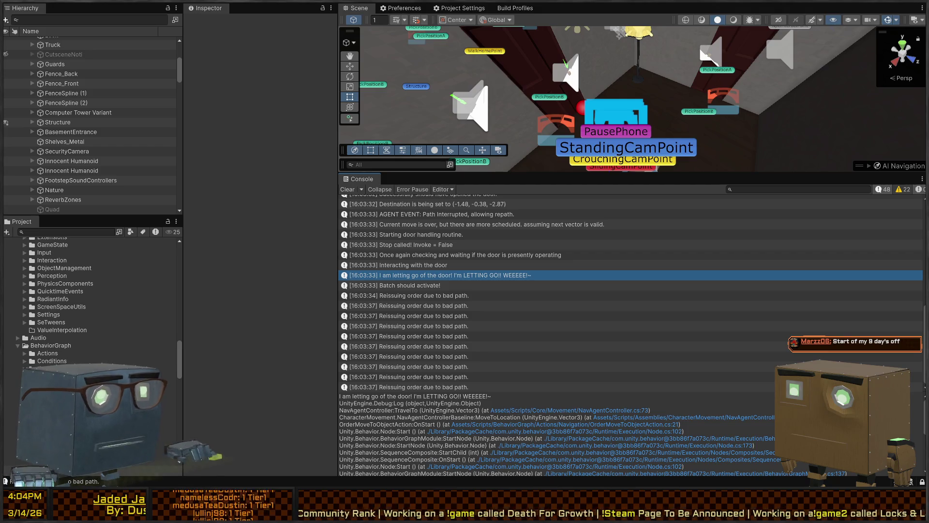
Check the letting-go log's source, then come back and orbit the Scene view over the running level
double_click(436, 275)
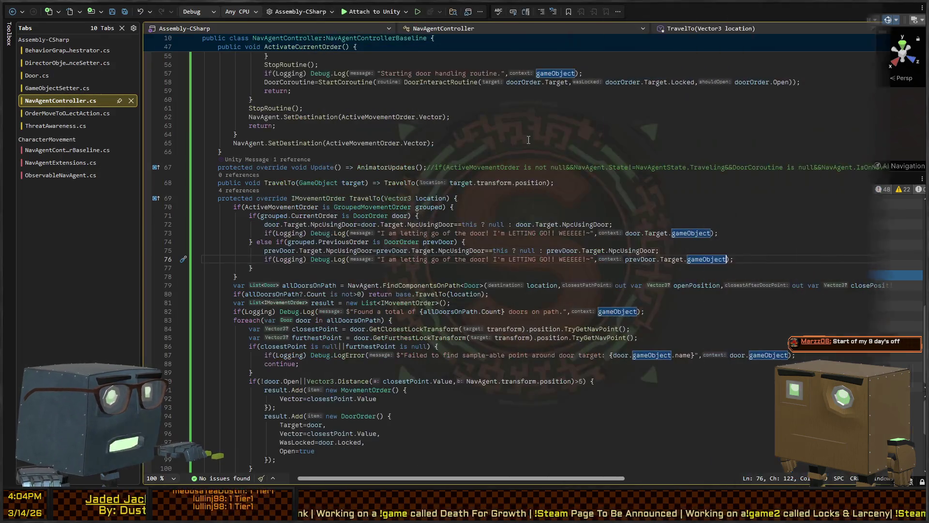
key(alt+Tab)
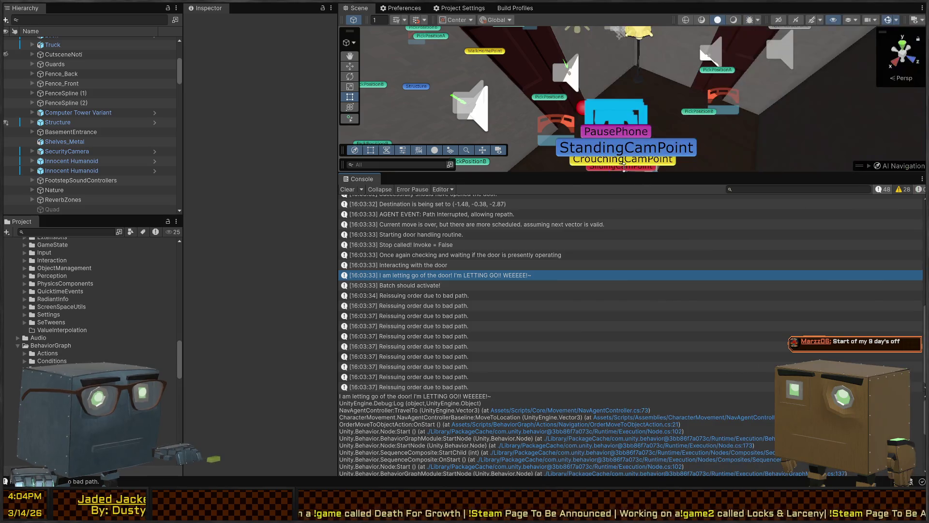
drag(650, 101, 510, 94)
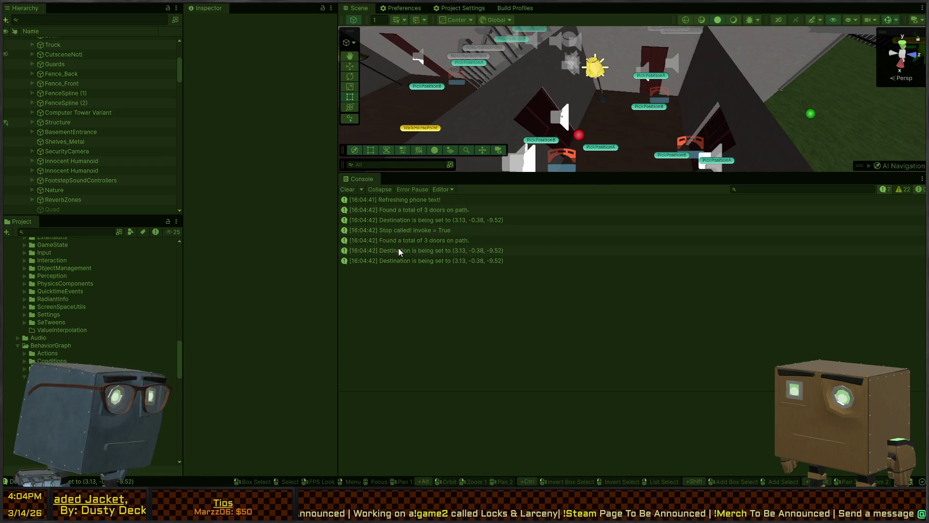
mouse_move(600, 106)
mouse_down()
mouse_move(619, 110)
mouse_move(608, 114)
mouse_up()
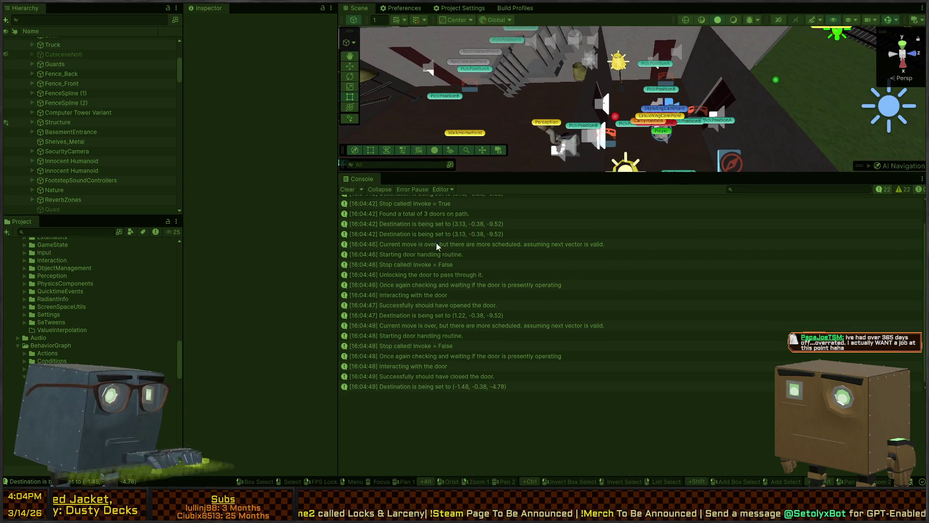
Clear the Console and read the new door log traces, including 'Interacting with the door'
click(348, 189)
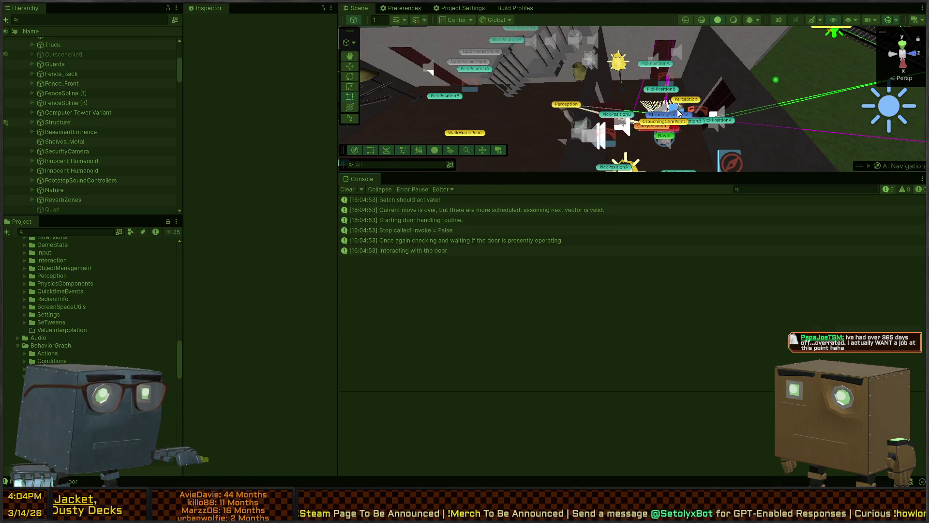
click(411, 210)
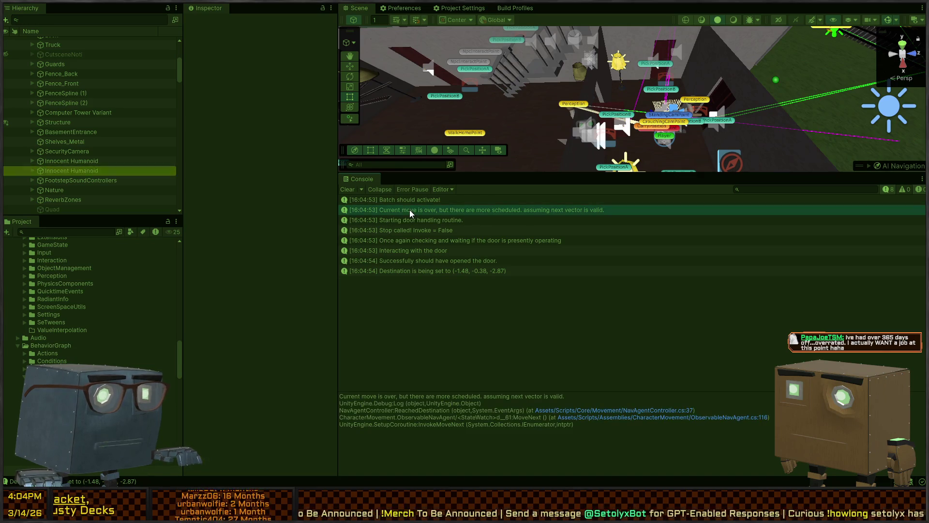
drag(533, 145, 628, 162)
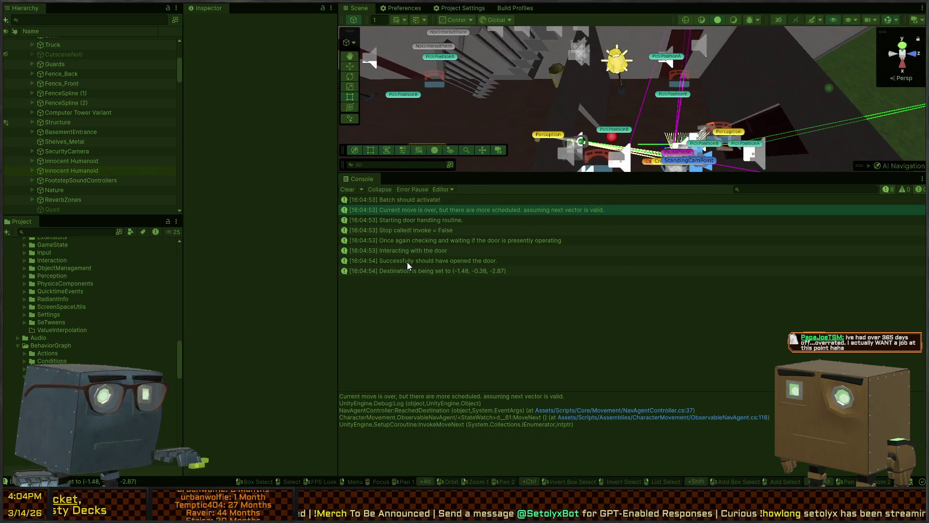
click(418, 270)
click(419, 260)
click(419, 250)
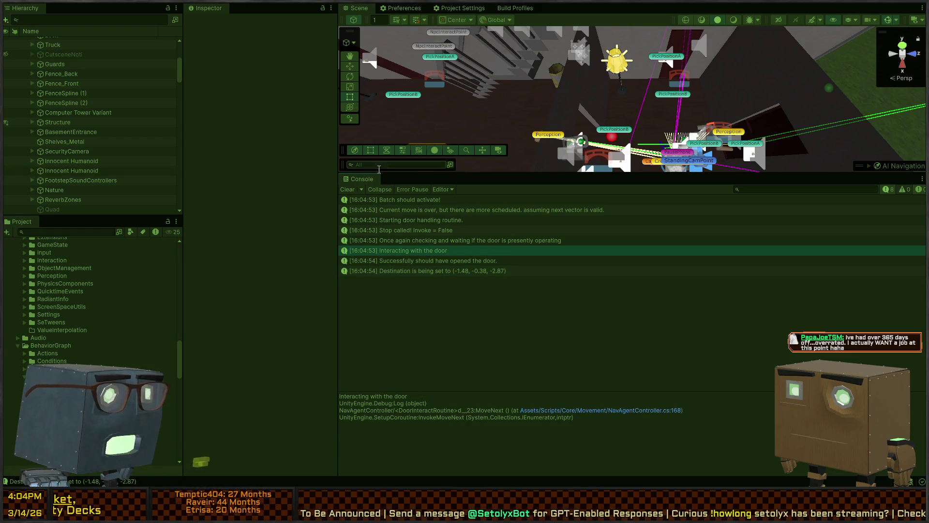
Clear the Console and read the wrong-distance warning and 'Current move is over' traces
click(347, 190)
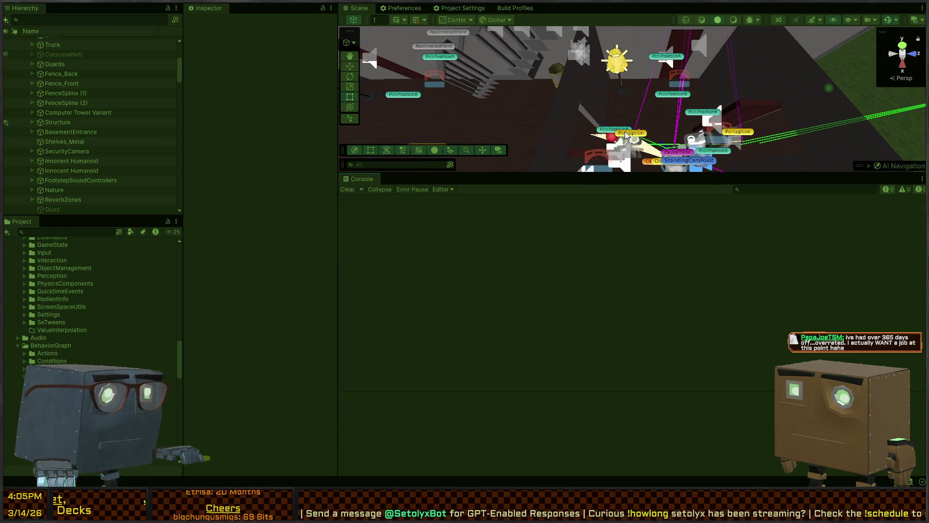
click(423, 202)
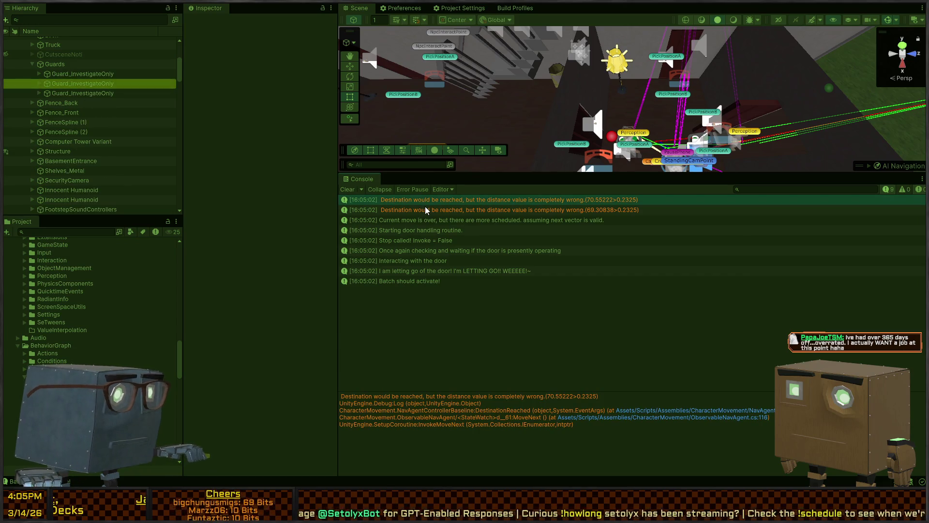
click(425, 209)
click(441, 222)
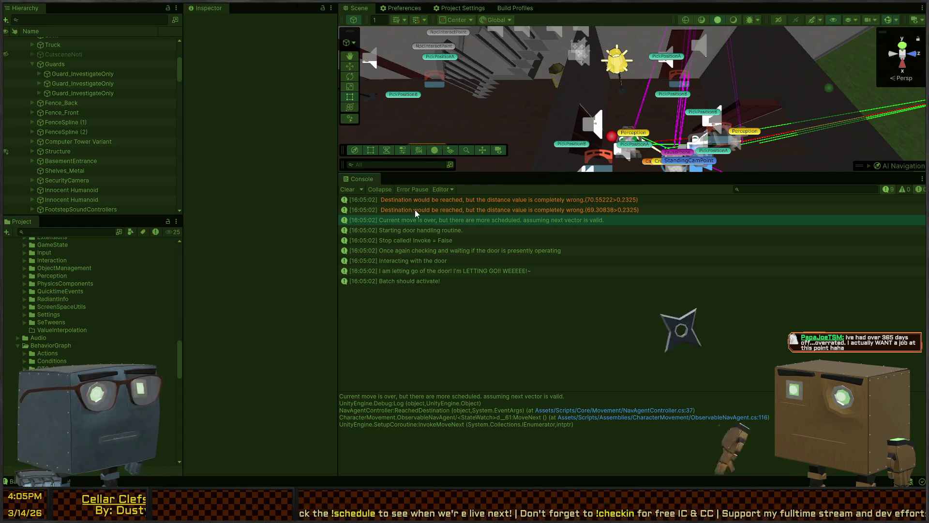
Inspect the door-handling and 'Stop called! Invoke = False' logs, opening ObservableNavAgent.cs from the trace
click(419, 231)
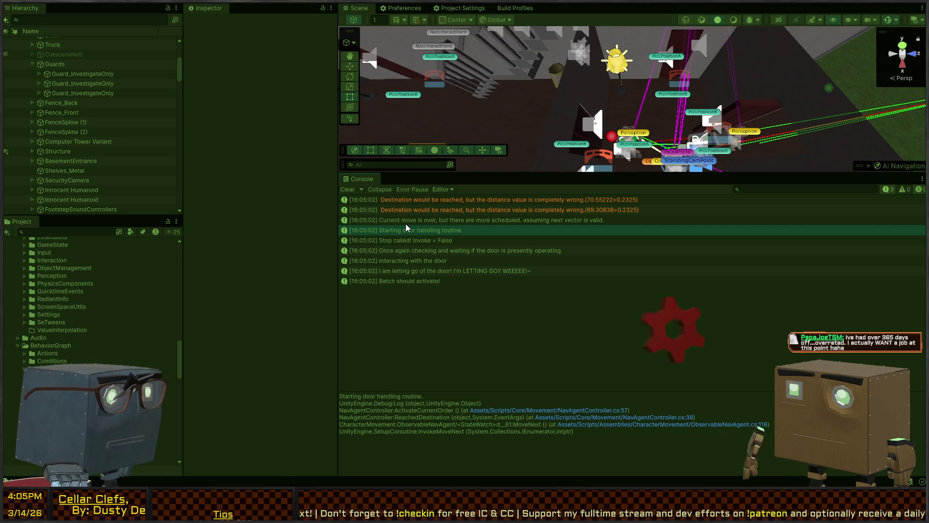
click(405, 227)
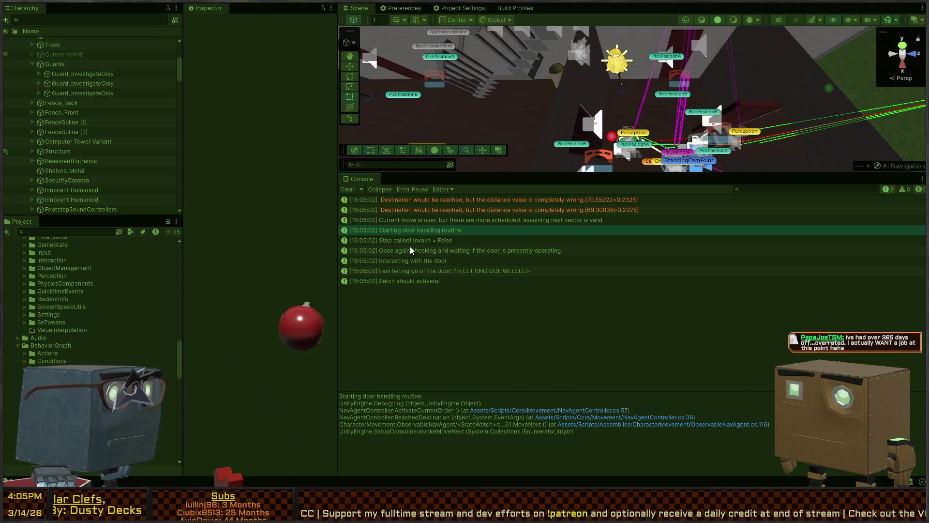
click(408, 242)
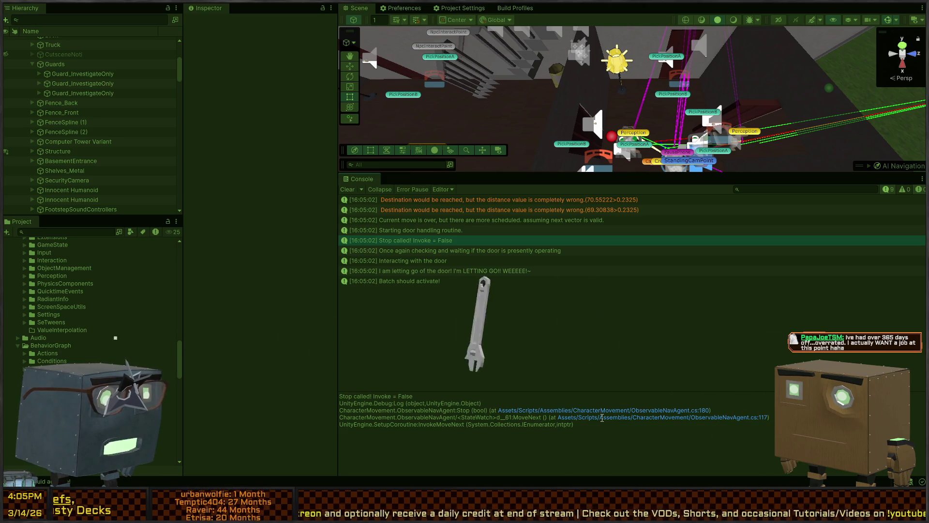
double_click(603, 419)
click(602, 420)
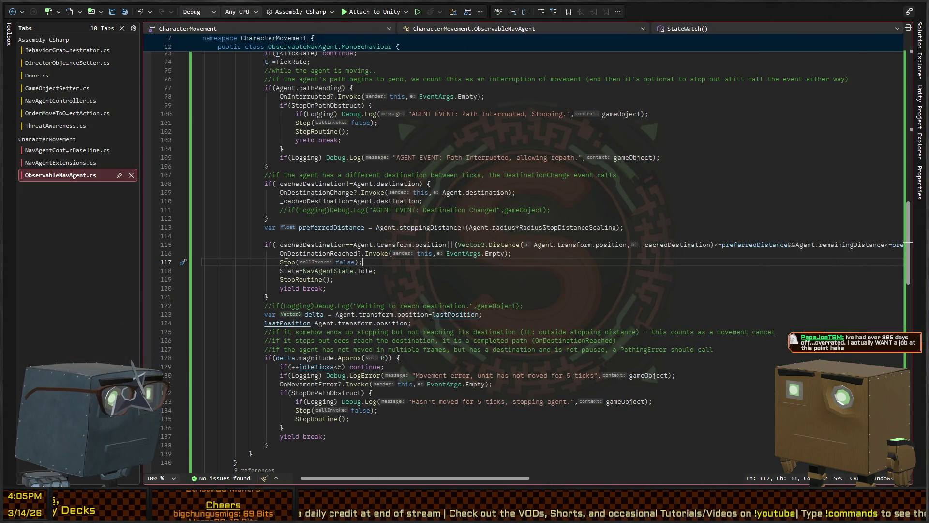
click(300, 253)
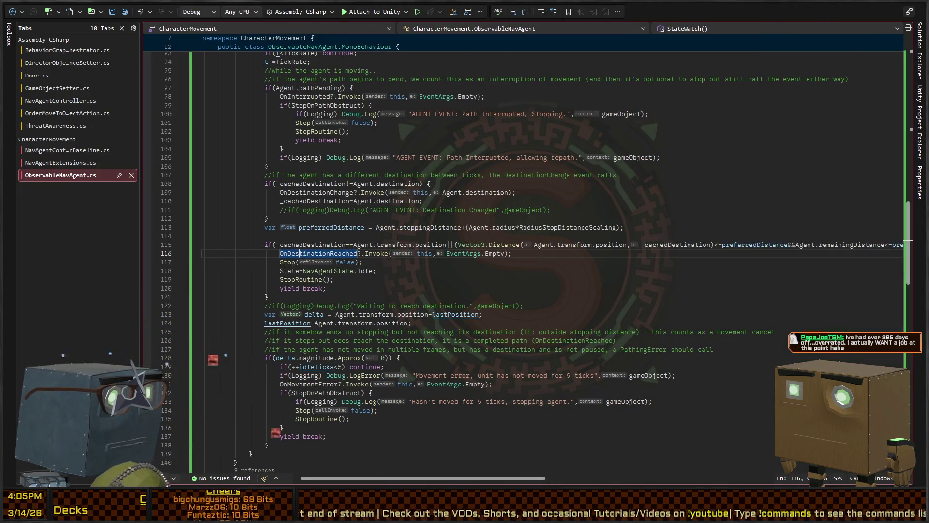
key(alt+Tab)
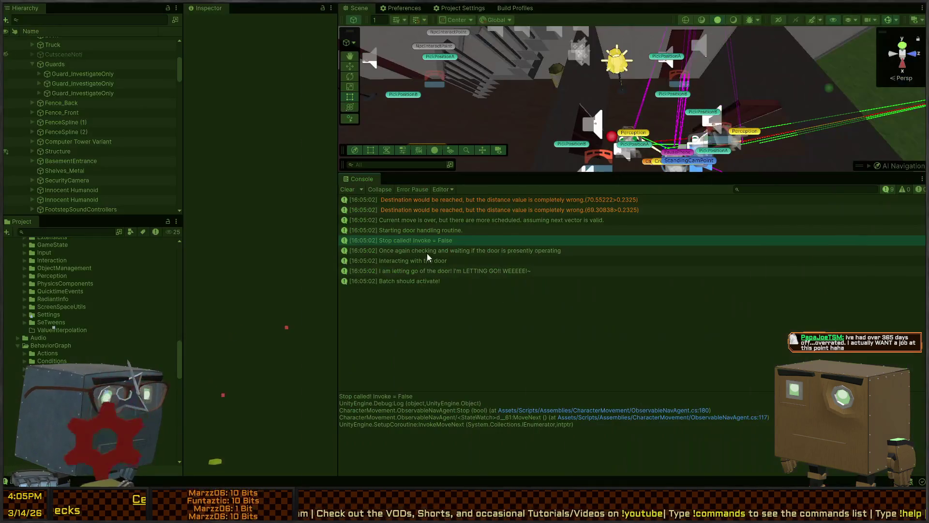
mouse_move(629, 111)
mouse_down()
mouse_move(652, 96)
mouse_move(649, 85)
mouse_up()
key(alt+Tab)
scroll(284, 225, up, 8)
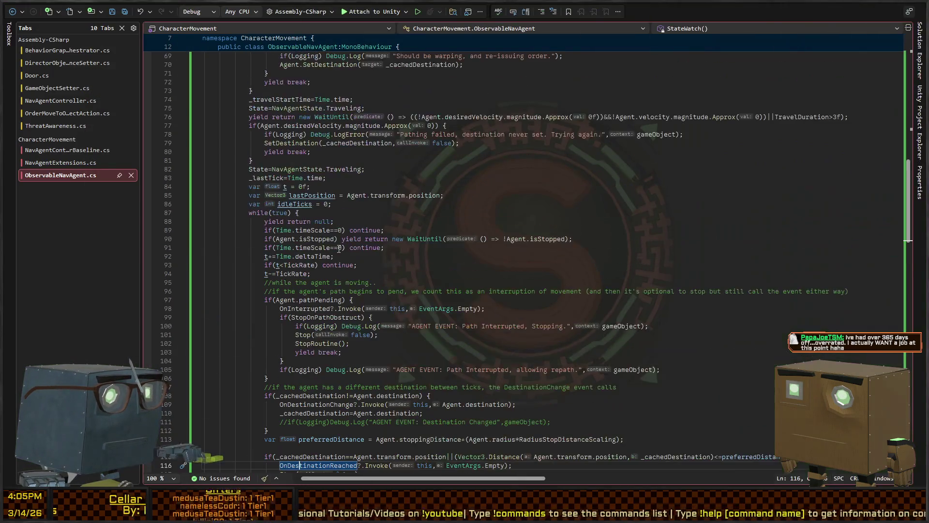
scroll(275, 273, down, 6)
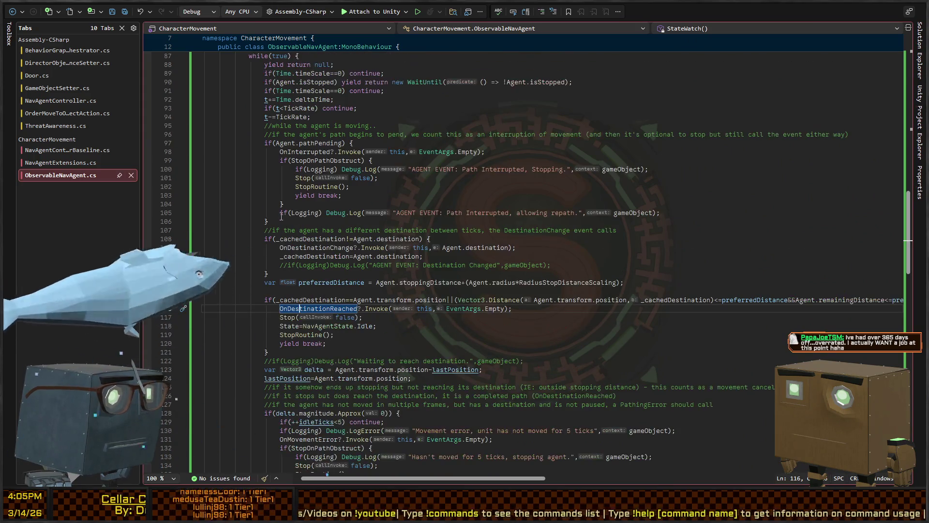
scroll(274, 273, up, 15)
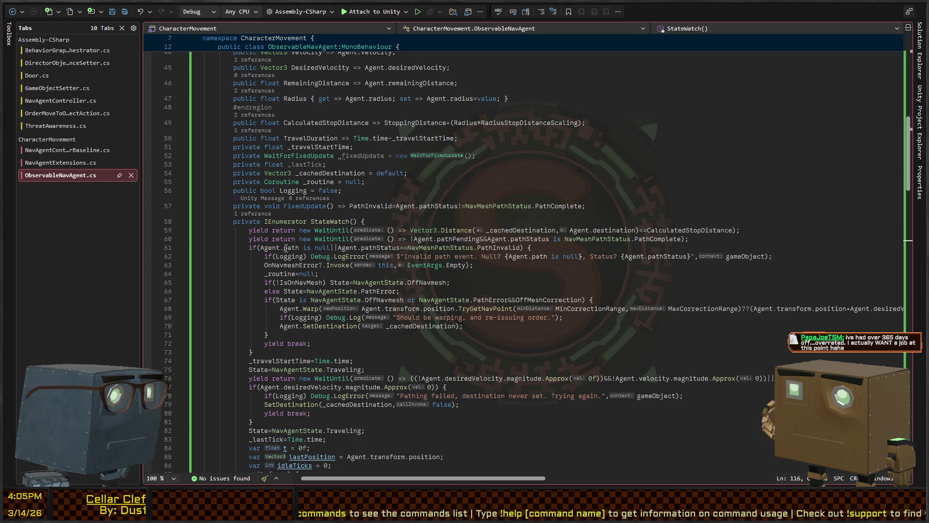
scroll(305, 219, down, 12)
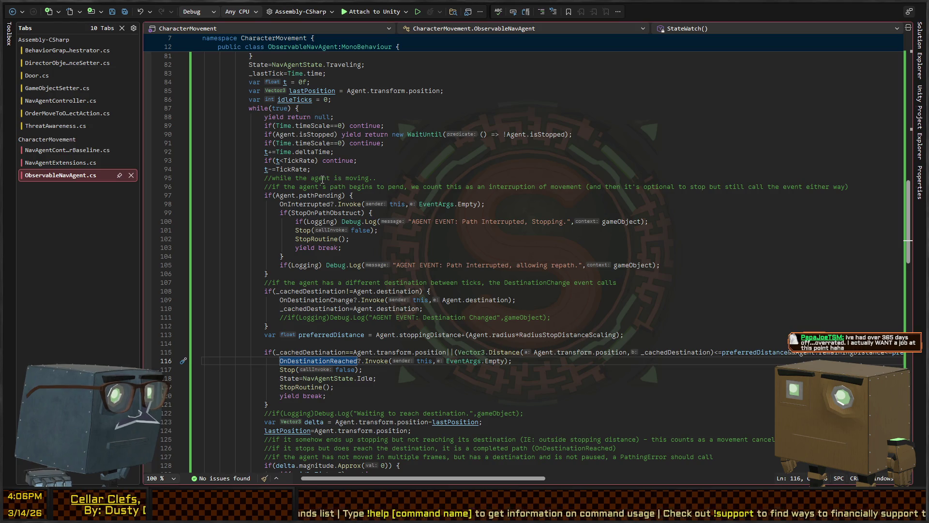
scroll(339, 299, up, 6)
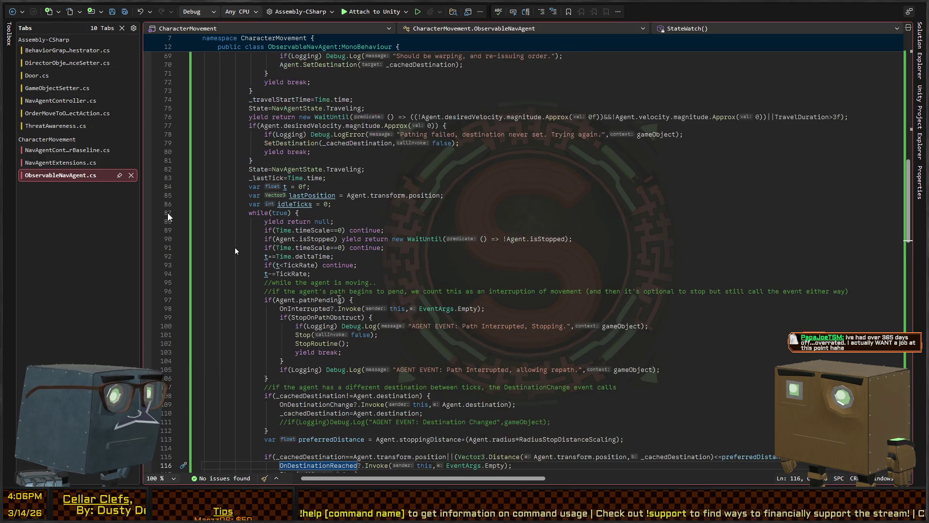
scroll(368, 243, up, 10)
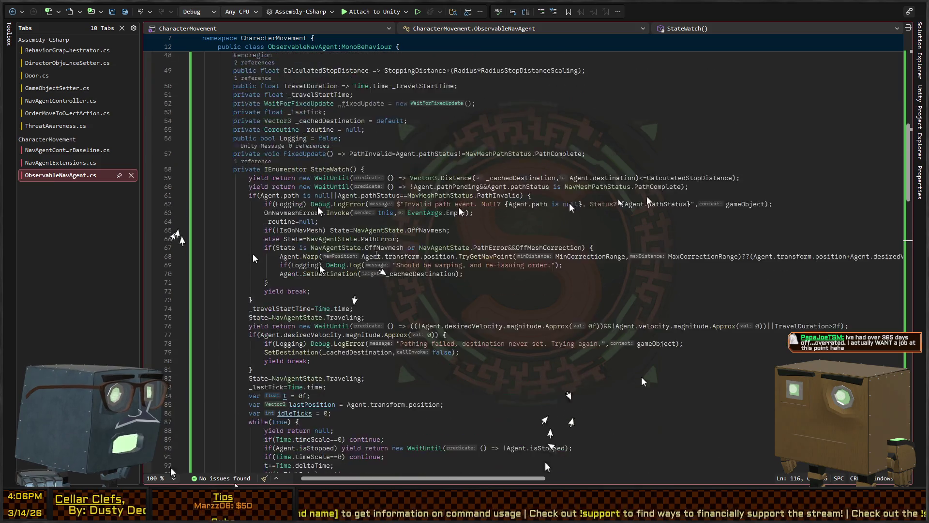
scroll(345, 216, down, 14)
scroll(345, 216, down, 4)
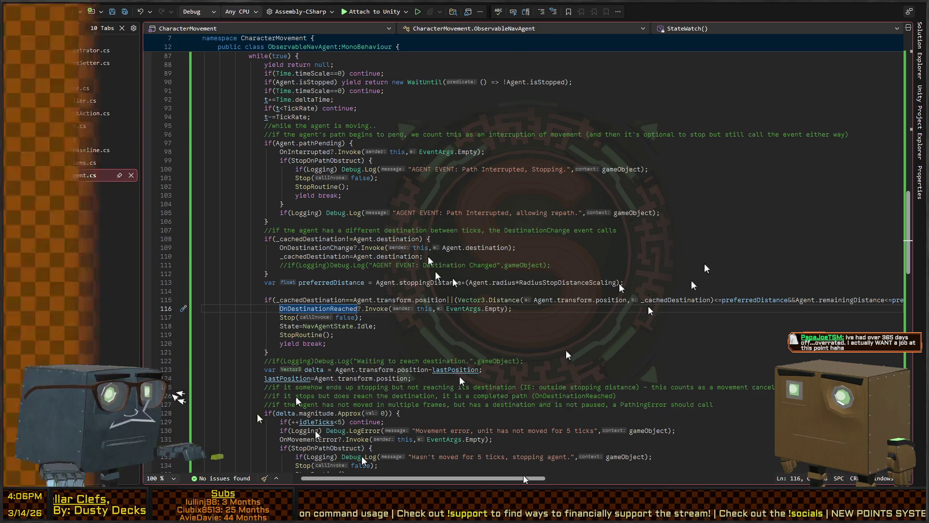
key(alt+Tab)
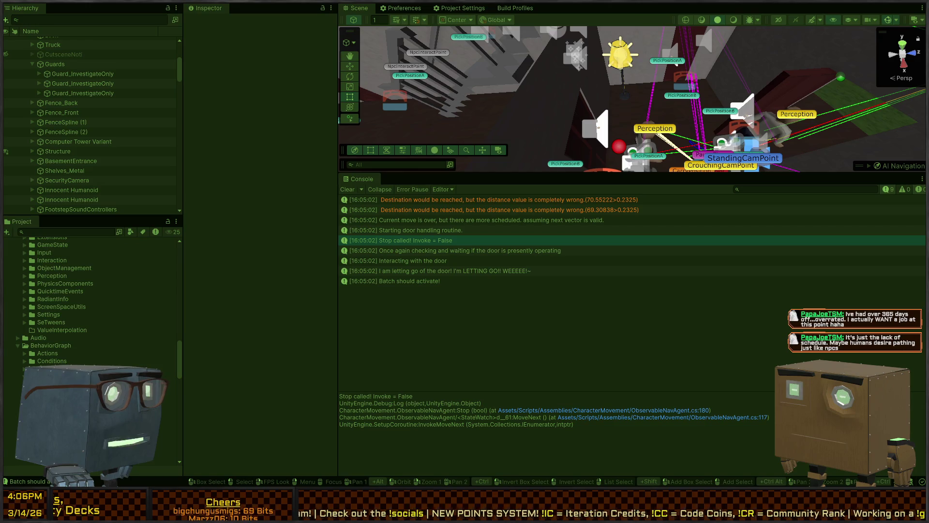
Compare the letting-go, 'Batch should activate!', 'Once again checking' and 'Interacting with the door' log traces
drag(551, 99, 551, 100)
click(439, 251)
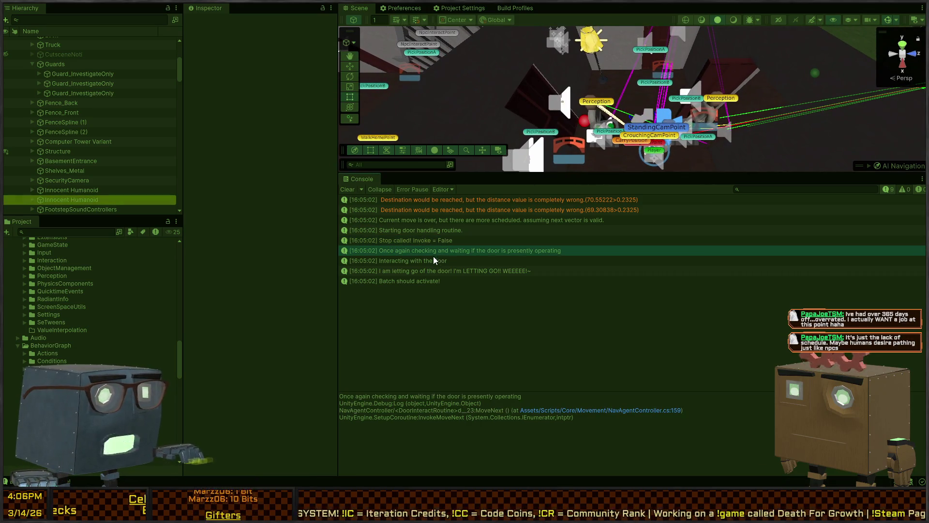
click(422, 261)
click(409, 278)
click(425, 271)
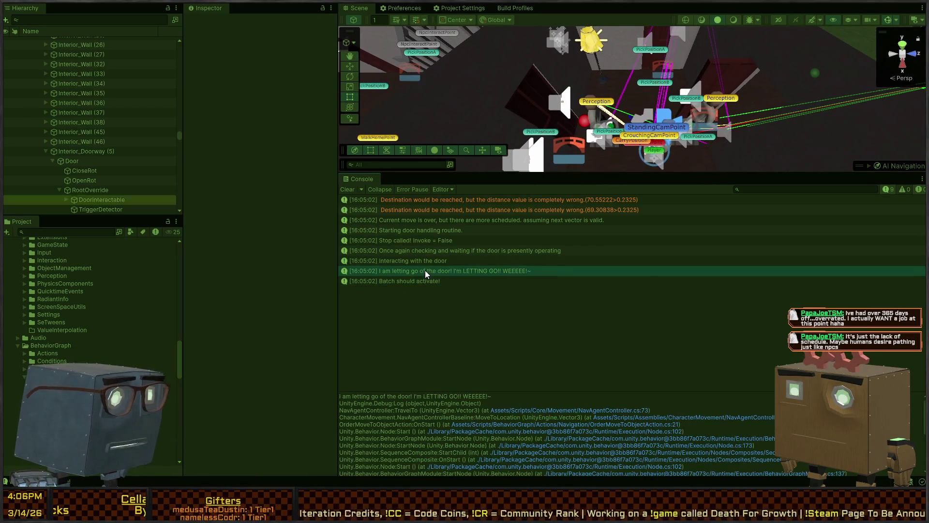
click(400, 280)
click(405, 267)
click(407, 252)
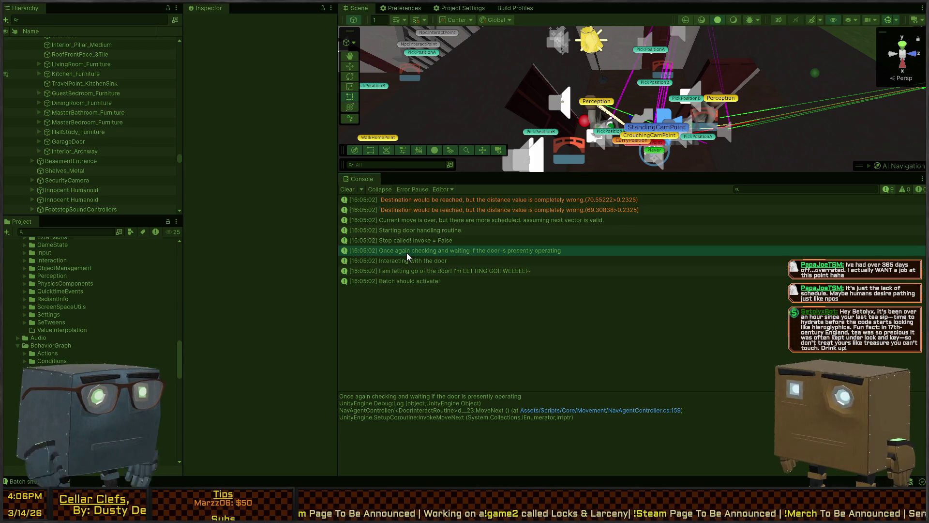
click(426, 263)
click(429, 272)
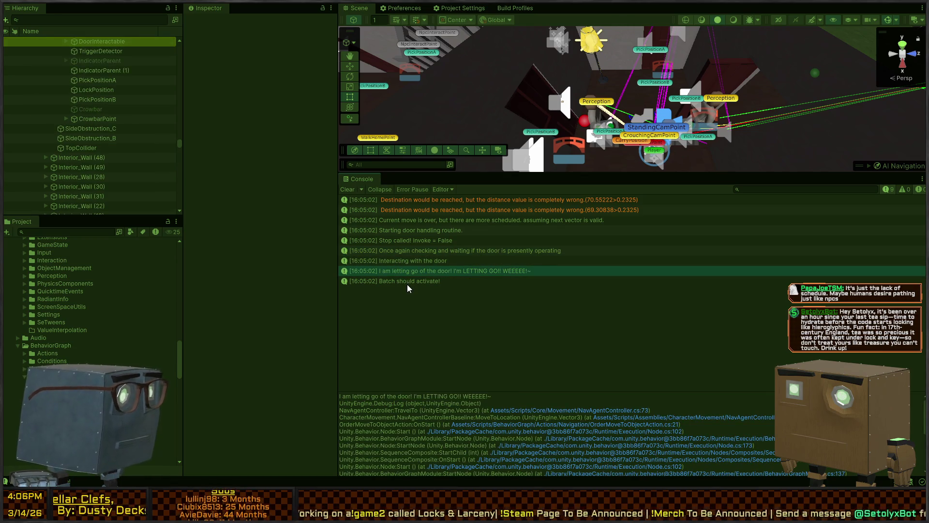
Select Interior_Doorway (5), recheck the letting-go log, orbit around the doorway, and go to the IDE
scroll(109, 77, up, 4)
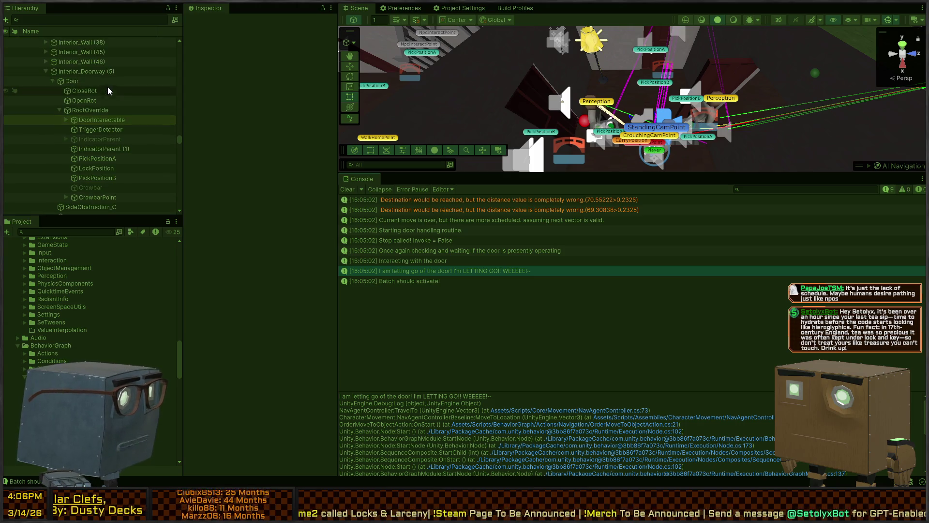
click(87, 72)
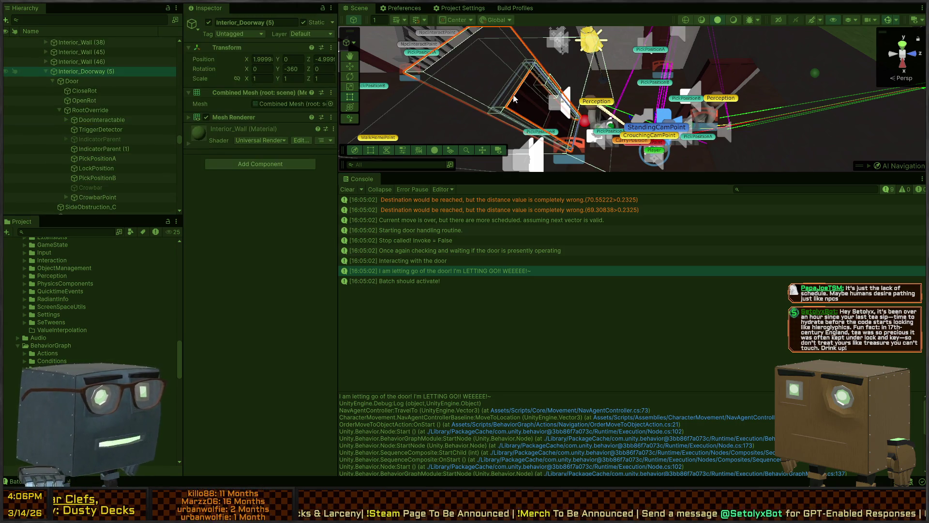
click(420, 282)
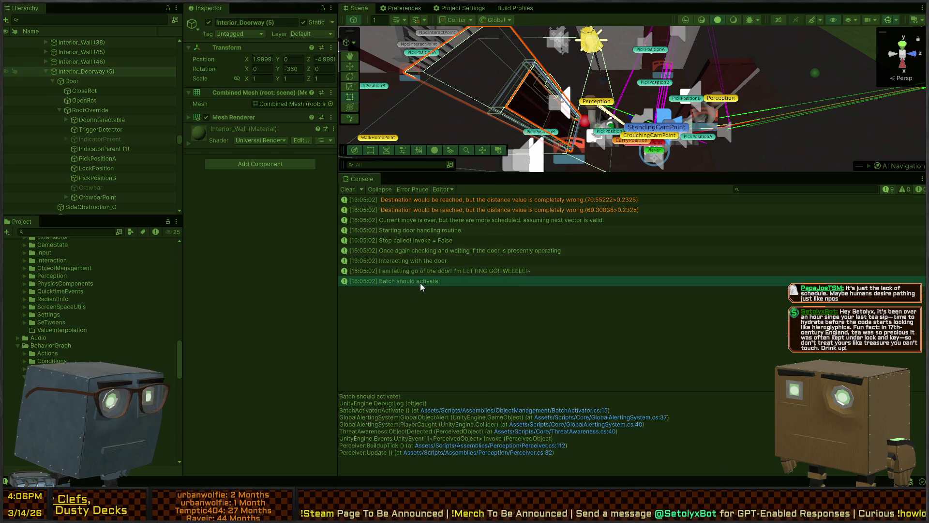
click(420, 270)
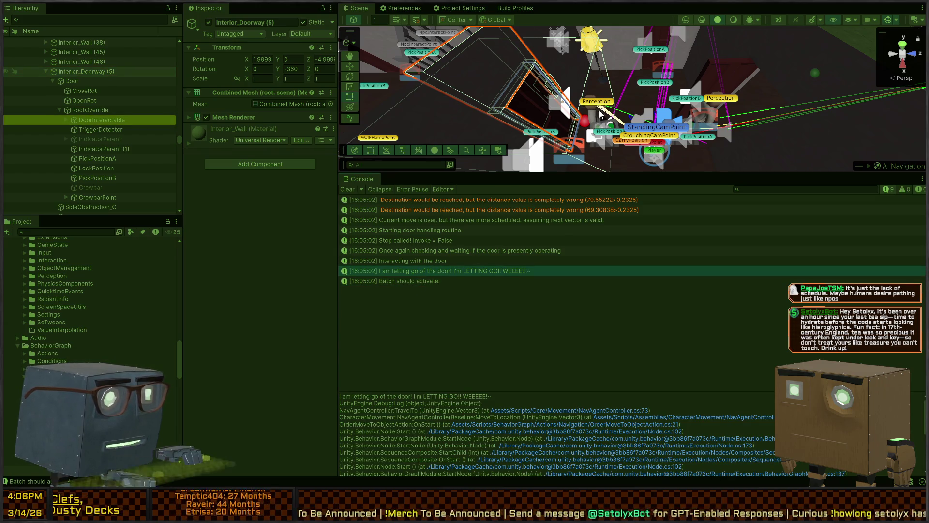
mouse_move(600, 115)
mouse_down()
mouse_move(593, 96)
mouse_move(627, 109)
mouse_move(735, 105)
mouse_move(646, 102)
mouse_move(684, 109)
mouse_move(646, 132)
mouse_up()
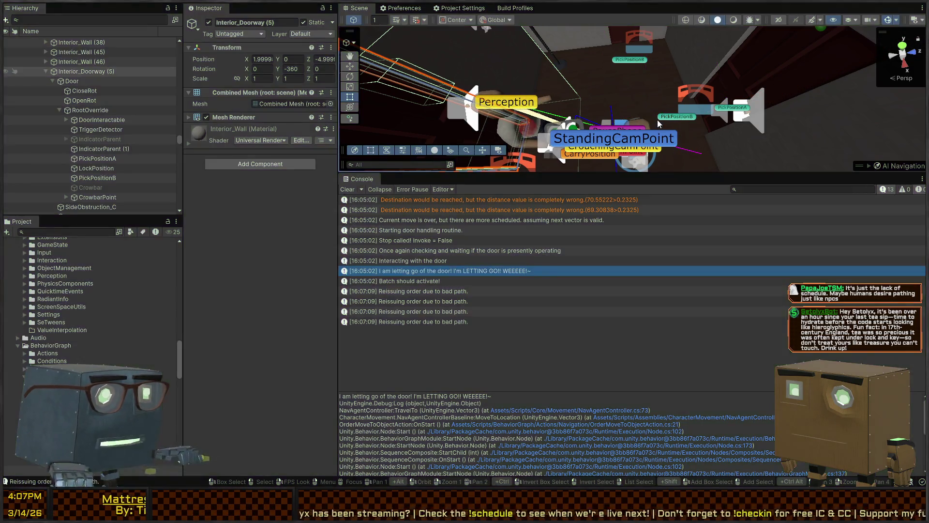
key(alt+Tab)
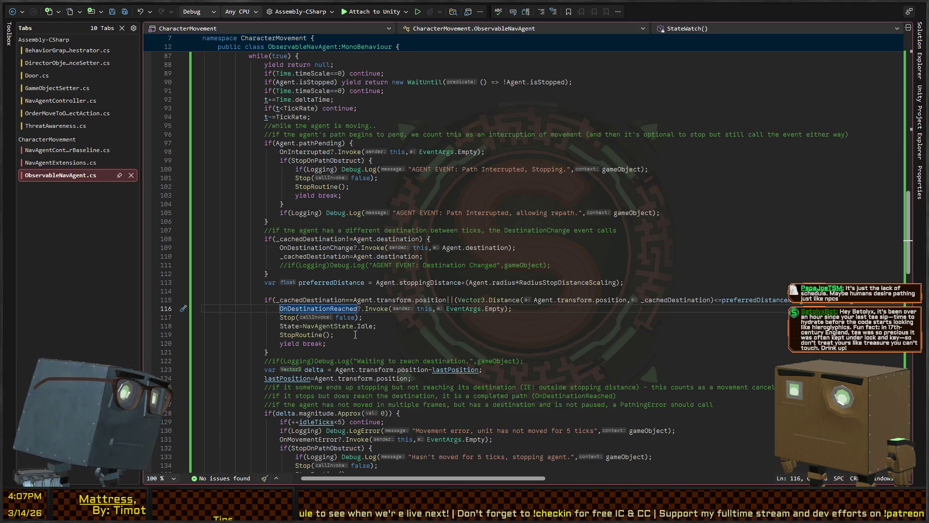
Insert if(Logging) Debug.DrawLine(_cachedDestination, _cachedDestination+new Vector3(0,5,0), Color.bisque, 1f); above OnDestinationReached
click(540, 309)
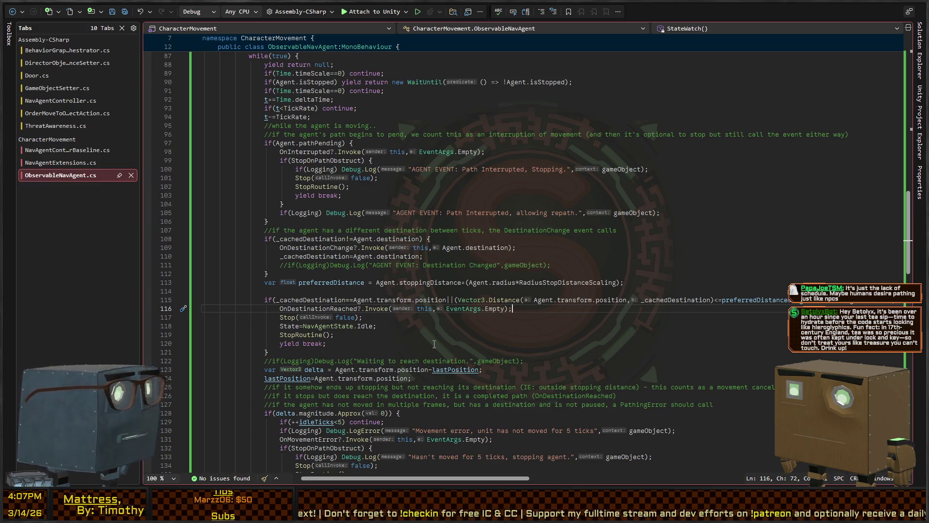
key(ctrl+Return)
text(Debug.L)
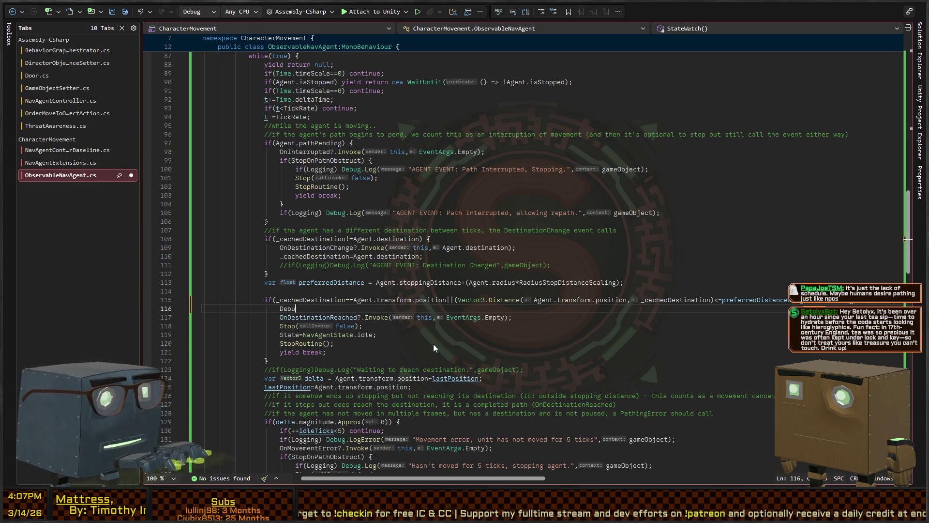
key(BackSpace)
text(DrawLine()
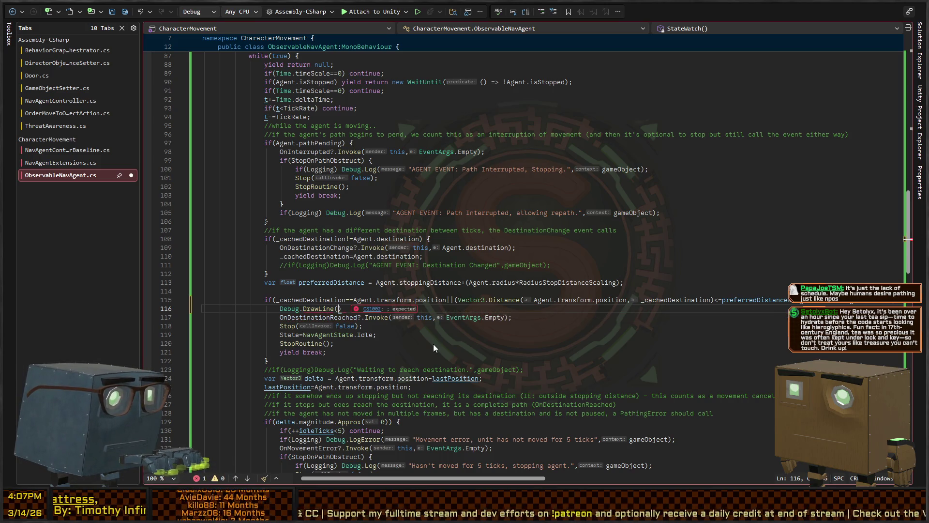
text((_cachedDestination)
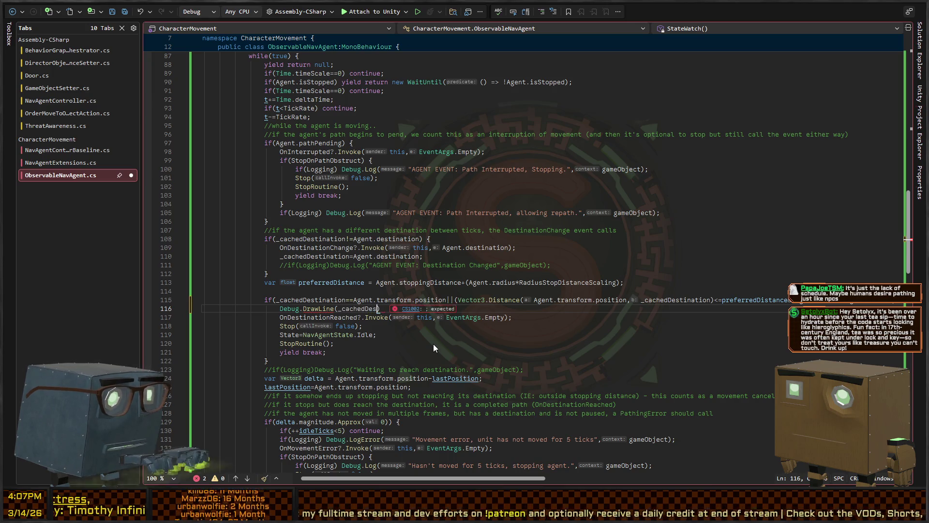
text(,_cachedDestination)
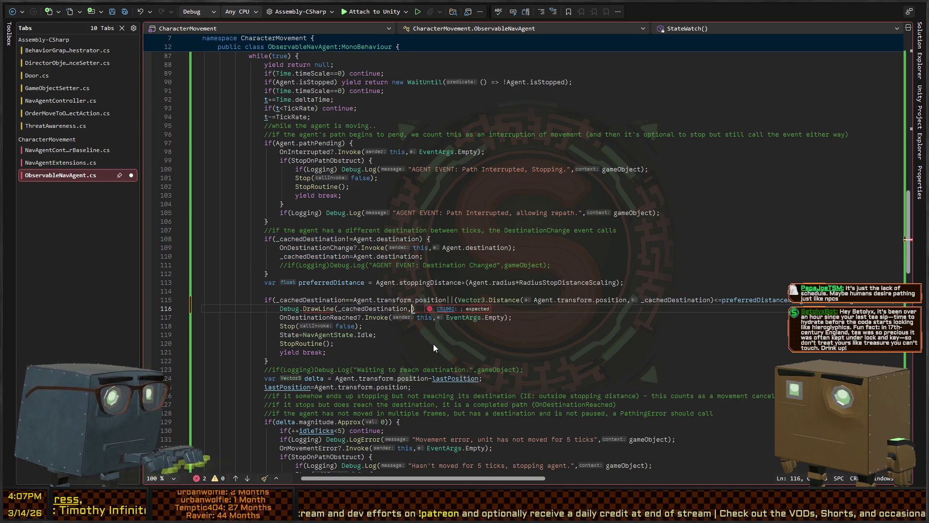
text(+Vector3)
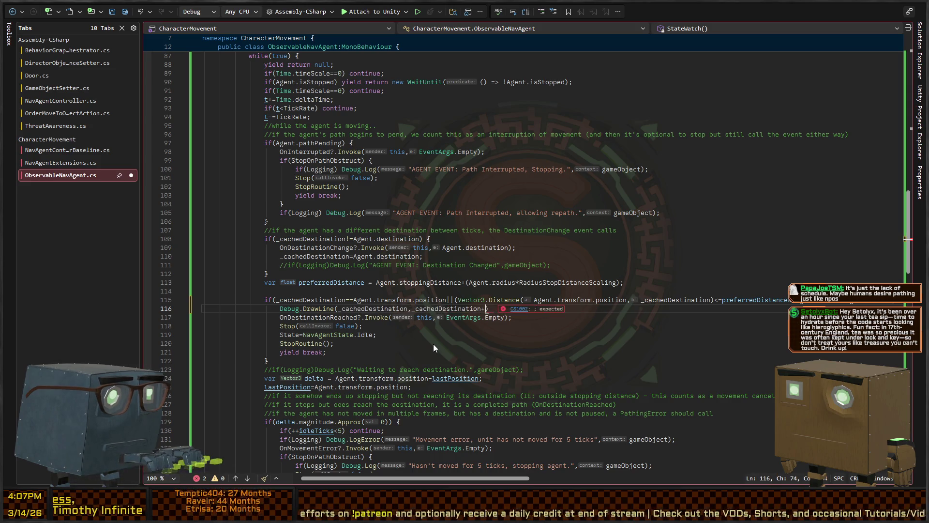
key(ctrl+BackSpace)
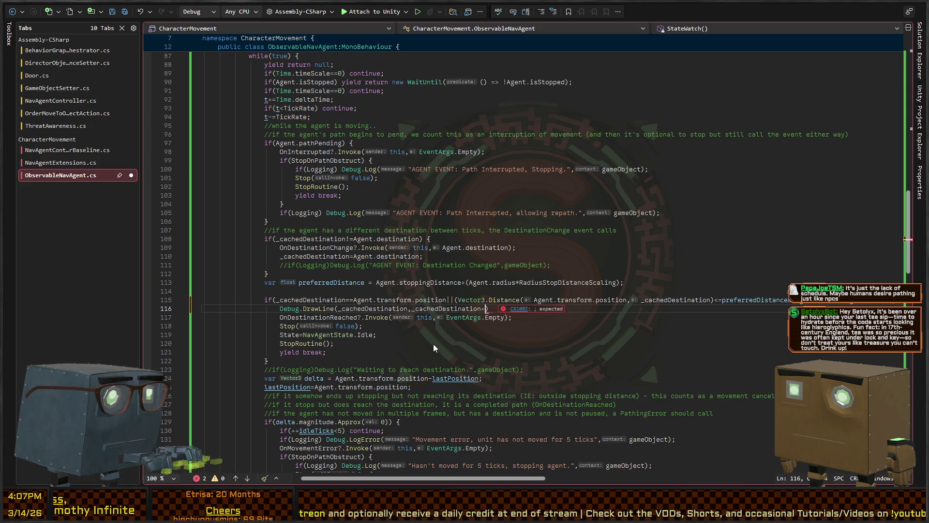
text(new Vector3(0,5,0))
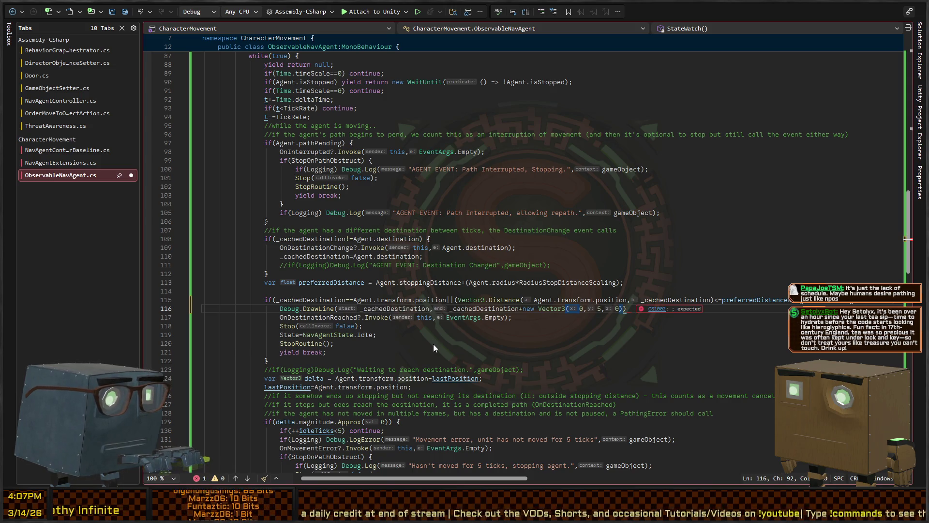
text(,Color.)
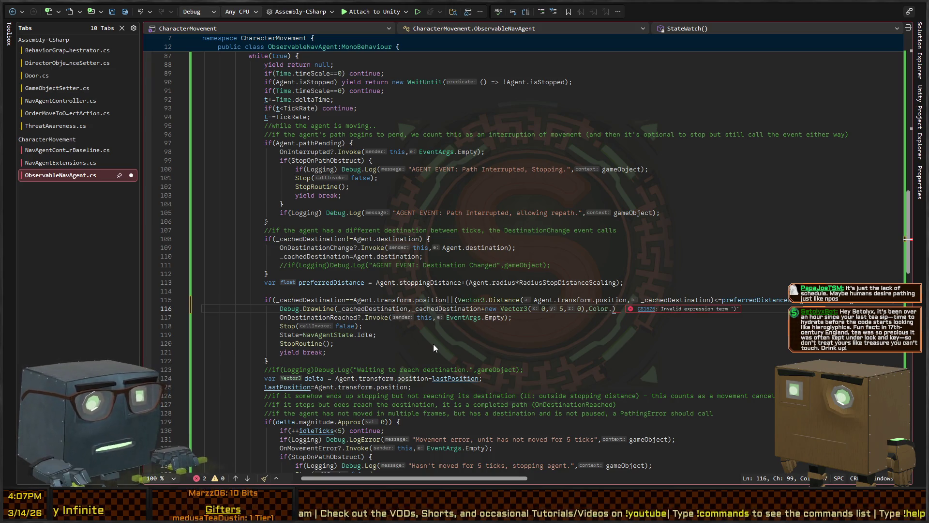
text(bisque)
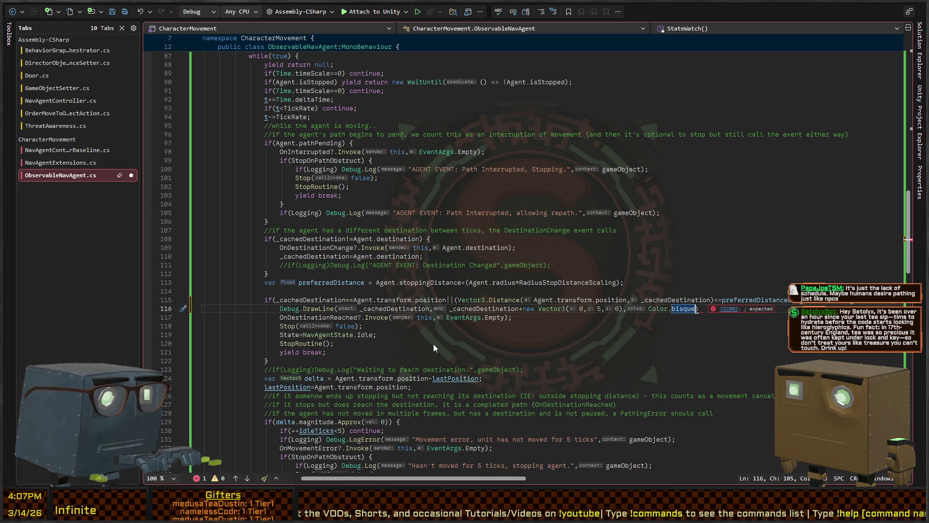
text(,1f))
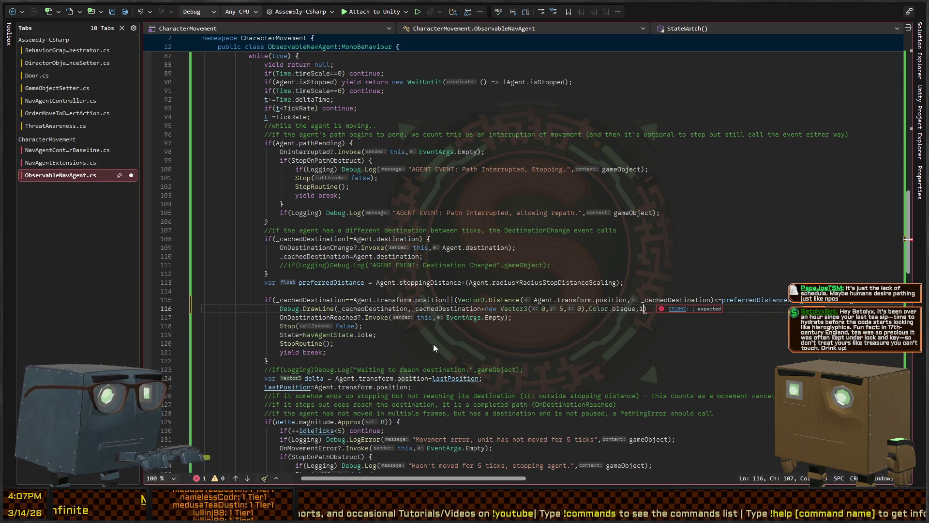
text(;)
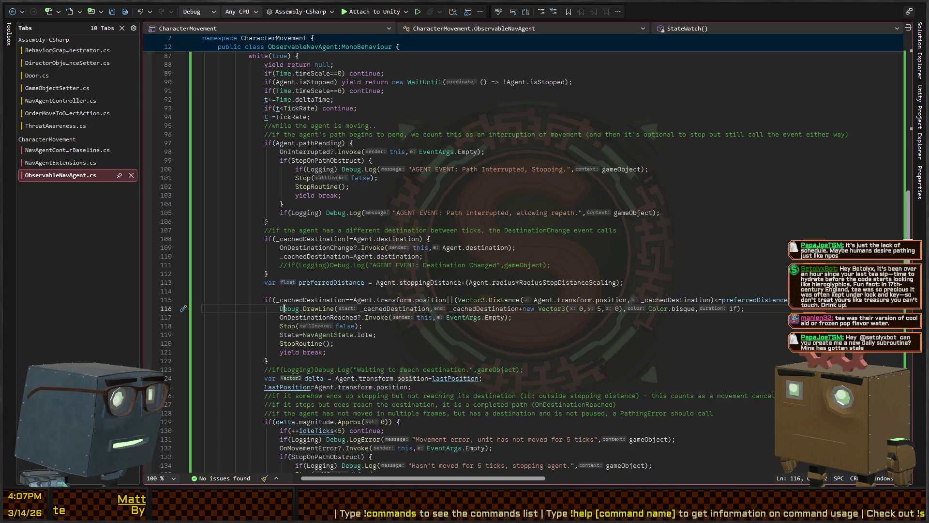
key(Home)
text(if(Logging)
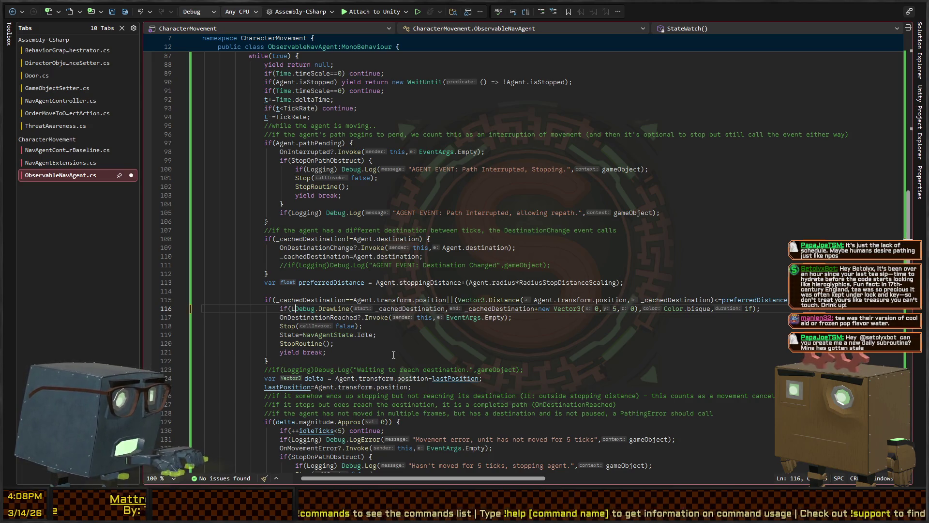
text())
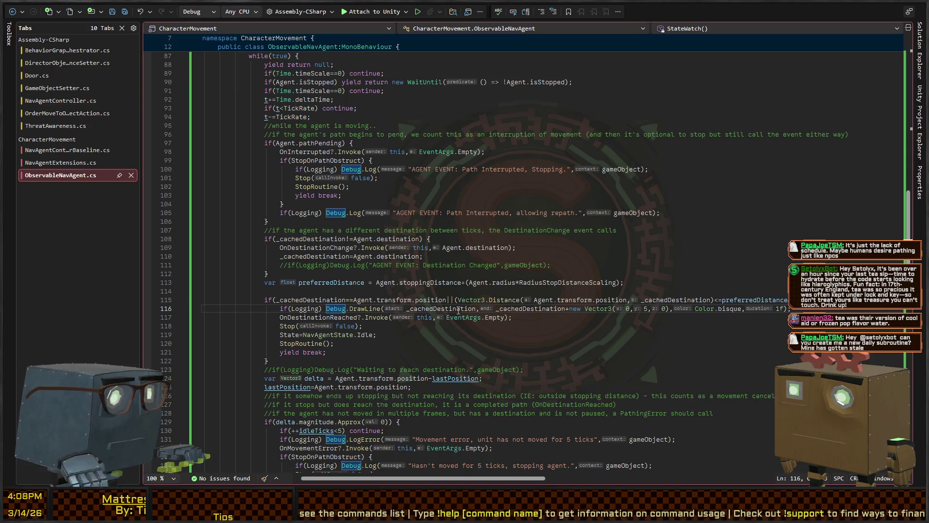
key(alt+Tab)
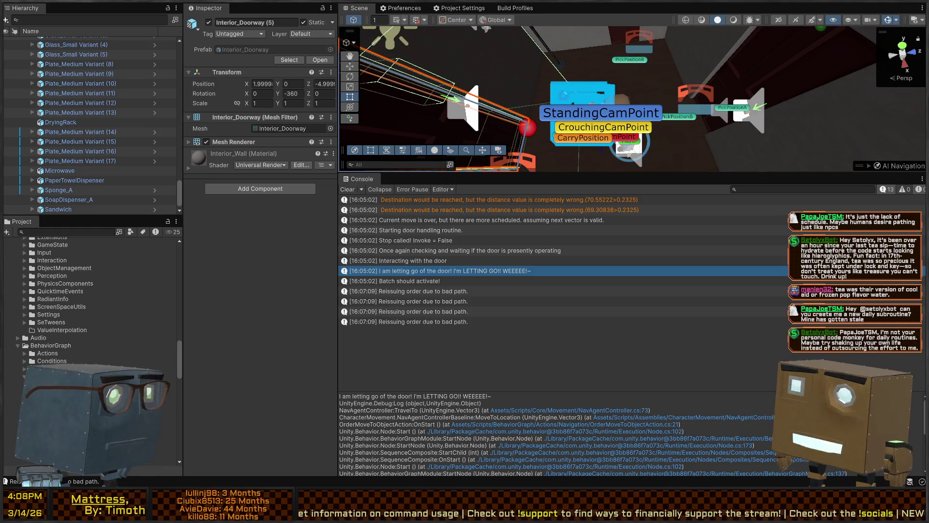
Deselect the doorway and fly the Scene camera around the house to the NPC's markers
click(601, 106)
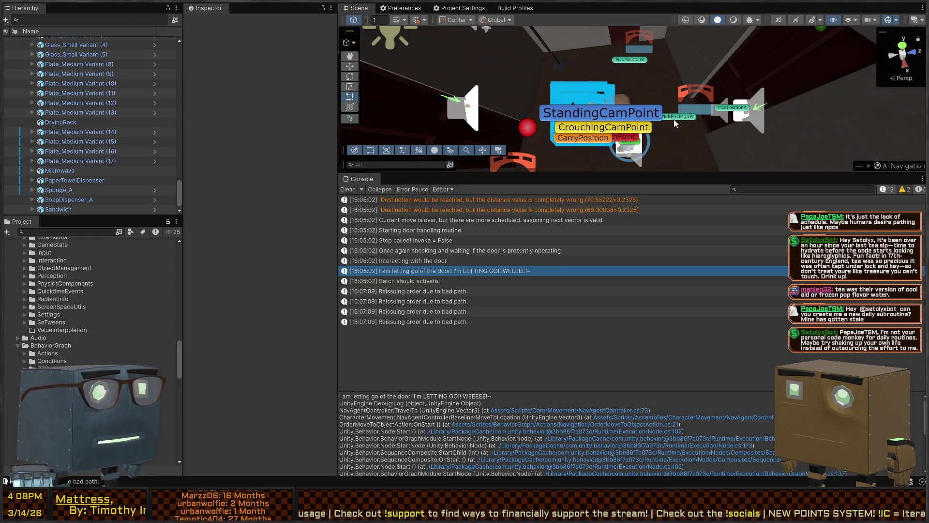
mouse_move(674, 123)
mouse_down()
mouse_move(653, 81)
mouse_move(694, 52)
mouse_move(671, 96)
mouse_up()
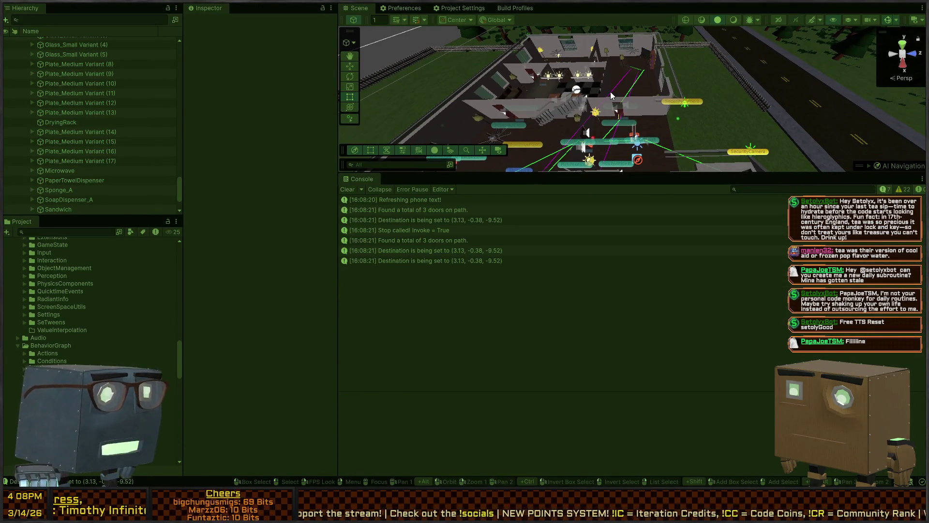
mouse_move(647, 89)
mouse_down()
mouse_move(498, 105)
mouse_move(672, 87)
mouse_move(590, 94)
mouse_move(651, 78)
mouse_move(642, 87)
mouse_move(716, 8)
mouse_move(681, 4)
mouse_up()
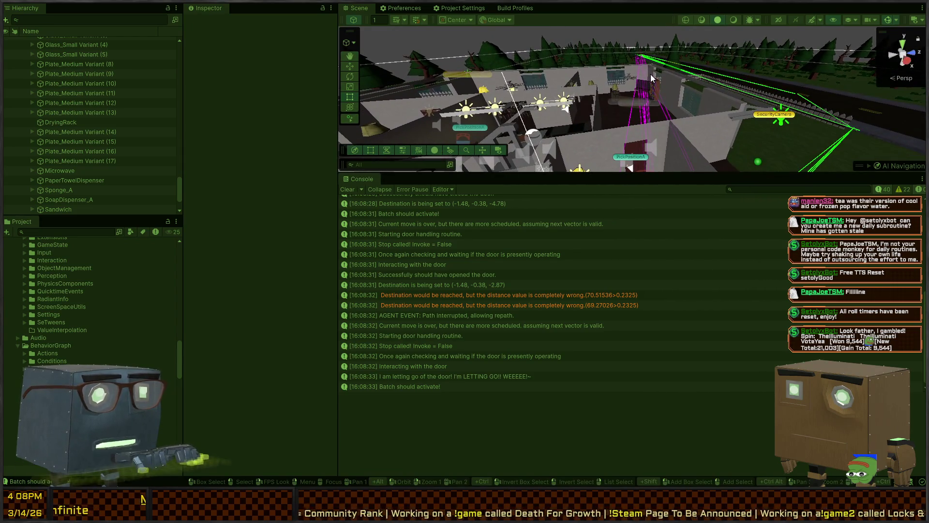
drag(650, 74, 621, 196)
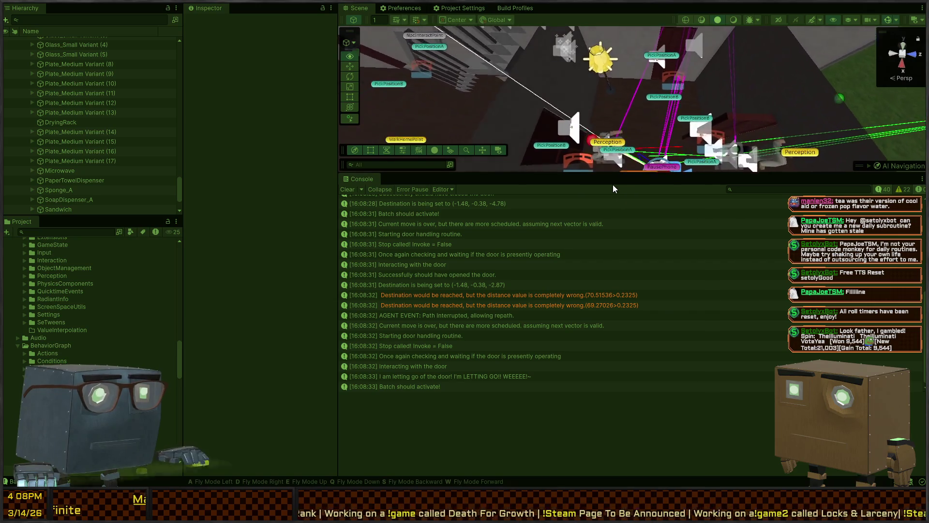
mouse_move(605, 165)
mouse_down()
mouse_move(592, 123)
mouse_move(629, 83)
mouse_up()
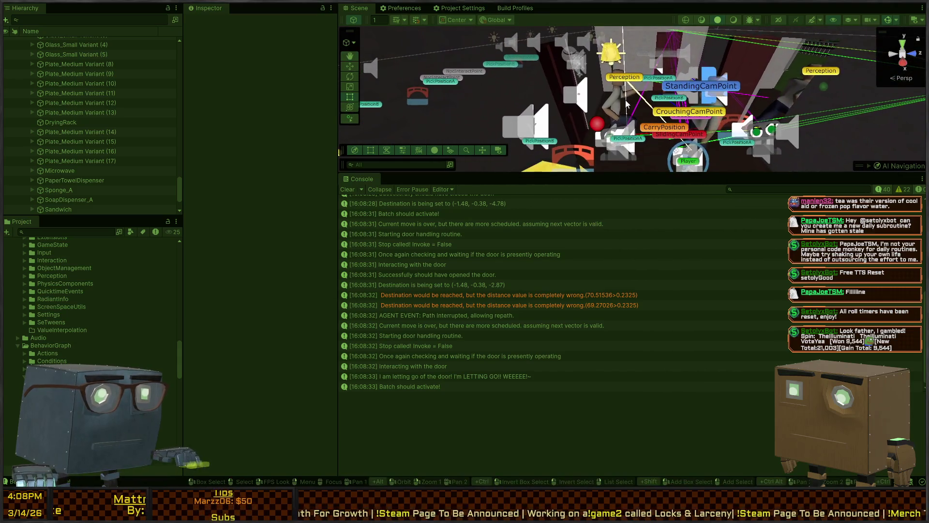
Read the batch, door-release and destination (-1.48, -0.38, -2.87) log traces, then return to Visual Studio
click(423, 387)
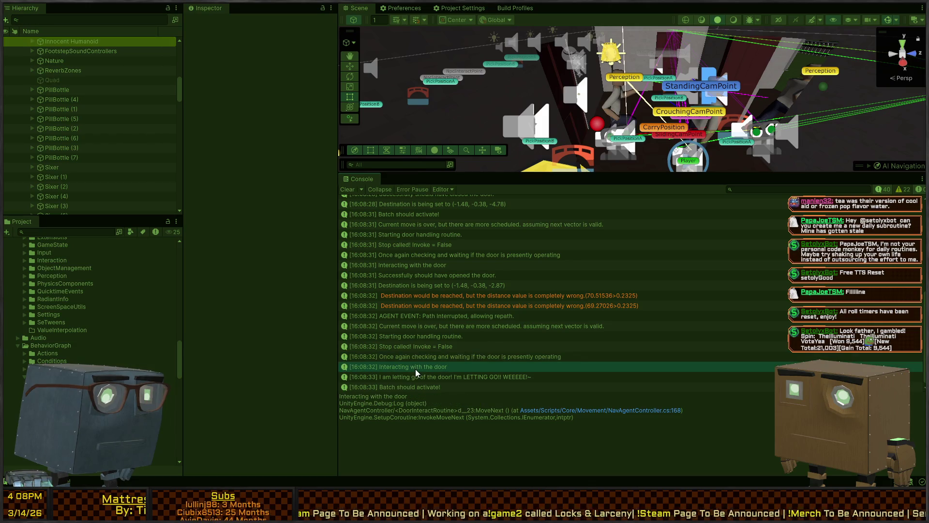
click(419, 378)
click(412, 386)
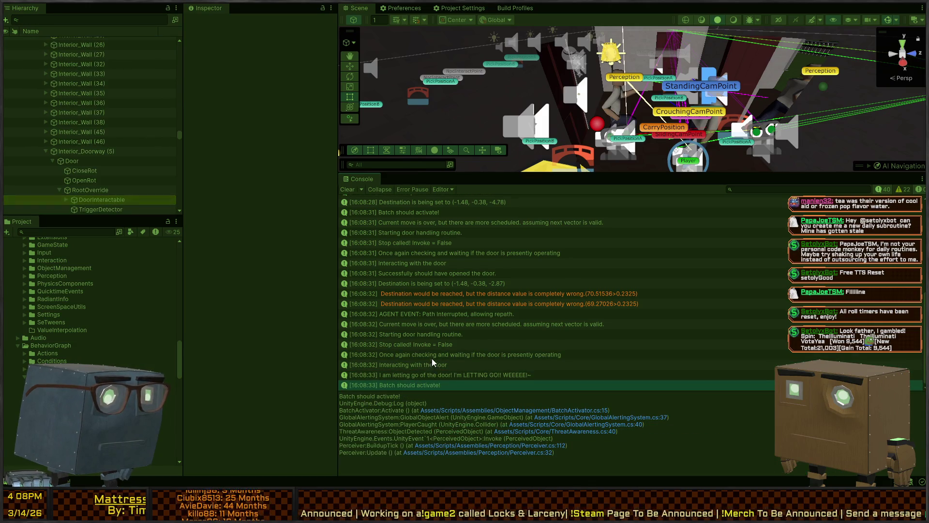
click(428, 284)
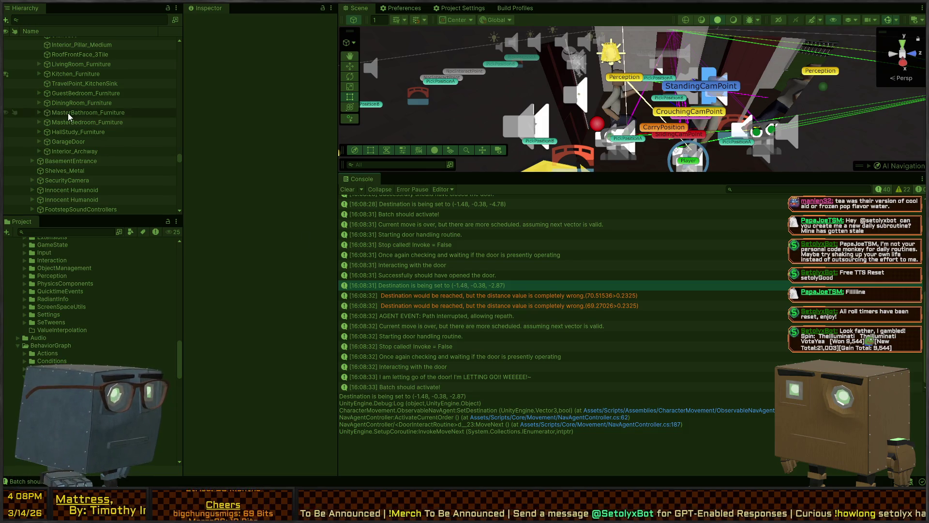
scroll(68, 112, up, 5)
scroll(542, 274, down, 1)
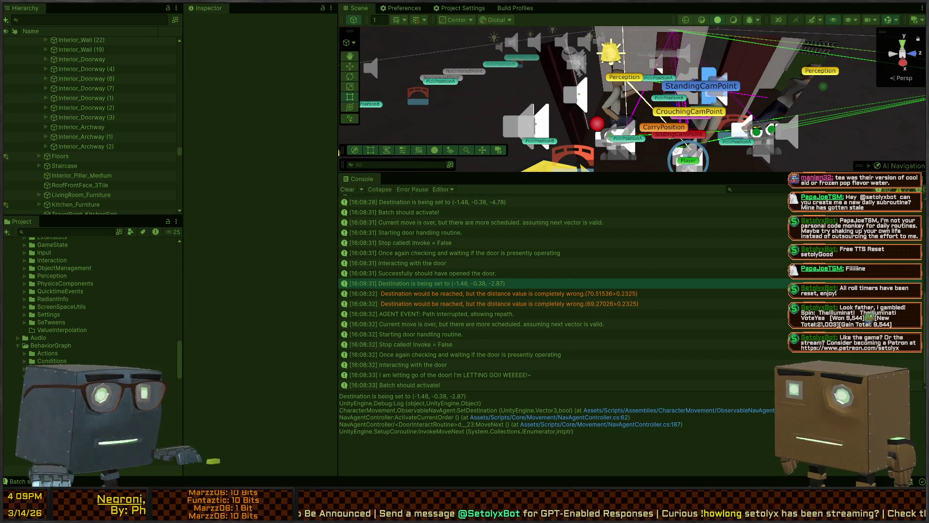
key(alt+Tab)
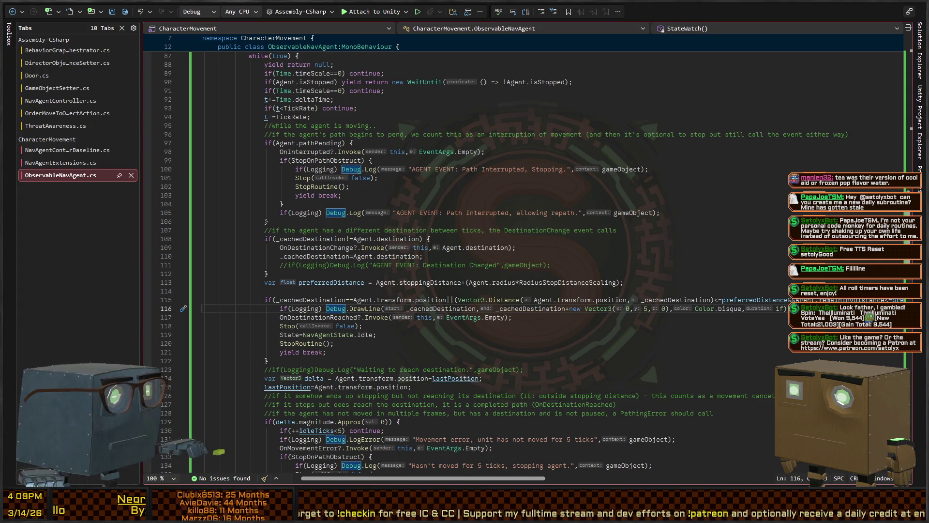
key(alt+Tab)
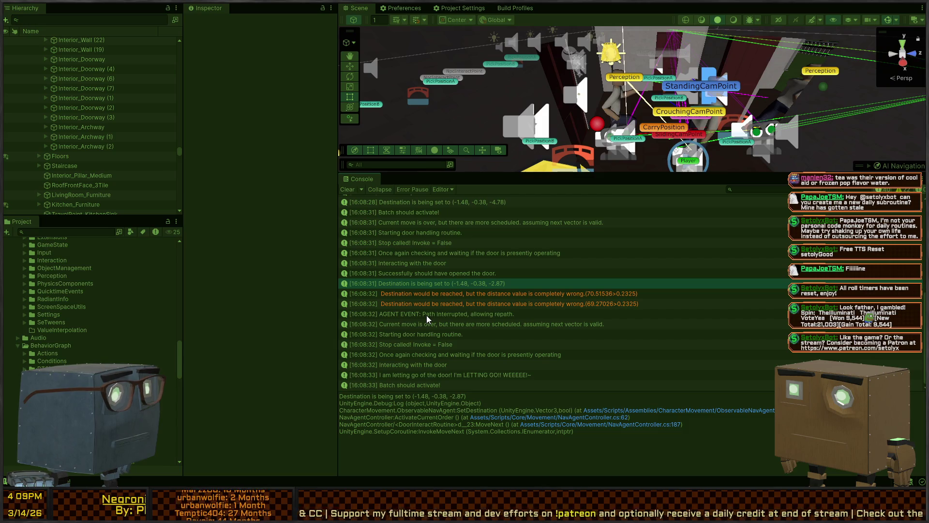
click(609, 304)
click(504, 317)
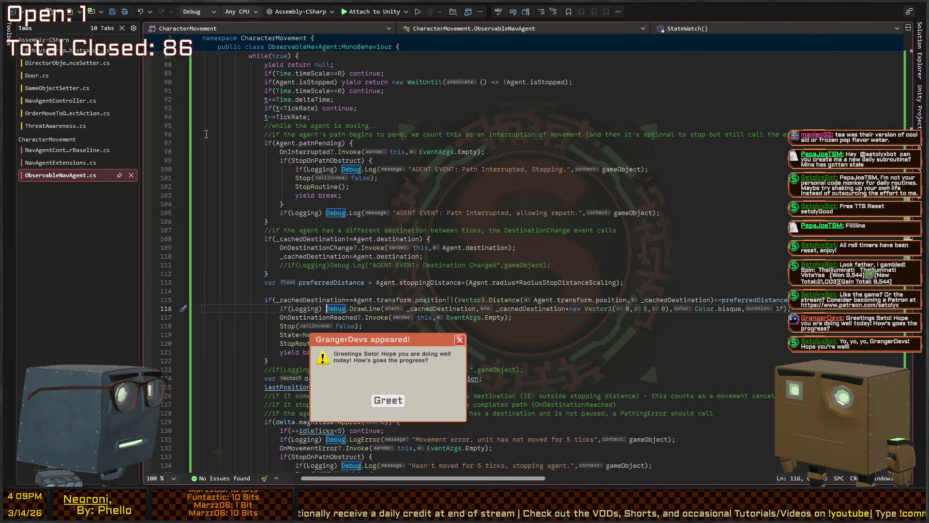
click(87, 125)
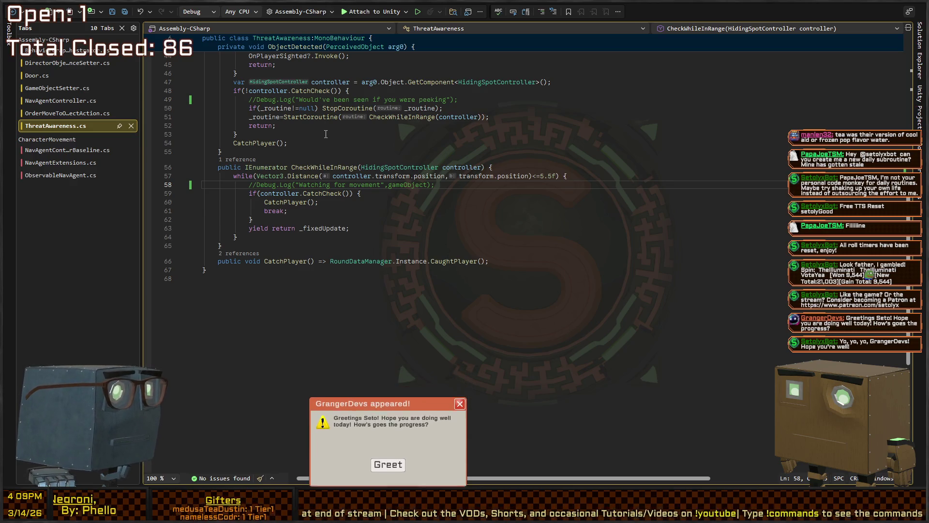
key(ctrl+Tab)
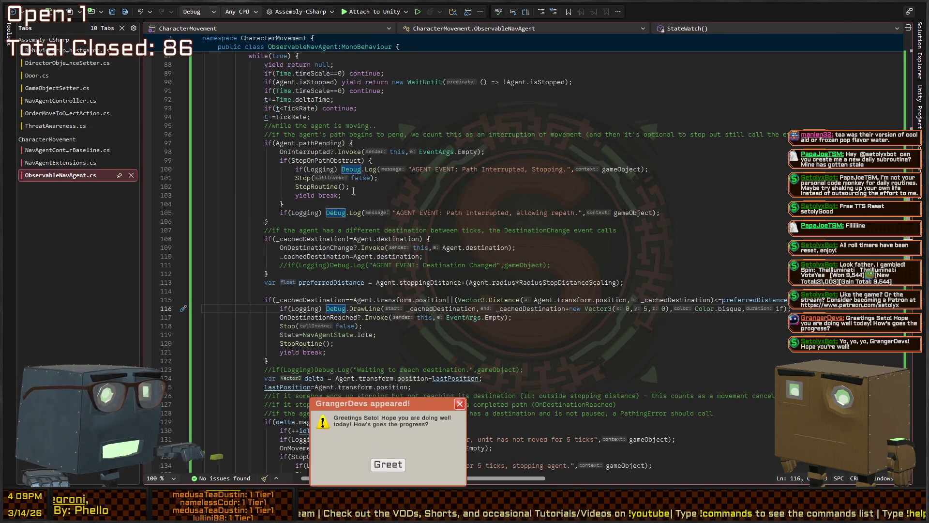
scroll(353, 191, up, 12)
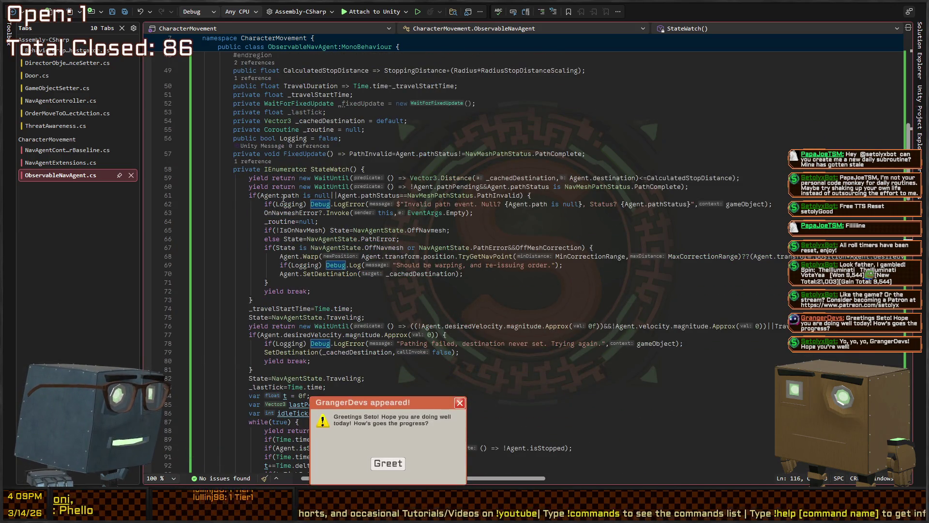
scroll(264, 232, down, 4)
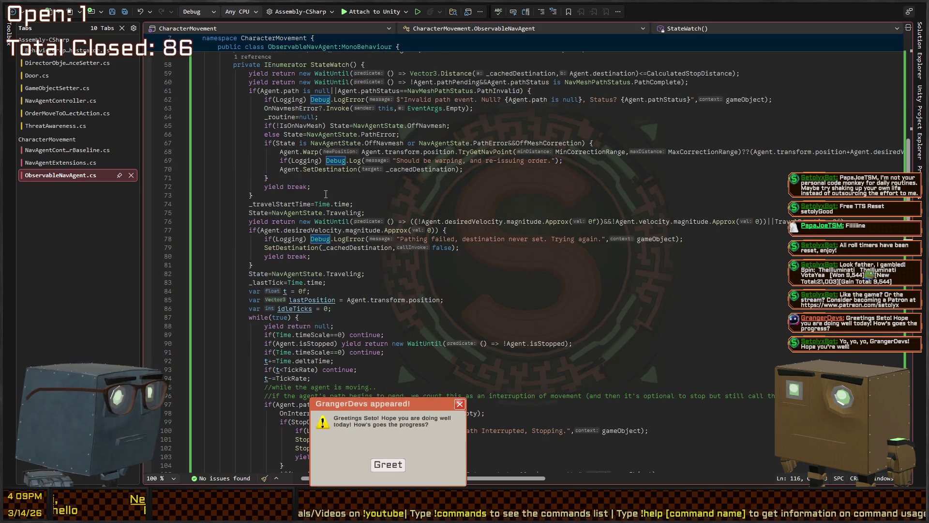
scroll(326, 194, down, 20)
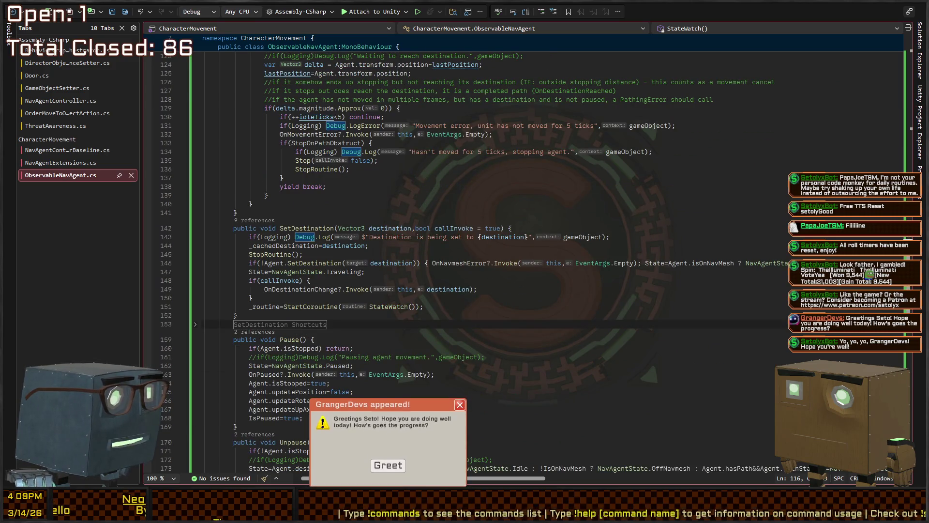